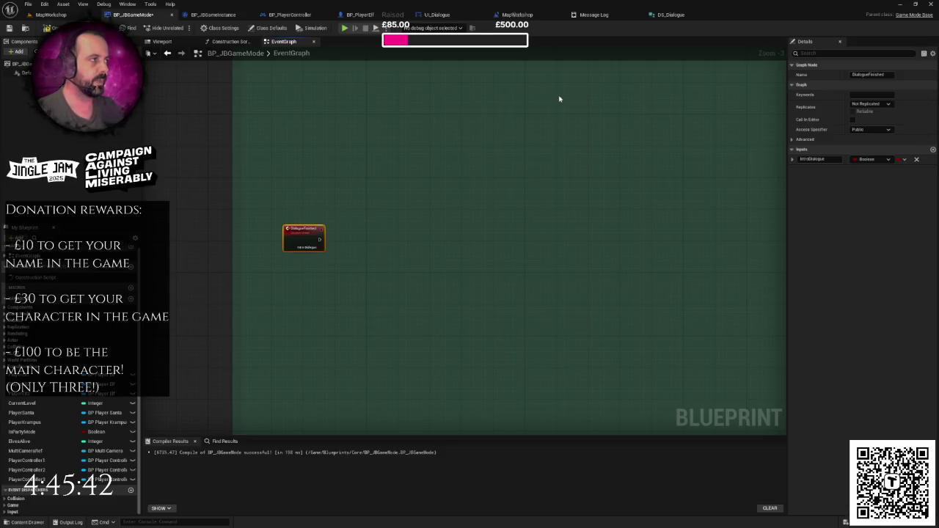
- In UI_Dialogue, add Get Game Mode and a Cast To BP_JBGameMode run from the Branch's True output
left_click(397, 14)
left_click_drag(397, 13, 361, 13)
mouse_move(438, 233)
left_mouse_down()
mouse_move(485, 191)
mouse_move(635, 189)
mouse_move(530, 205)
left_mouse_up()
right_click(498, 259)
type("getgam")
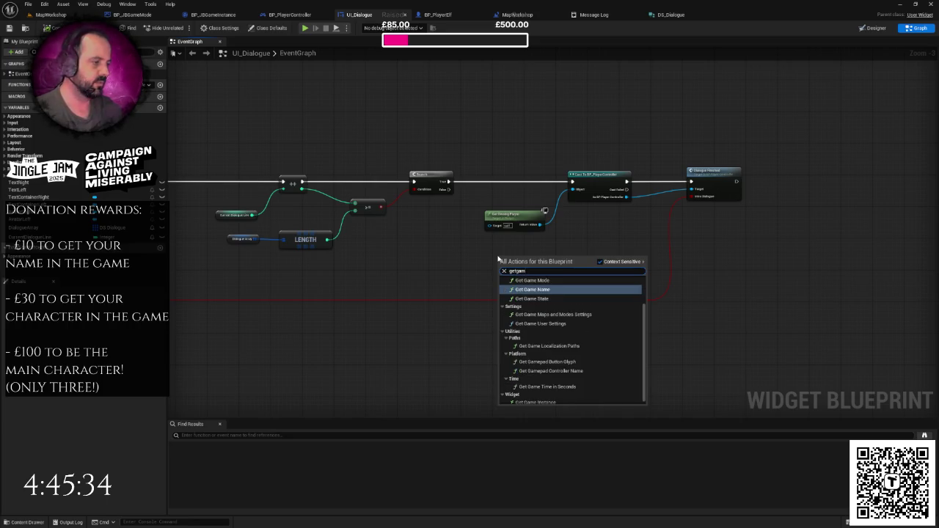
left_click(540, 280)
left_click_drag(534, 264, 560, 256)
type("casttobp")
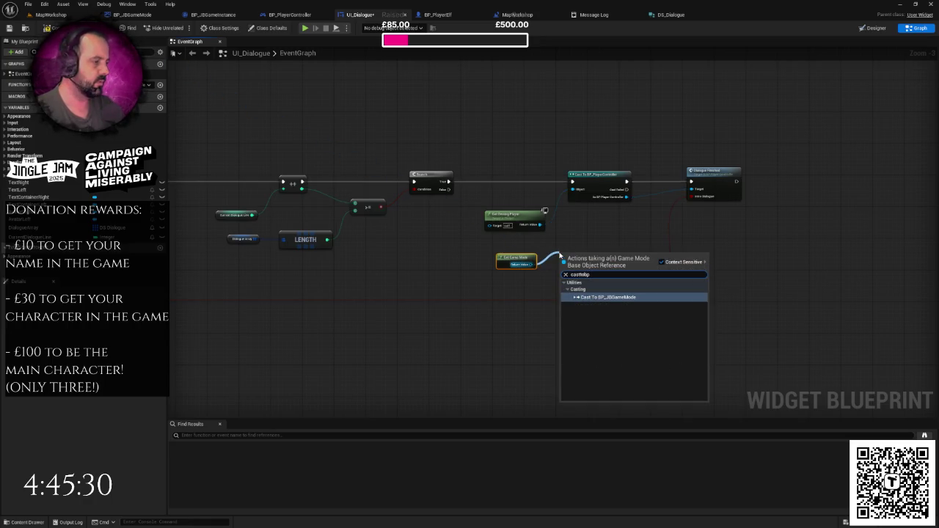
key("Return")
scroll(564, 248, "up", 2)
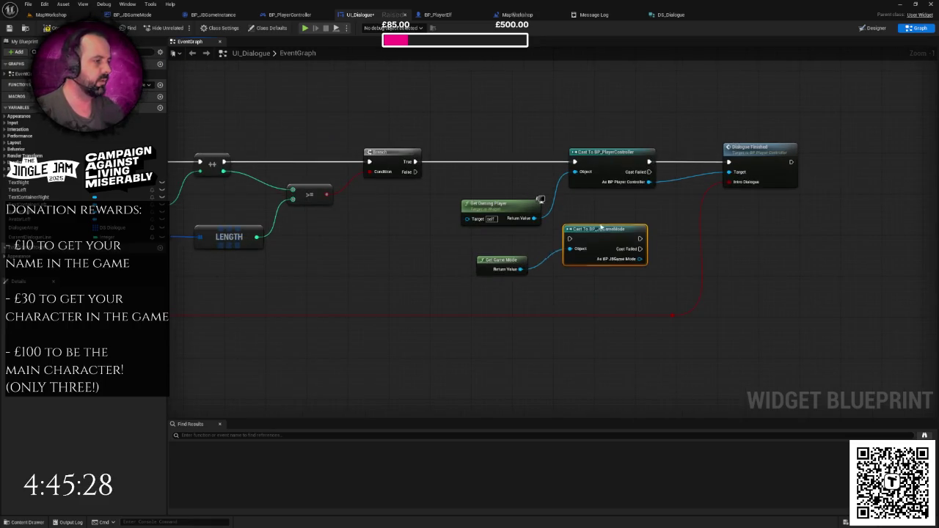
left_click_drag(600, 228, 606, 218)
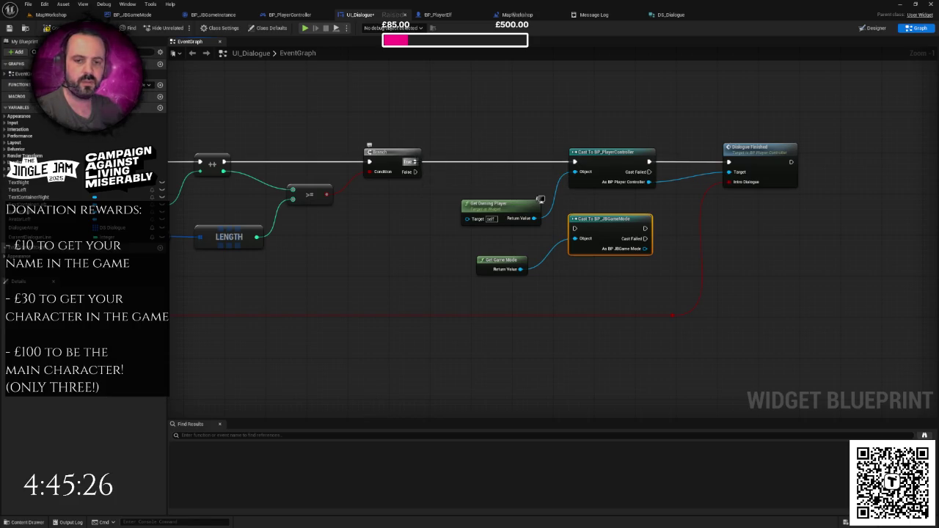
mouse_move(415, 162)
left_mouse_down()
mouse_move(570, 216)
mouse_move(575, 228)
left_mouse_up()
- Call Dialogue Finished on the cast game mode, feeding in Intro Dialogue
left_click_drag(507, 185, 509, 232)
mouse_move(645, 249)
left_mouse_down()
mouse_move(670, 259)
mouse_move(717, 255)
left_mouse_up()
type("dial")
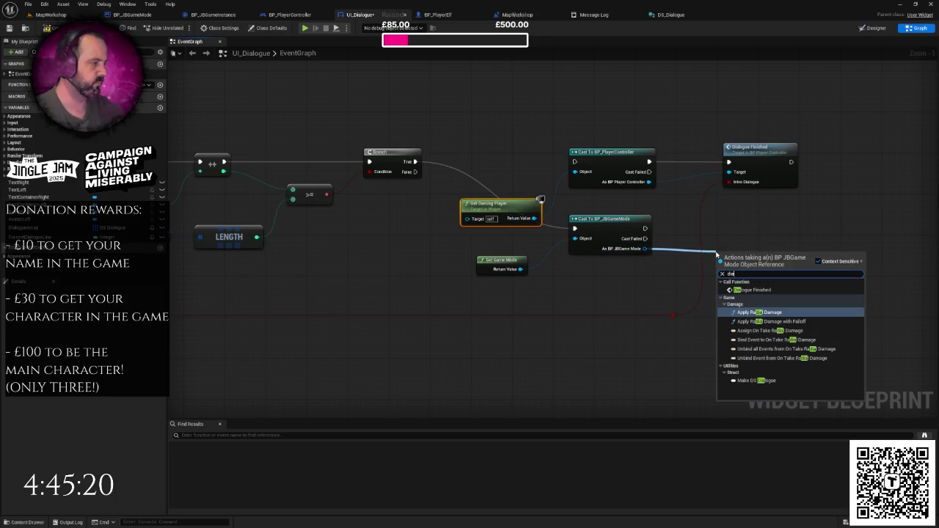
key("Return")
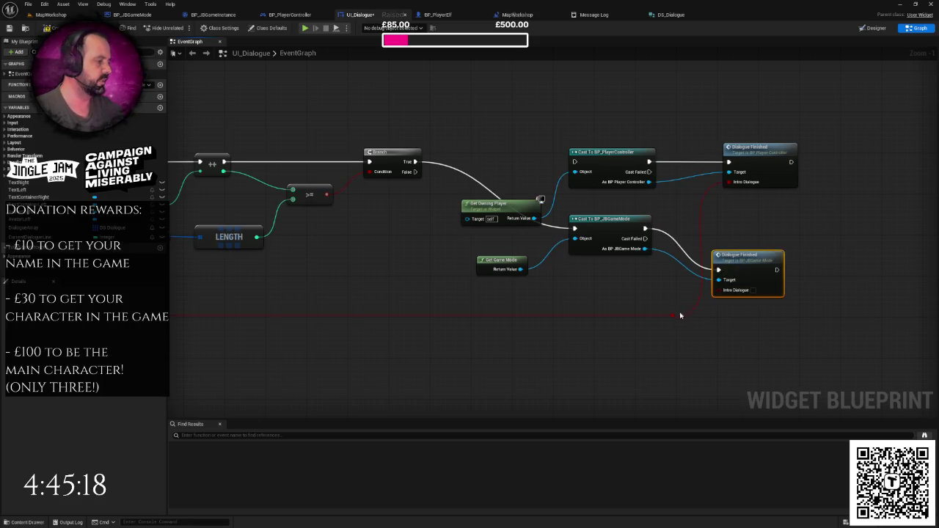
left_click_drag(673, 316, 723, 294)
- Delete the old Get Owning Player and player controller cast and call, then tidy and rewire the new nodes
left_click_drag(506, 116, 546, 231)
key("Delete")
left_click_drag(579, 116, 806, 203)
key("Delete")
left_click_drag(749, 256, 758, 141)
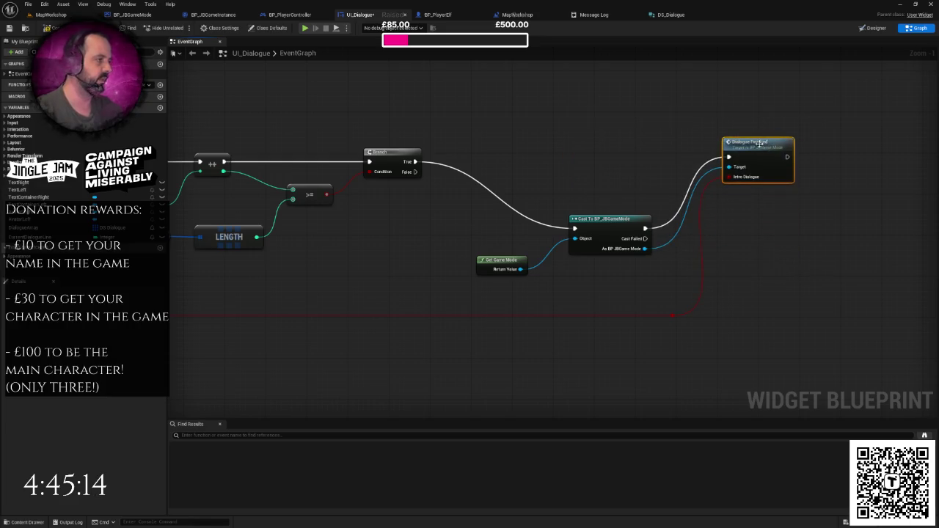
mouse_move(416, 161)
left_mouse_down()
mouse_move(697, 181)
mouse_move(580, 219)
mouse_move(598, 207)
mouse_move(583, 155)
mouse_move(570, 157)
left_mouse_up()
key("Escape")
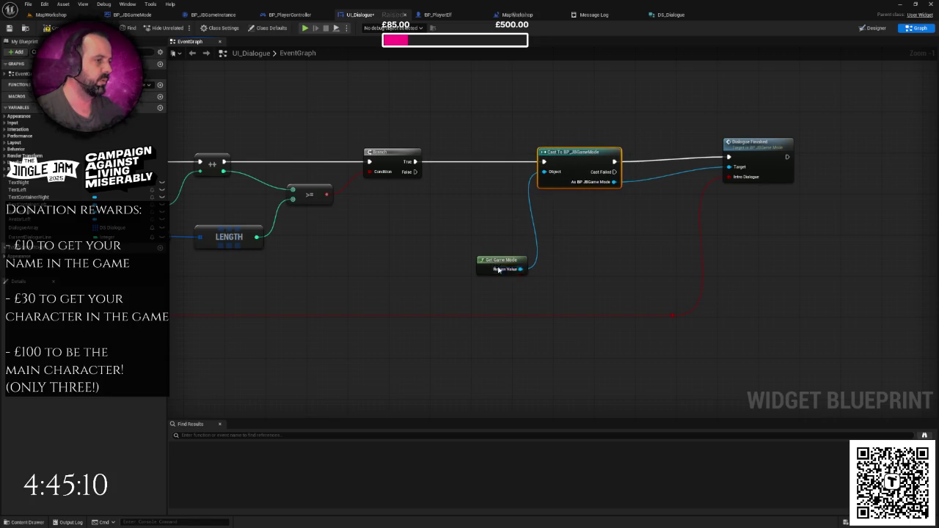
left_click_drag(498, 270, 505, 211)
left_click_drag(763, 151, 746, 157)
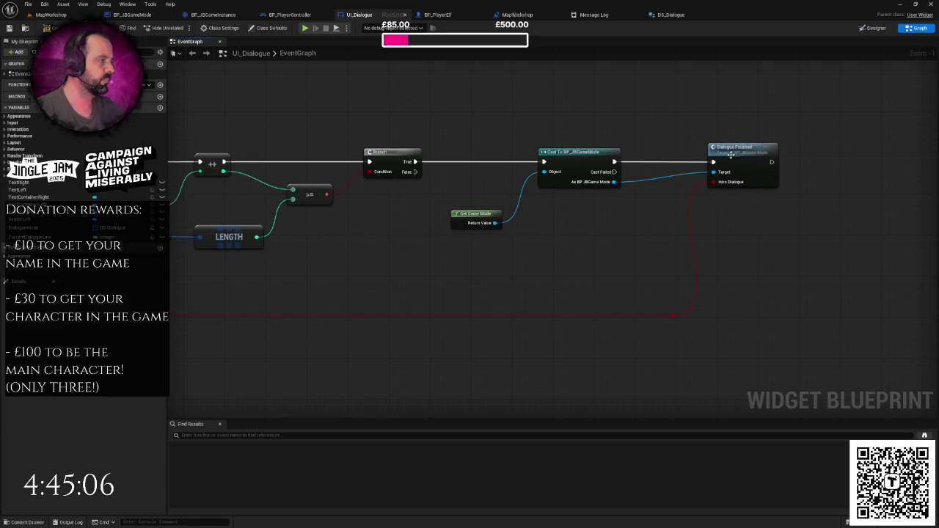
- Jump to BP_JBGameMode's DialogueFinished event and start a 'get' action search in its graph
double_click(736, 154)
scroll(661, 224, "up", 3)
left_click(462, 293)
right_click(448, 294)
type("get")
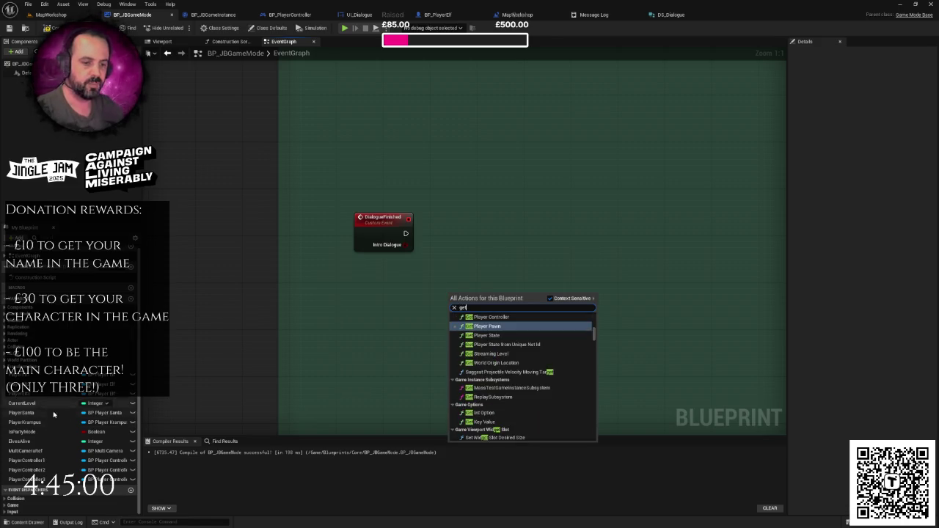
- Add a Player Controller 1 getter with a Dialogue Finished call, wired to the event's exec and Intro Dialogue
left_click_drag(27, 461, 380, 312)
left_click(404, 311)
mouse_move(434, 300)
left_mouse_down()
mouse_move(499, 274)
mouse_move(516, 242)
left_mouse_up()
type("dial")
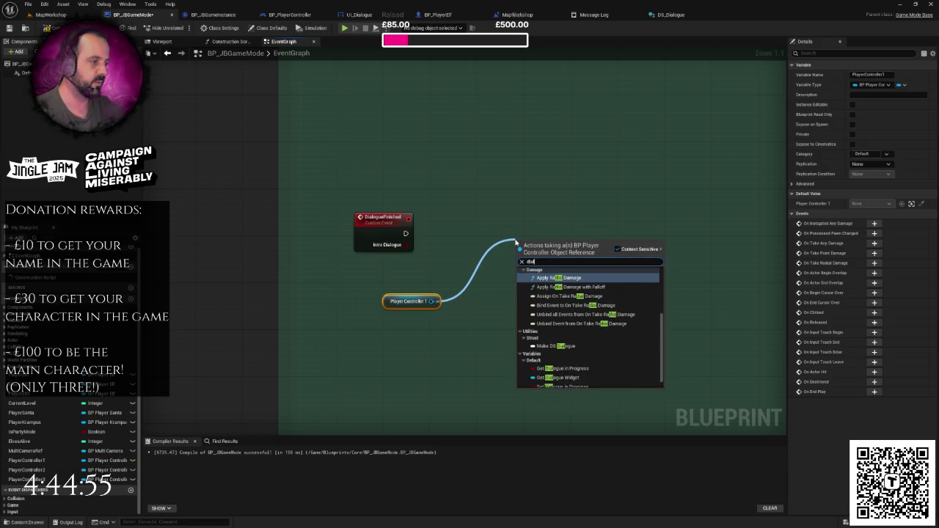
key("BackSpace")
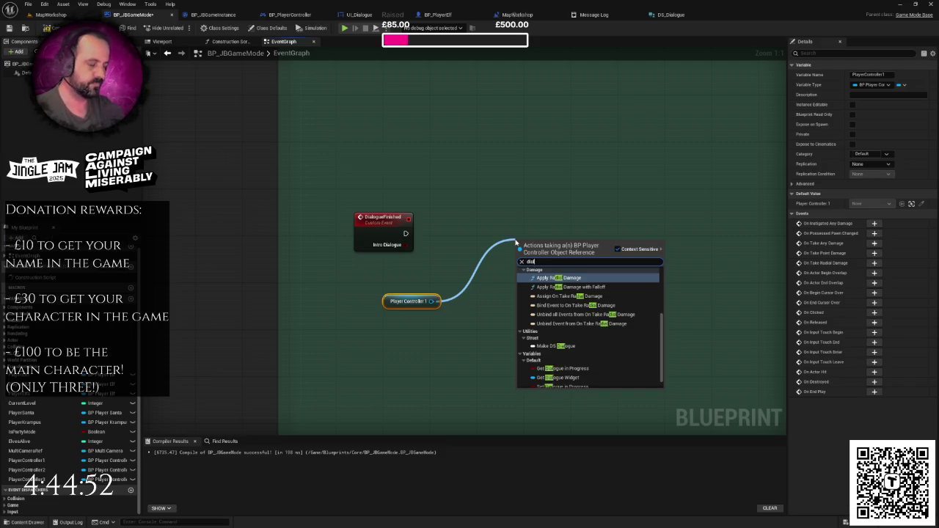
type("l")
key("Down")
key("Return")
mouse_move(406, 233)
left_mouse_down()
mouse_move(514, 261)
mouse_move(546, 220)
left_mouse_up()
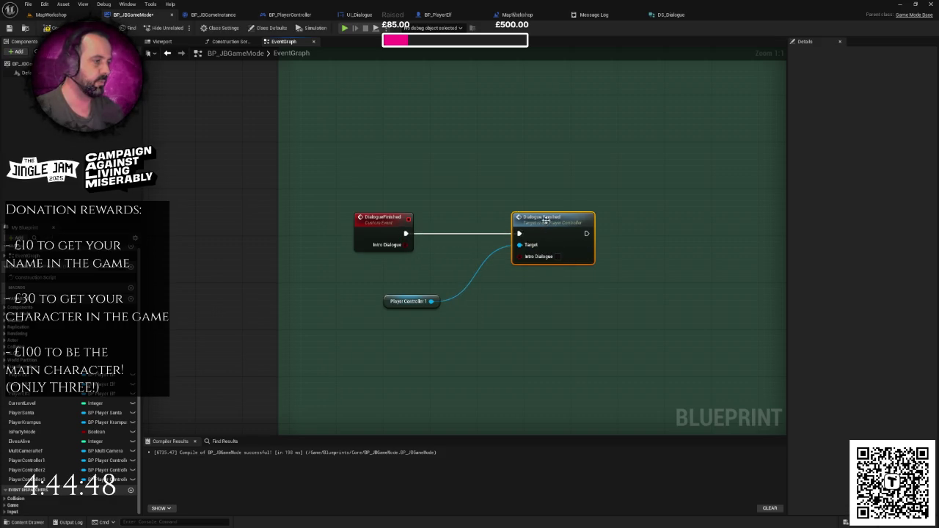
left_click_drag(406, 245, 520, 256)
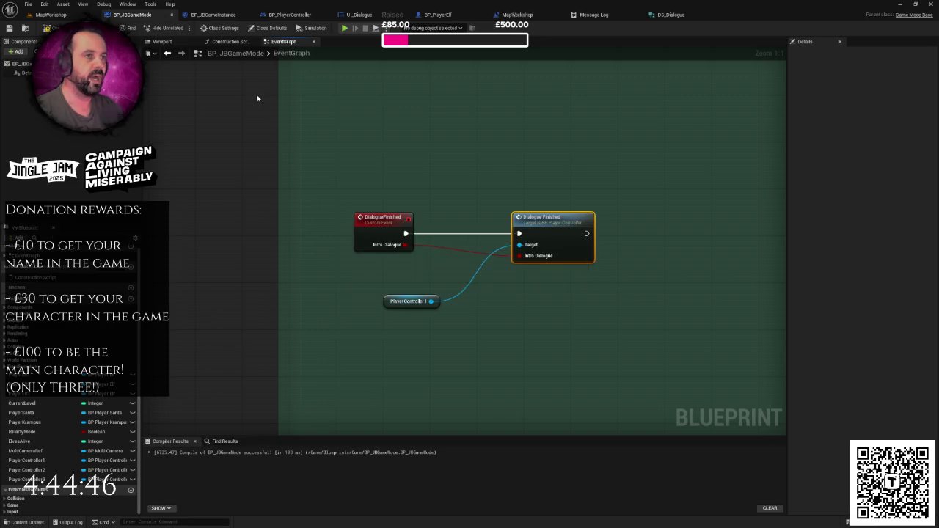
left_click(290, 16)
- In BP_PlayerController, select the four intro screen nodes and cut them
mouse_move(606, 225)
left_mouse_down()
mouse_move(490, 184)
mouse_move(421, 174)
mouse_move(574, 177)
left_mouse_up()
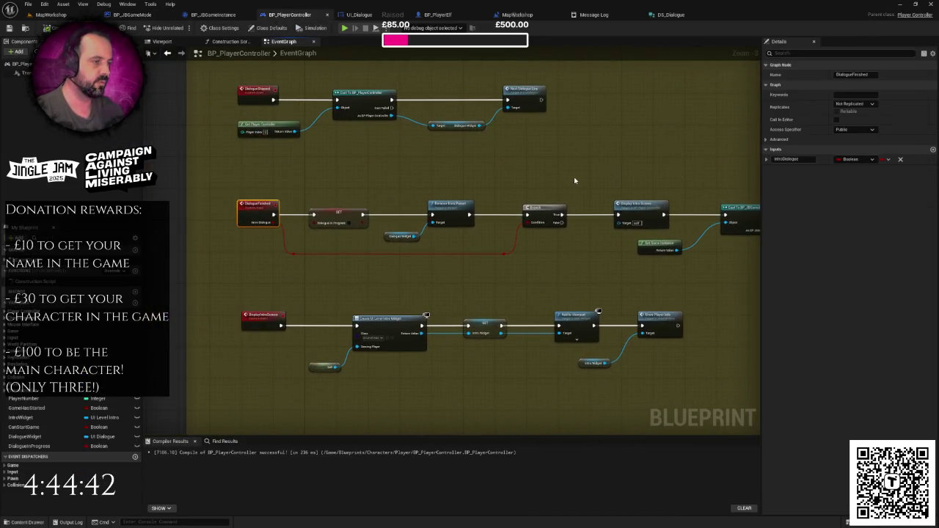
left_click(574, 177)
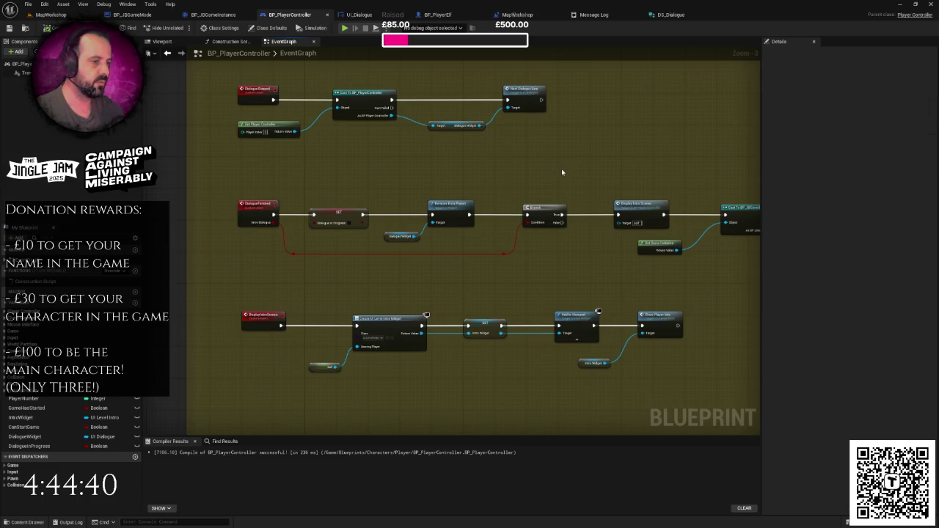
left_click_drag(553, 183, 382, 178)
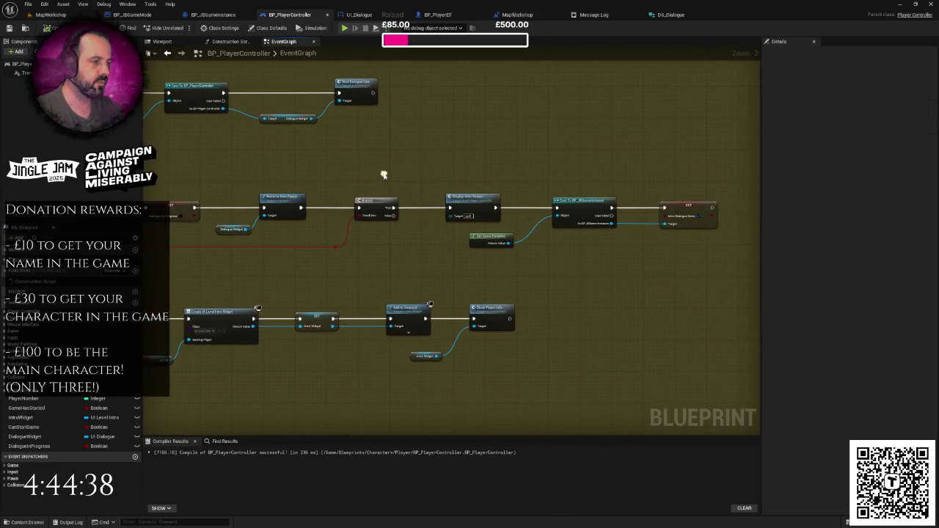
mouse_move(443, 171)
left_mouse_down()
mouse_move(503, 222)
mouse_move(713, 246)
mouse_move(706, 250)
left_mouse_up()
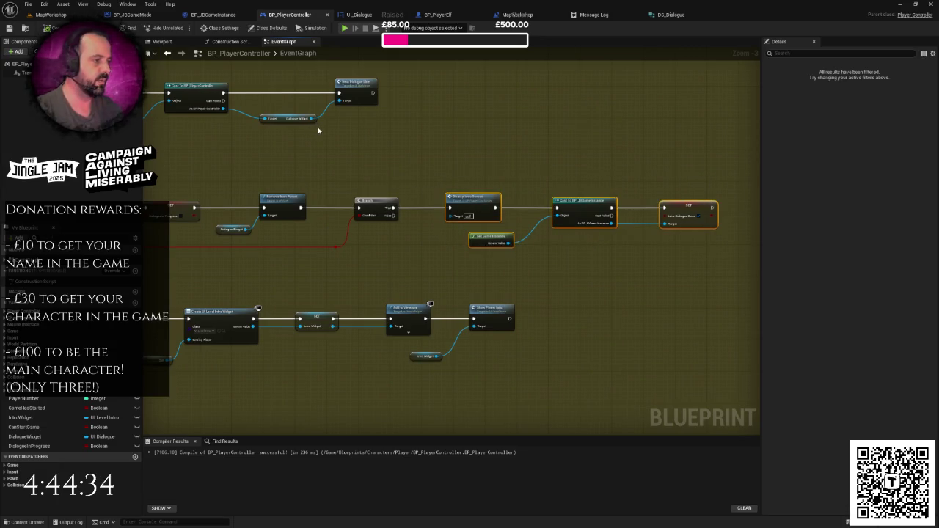
key("ctrl+x")
- Try pasting the nodes into BP_JBGameMode, cancel the self-context prompt, and paste them back in BP_PlayerController
left_click(149, 18)
key("ctrl+v")
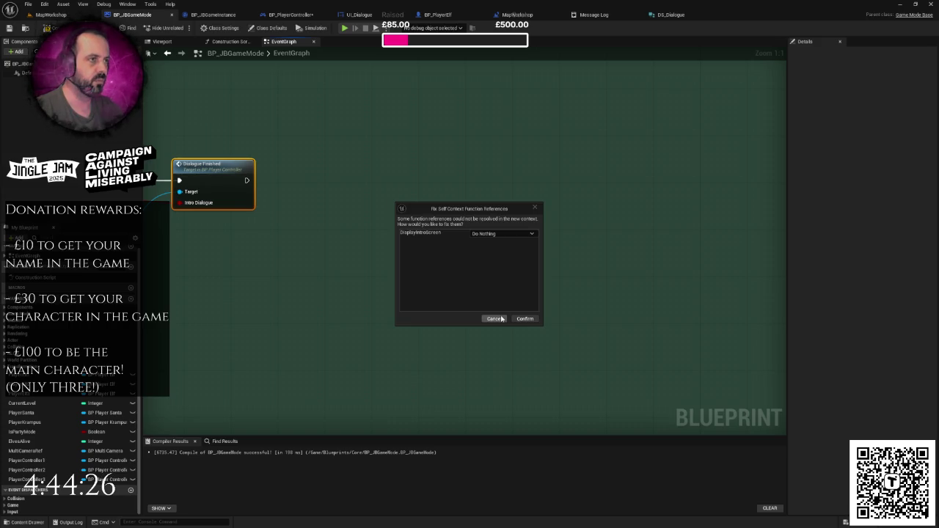
left_click(495, 319)
key("ctrl+Tab")
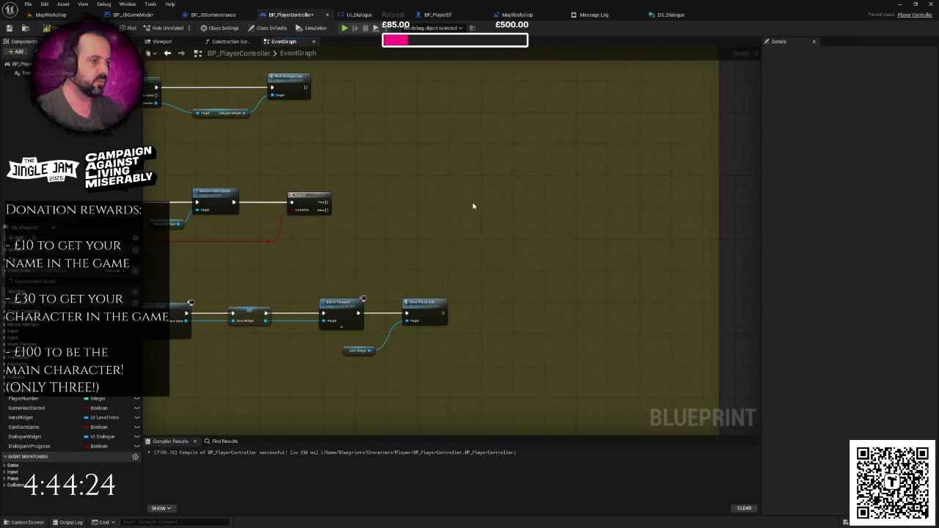
key("ctrl+v")
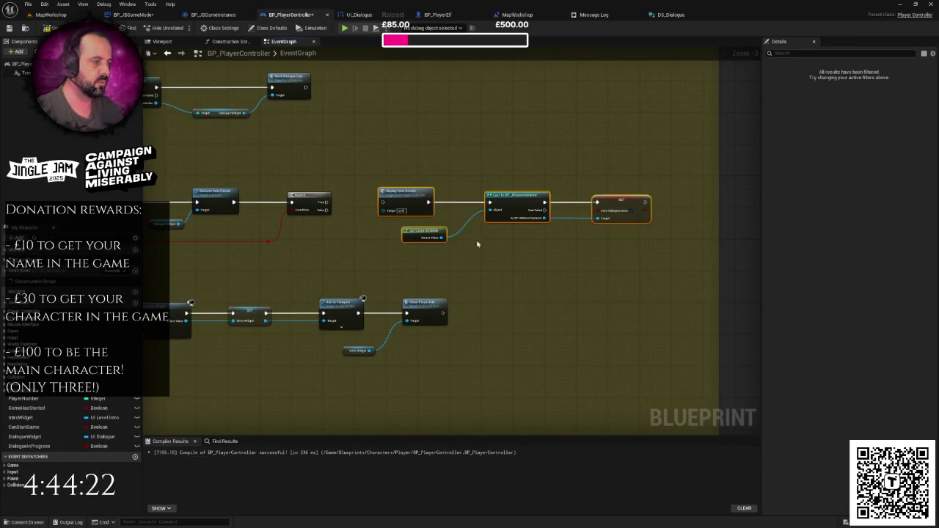
scroll(477, 244, "up", 2)
left_click(447, 235)
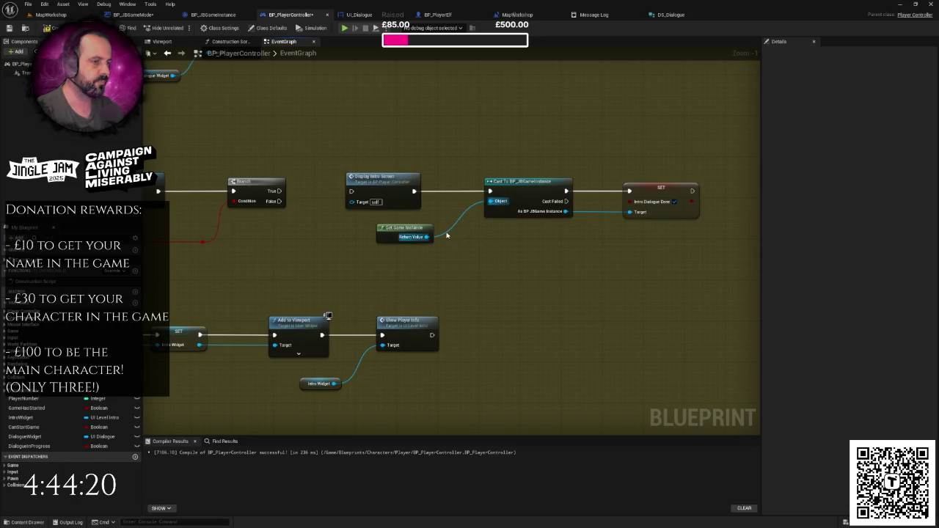
- Select the BP_JBGameInstance cast, SET node and Get Game Instance and remove them
left_click_drag(446, 235, 598, 191)
left_click(552, 162)
scroll(543, 150, "down", 2)
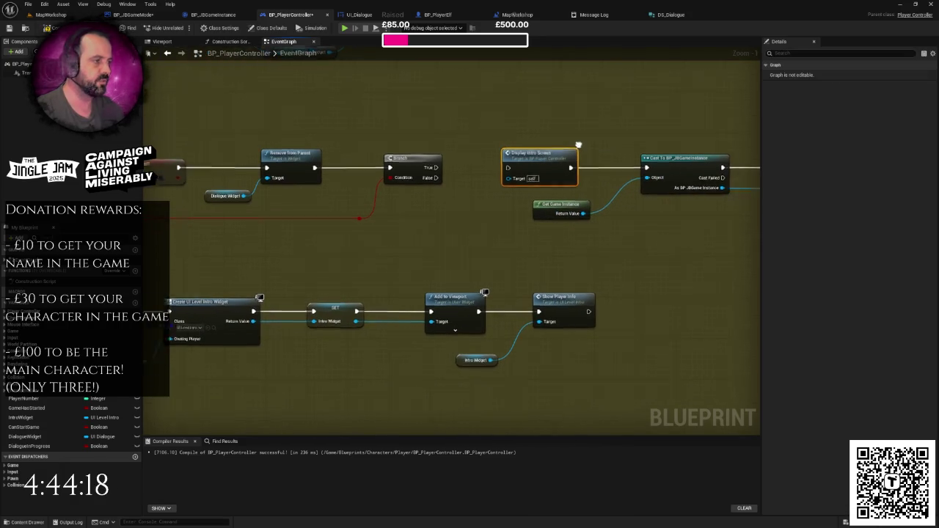
left_click(532, 138)
left_click_drag(533, 140, 565, 139)
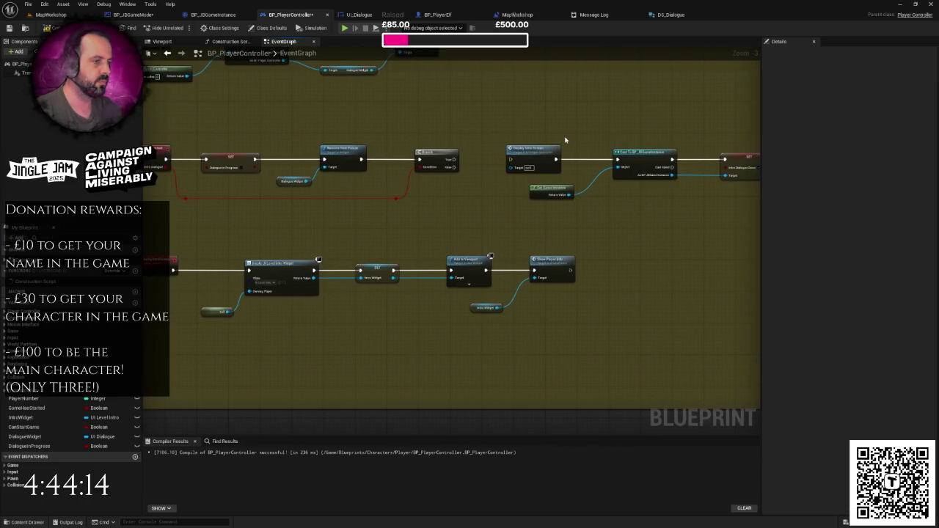
left_click_drag(560, 140, 424, 183)
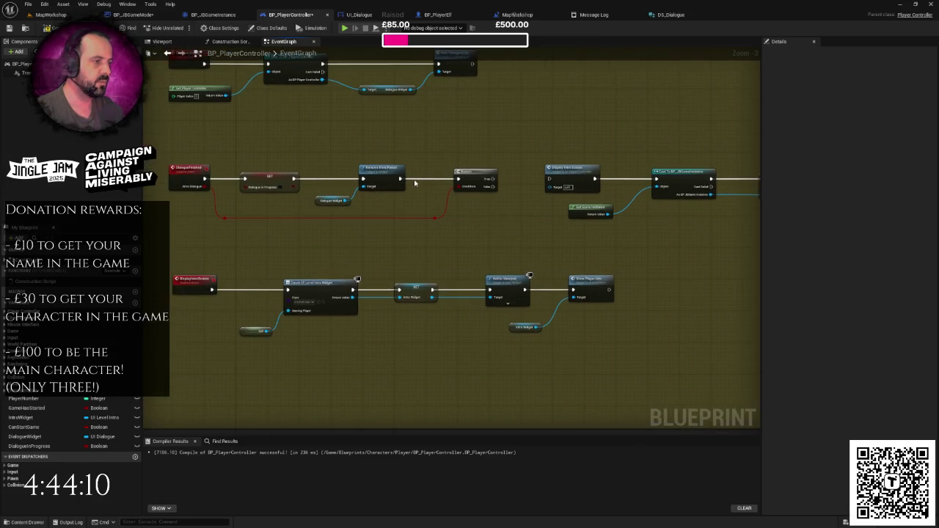
left_click_drag(399, 183, 234, 173)
left_click_drag(472, 142, 673, 212)
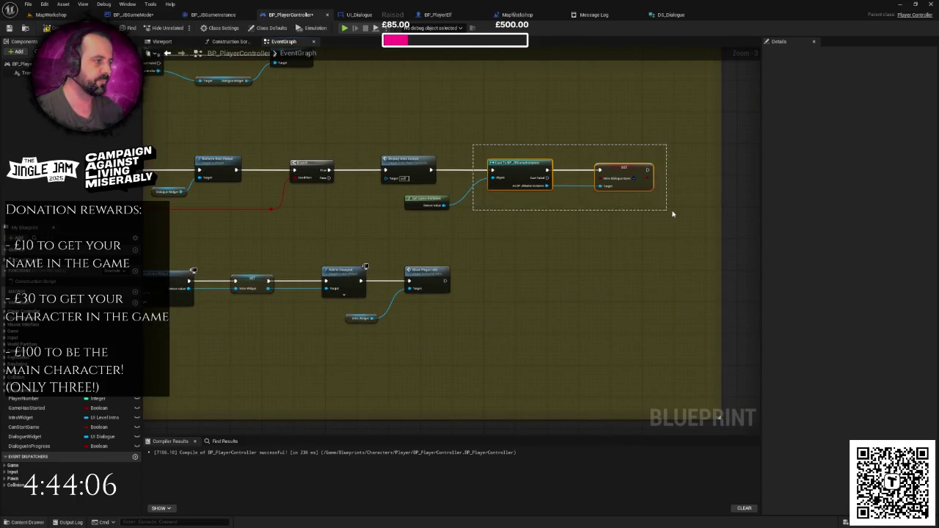
left_click(431, 202, "ctrl")
key("Delete")
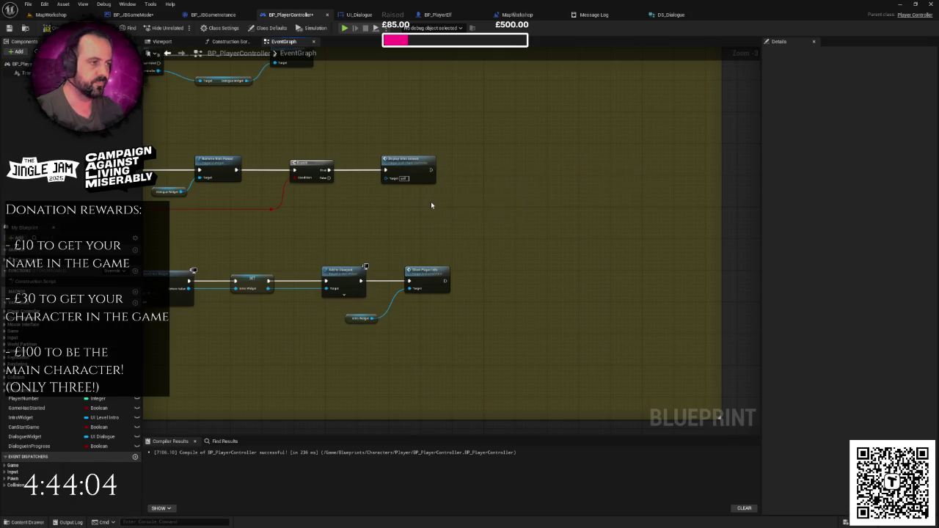
- Paste the game instance nodes into BP_JBGameMode and run the cast after Dialogue Finished
left_click_drag(432, 203, 492, 178)
left_click(132, 14)
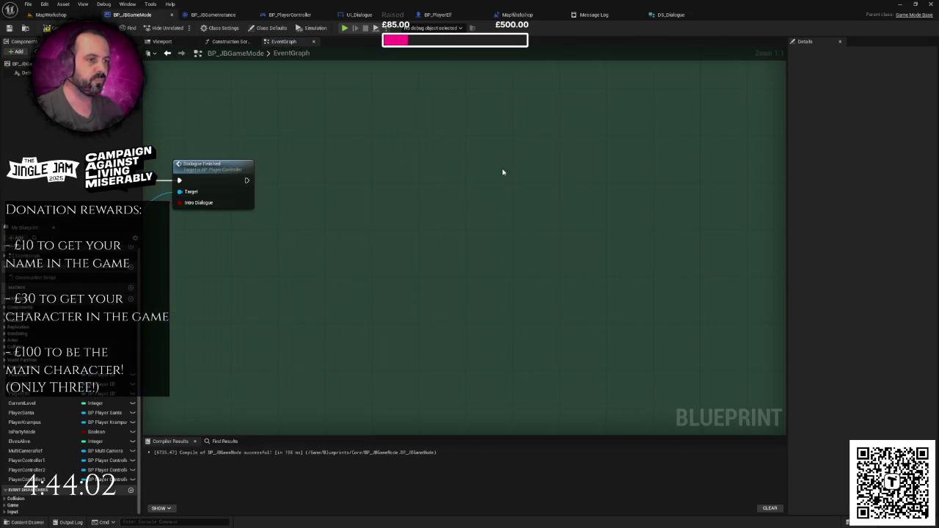
key("ctrl+v")
mouse_move(305, 175)
left_mouse_down()
mouse_move(442, 181)
mouse_move(489, 166)
mouse_move(629, 151)
left_mouse_up()
left_click(485, 136)
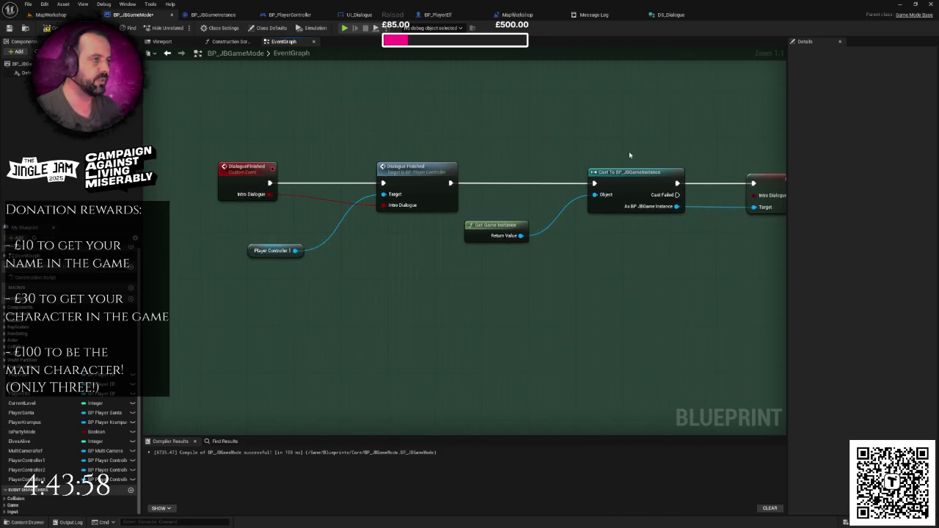
- Review BP_PlayerController's dialogue event rows and select the DialogueSkipped node group
left_click(213, 15)
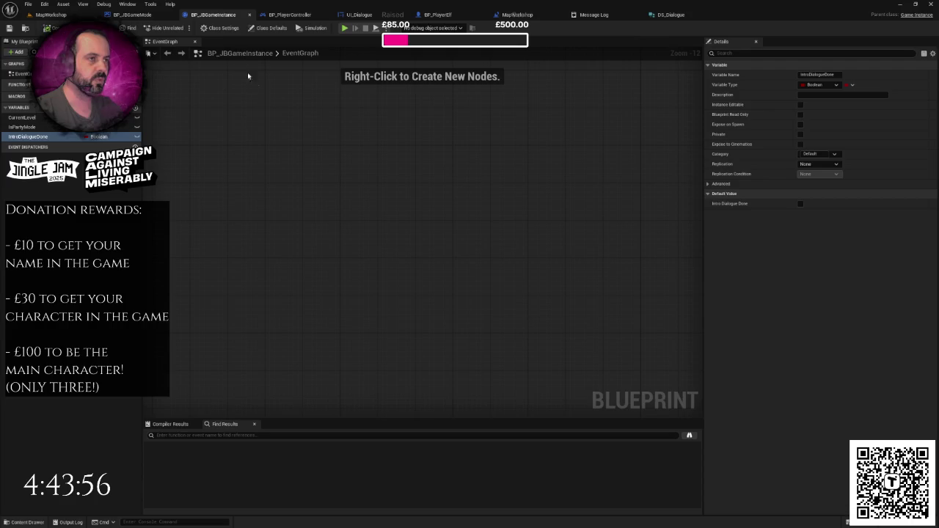
left_click(290, 14)
mouse_move(287, 136)
left_mouse_down()
mouse_move(725, 214)
mouse_move(665, 317)
left_mouse_up()
scroll(566, 224, "down", 1)
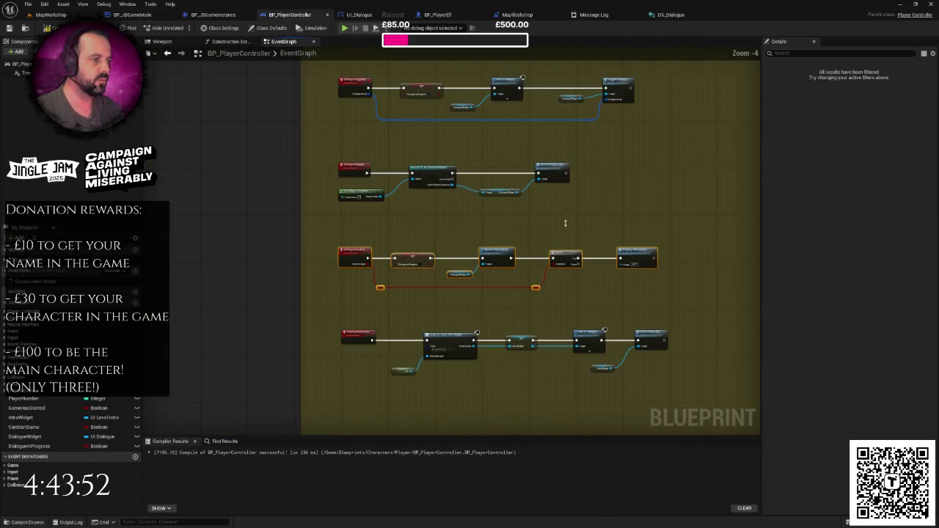
scroll(566, 224, "up", 2)
left_click_drag(566, 225, 505, 185)
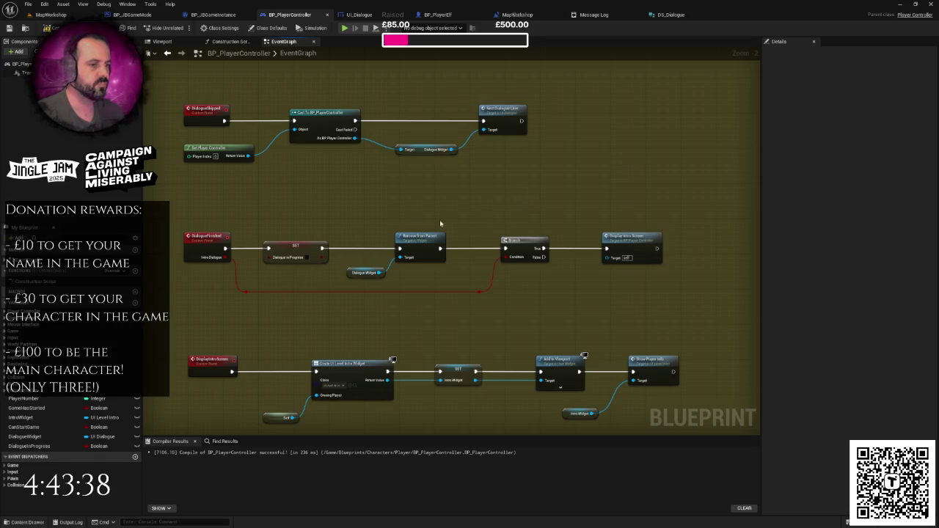
left_click(221, 241)
left_click_drag(279, 214, 429, 286)
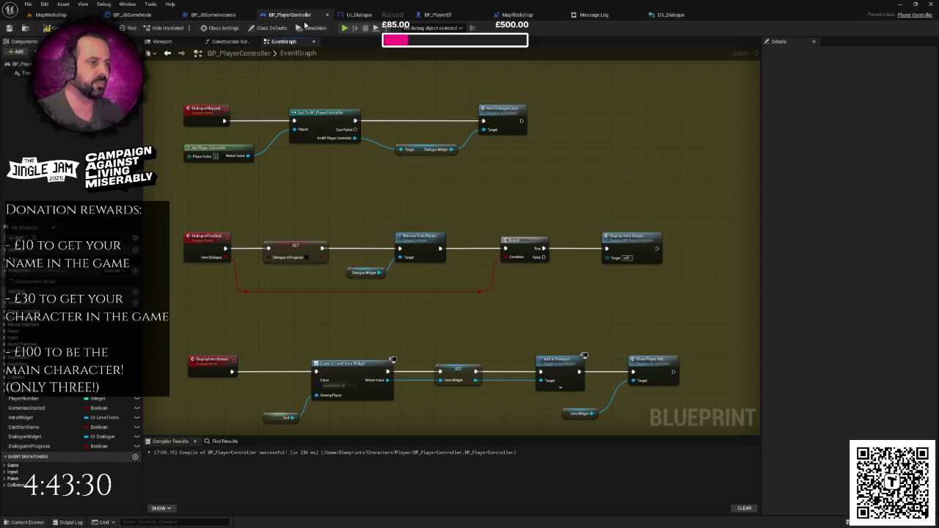
scroll(331, 177, "up", 3)
left_click_drag(192, 160, 506, 242)
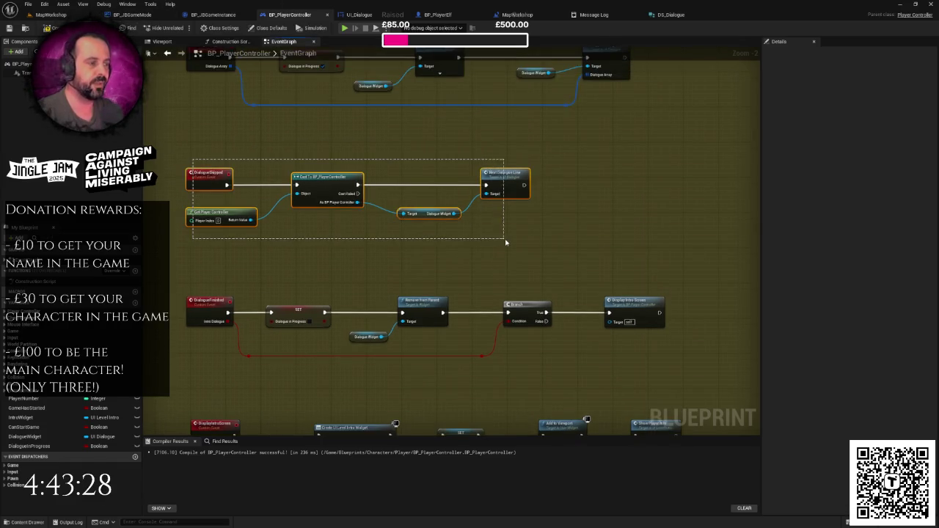
- Zoom around BP_PlayerController's dialogue handlers and glance at the UI_Dialogue graph
scroll(510, 245, "down", 1)
scroll(530, 247, "down", 1)
left_click(531, 251)
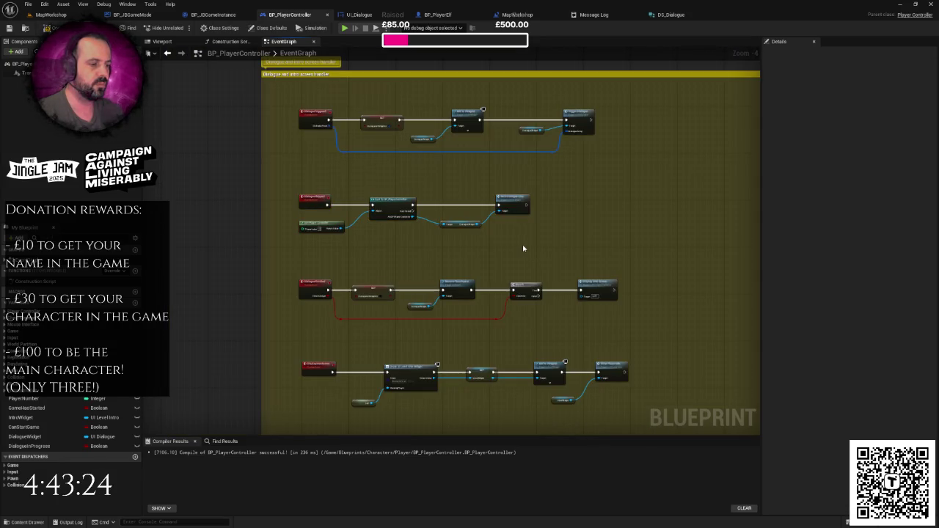
scroll(553, 243, "down", 1)
scroll(554, 253, "up", 5)
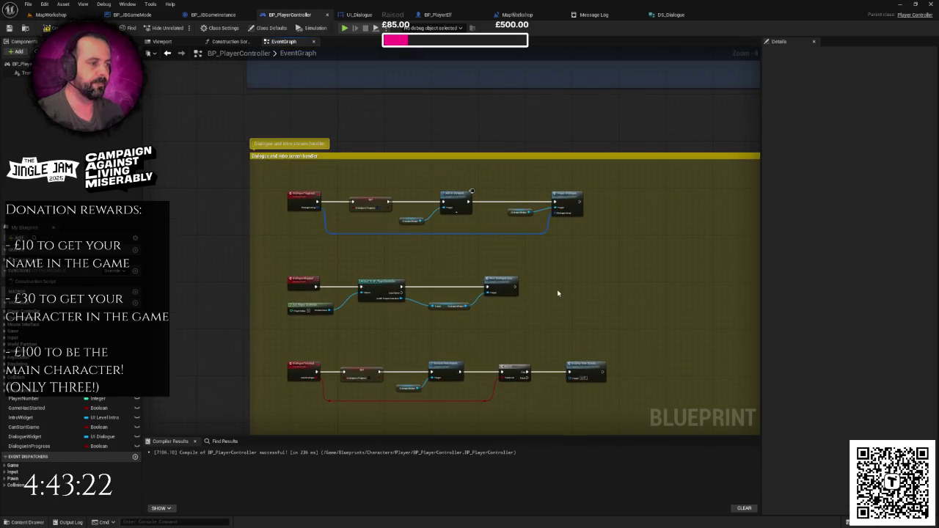
scroll(549, 219, "down", 5)
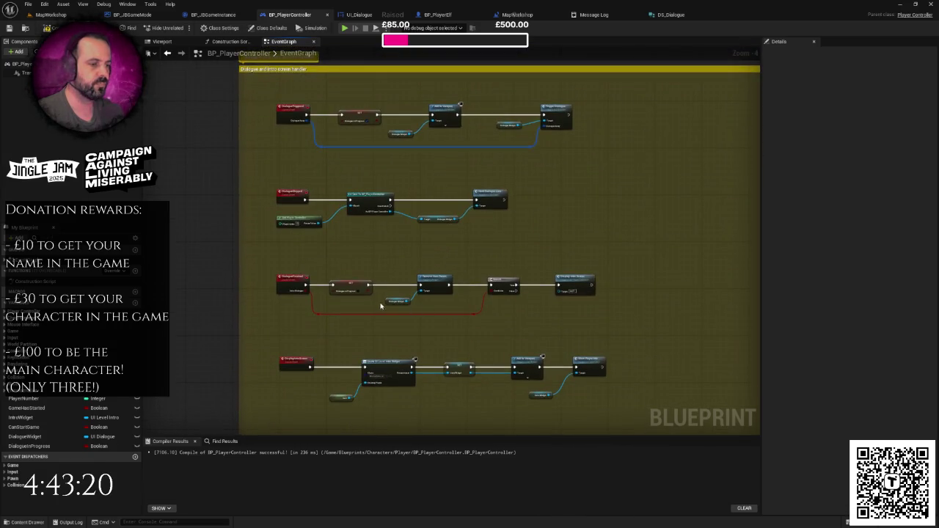
scroll(380, 306, "up", 2)
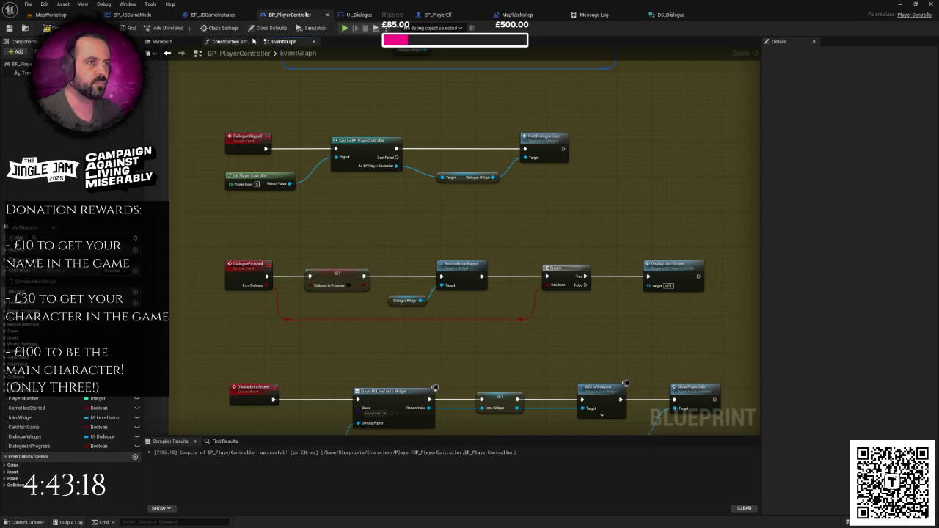
left_click(374, 15)
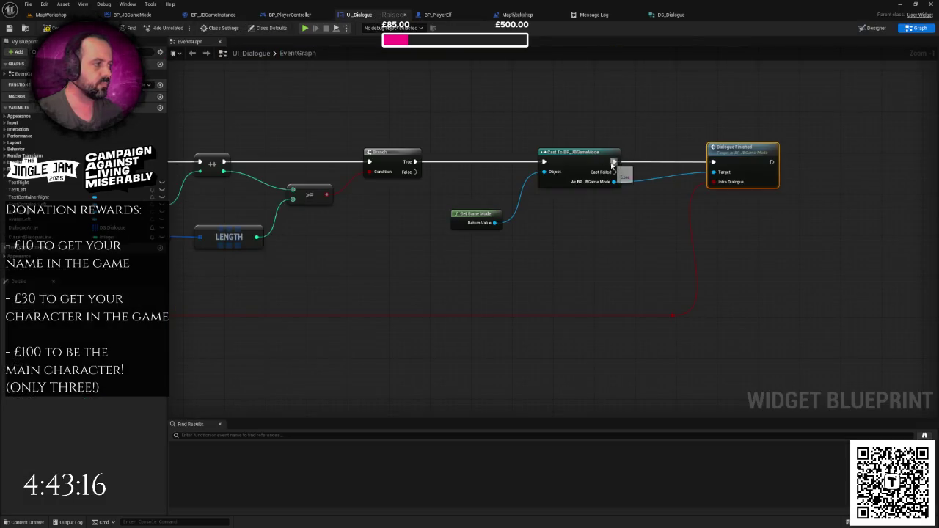
left_click(291, 15)
- Look over the Controls comment area, then go to the BP_JBGameInstance event graph
scroll(402, 224, "down", 2)
right_click(388, 216)
key("Escape")
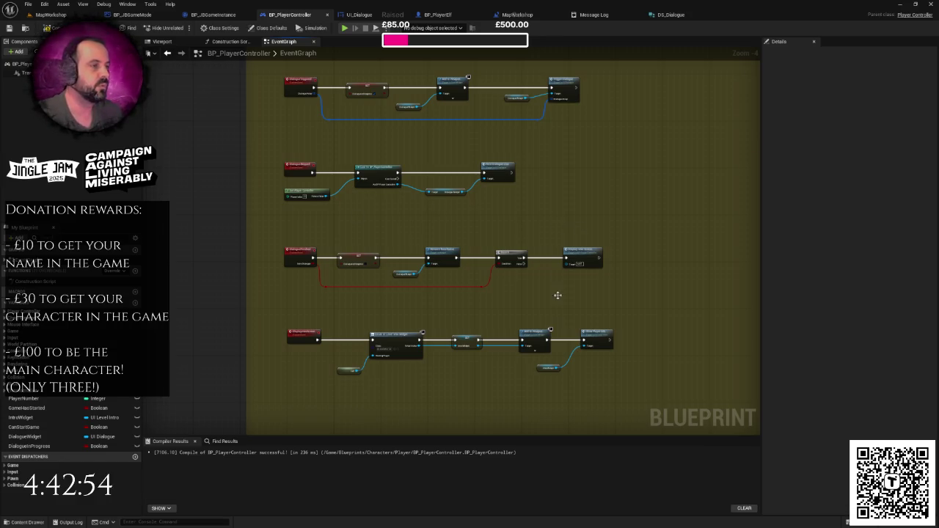
scroll(558, 295, "down", 1)
mouse_move(539, 262)
left_mouse_down()
mouse_move(512, 300)
mouse_move(497, 352)
mouse_move(527, 420)
mouse_move(511, 302)
mouse_move(480, 323)
mouse_move(450, 289)
mouse_move(459, 233)
left_mouse_up()
left_click(213, 15)
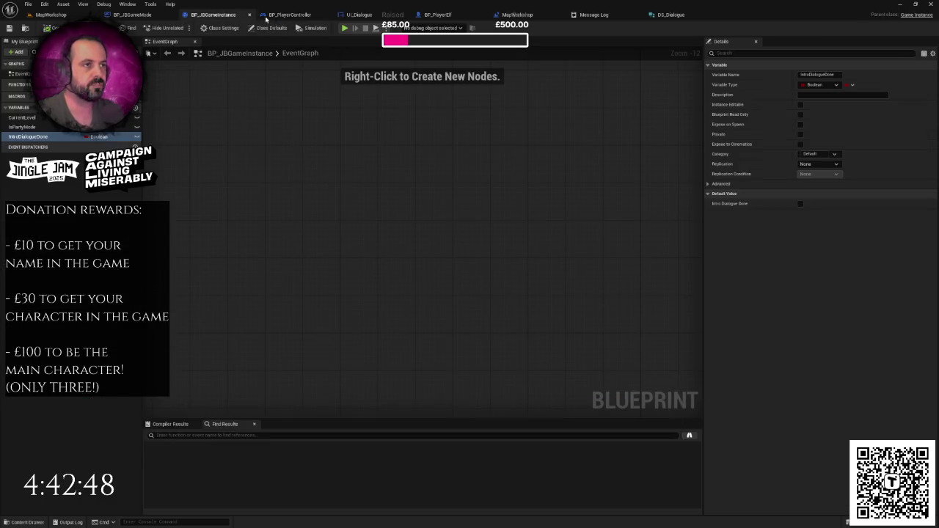
- In BP_JBGameMode, move the DialogueFinished node chain down to make room
left_click(269, 16)
left_click(133, 15)
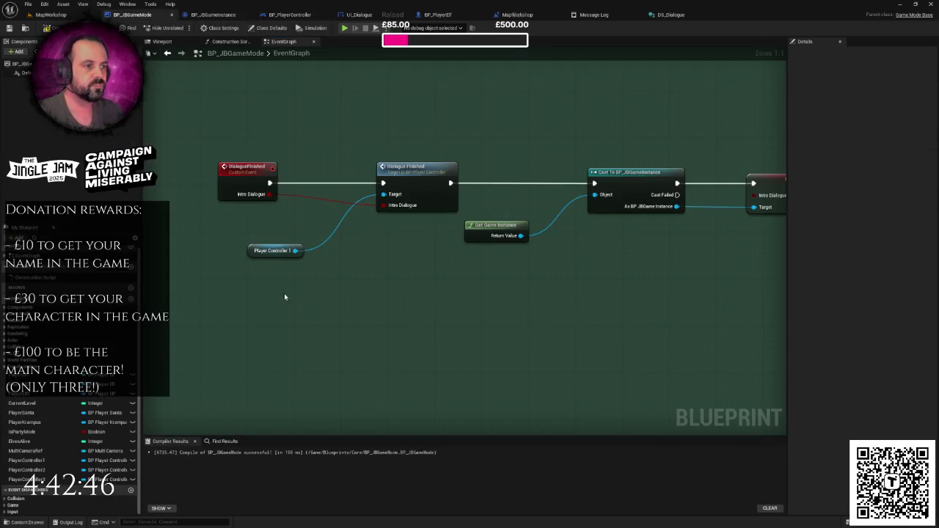
scroll(284, 297, "down", 3)
left_click_drag(297, 187, 531, 284)
left_click_drag(316, 221, 318, 247)
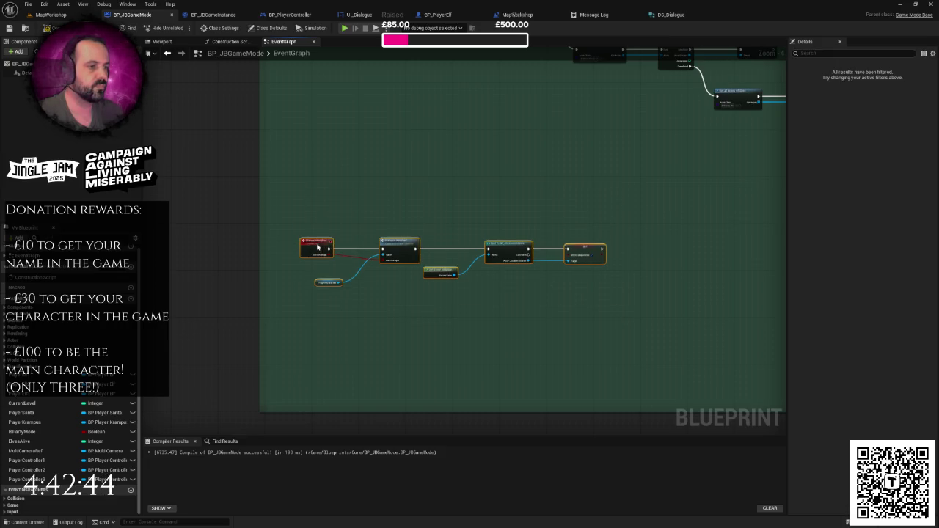
left_click(315, 197)
- Add a custom event named DialogueSkipped above the DialogueFinished chain
right_click(313, 195)
key("Escape")
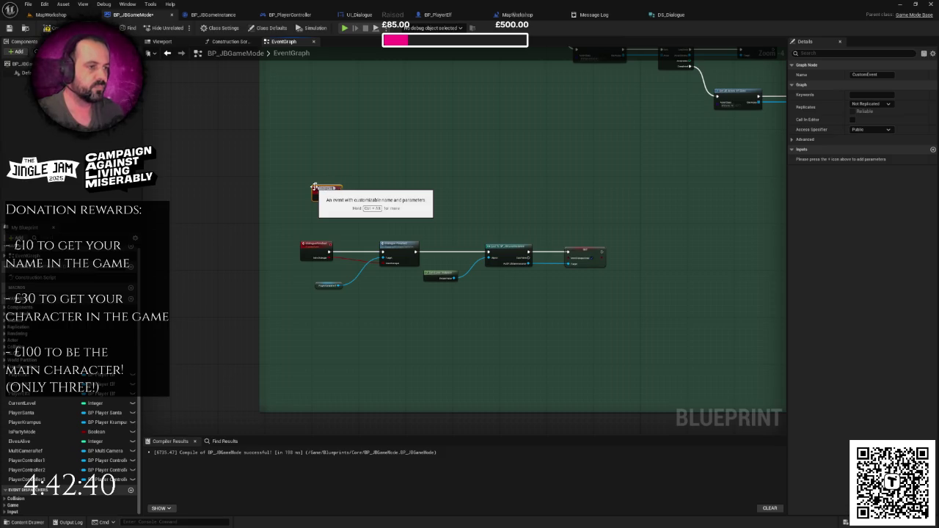
type("DialogueSkipped")
key("Return")
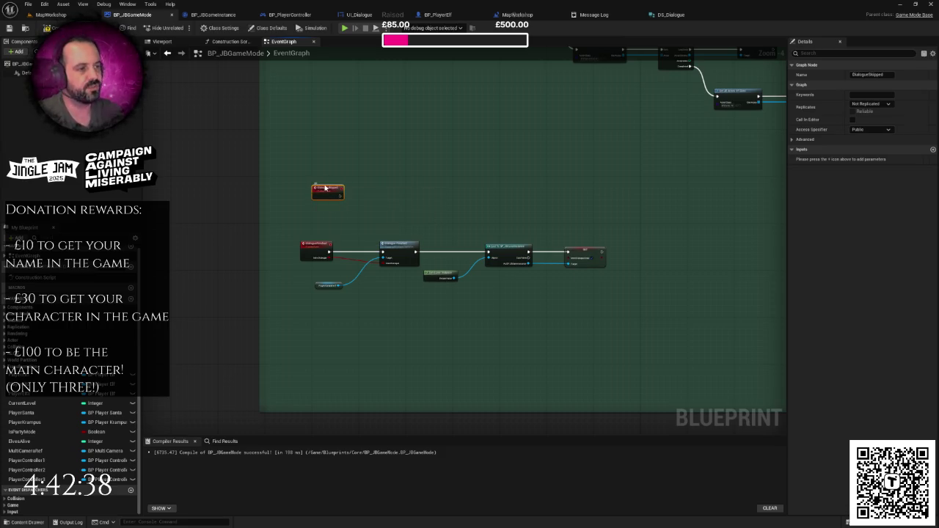
left_click_drag(325, 188, 314, 186)
left_click(430, 185)
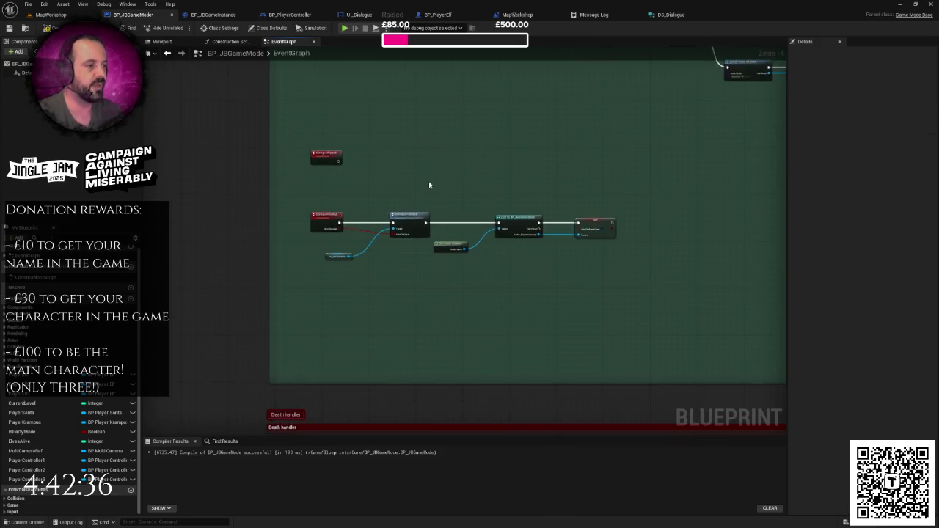
- Paste a second Player Controller 1 getter and add a Dialogue Skipped call from it
scroll(472, 223, "up", 2)
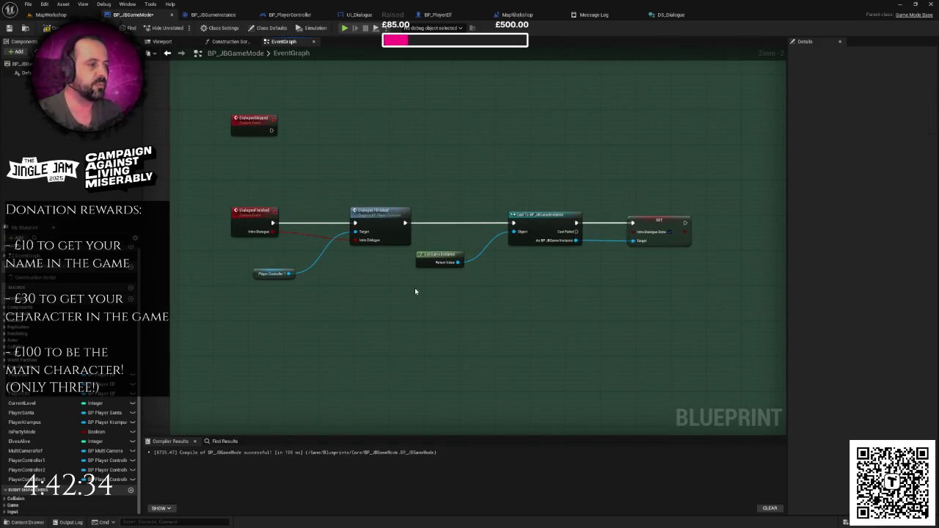
left_click(276, 294)
left_click(318, 194)
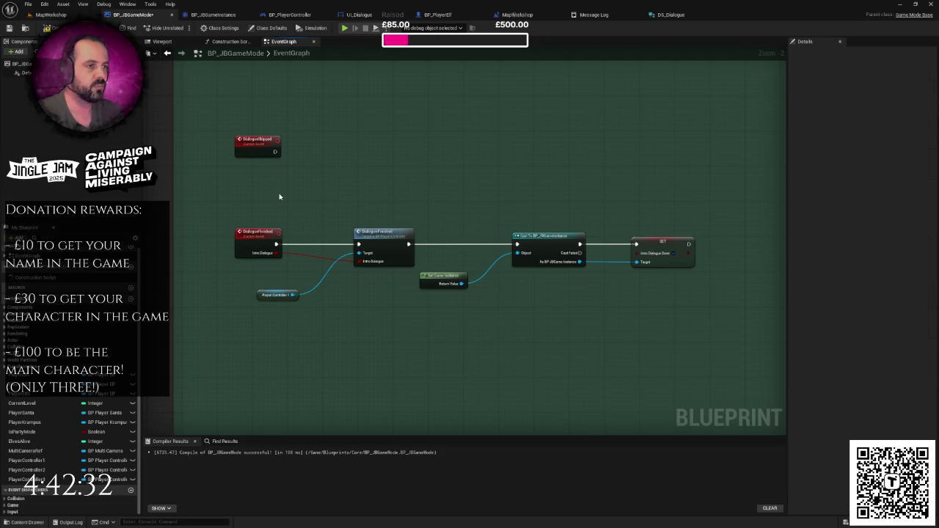
key("ctrl+v")
left_click_drag(319, 198, 347, 174)
type("dialogue")
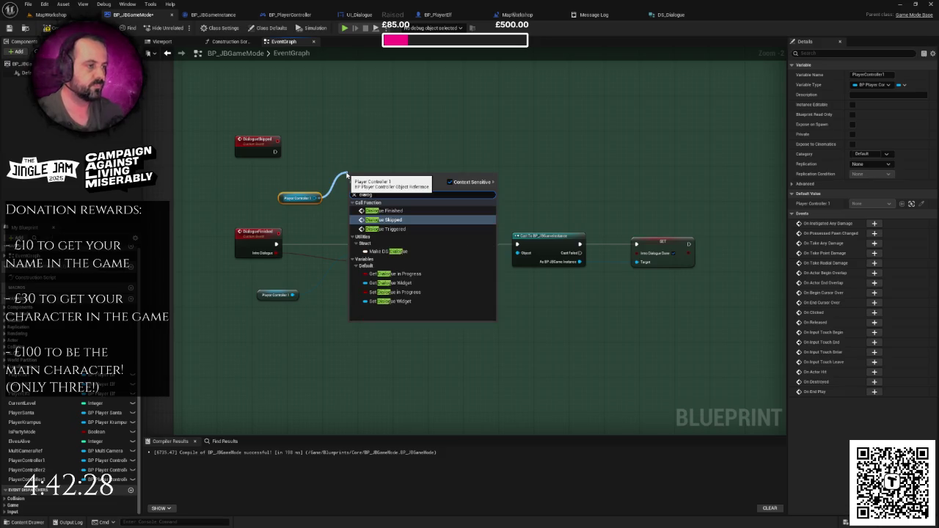
key("Return")
- Wire the DialogueSkipped event into the Dialogue Skipped call, tidy the getter, and save
scroll(347, 174, "up", 2)
mouse_move(249, 144)
left_mouse_down()
mouse_move(351, 191)
mouse_move(371, 142)
left_mouse_up()
left_click_drag(284, 206, 279, 182)
key("ctrl+s")
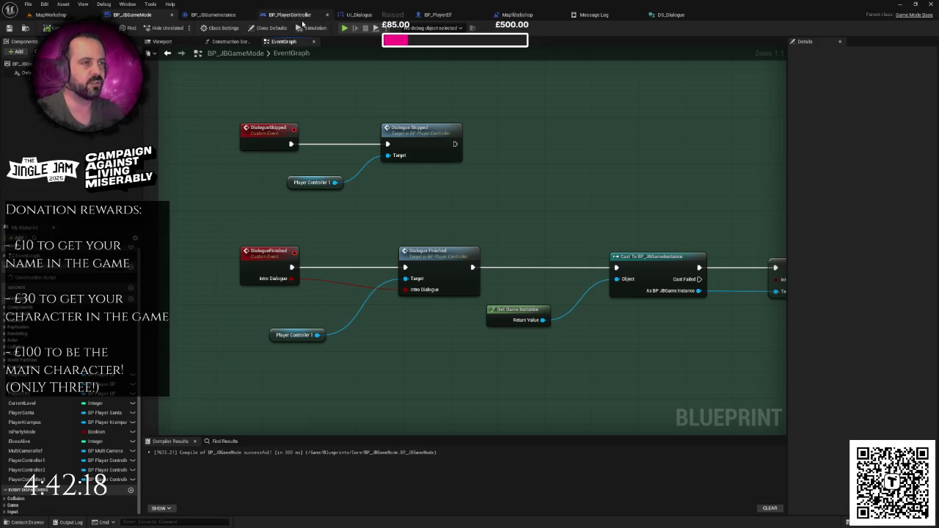
left_click(294, 15)
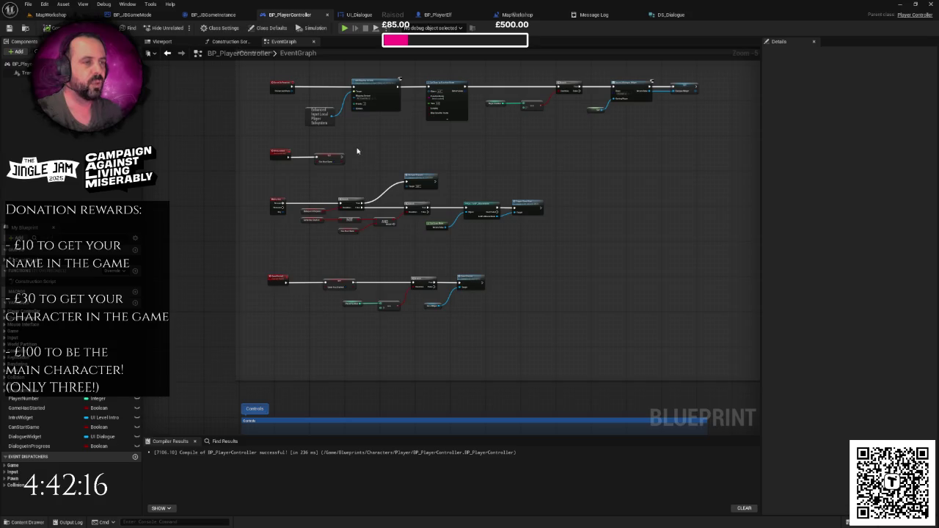
- In BP_PlayerController, keep the Get Game Mode and cast pair and delete the old Dialogue Skipped call
left_click(213, 15)
left_click(287, 14)
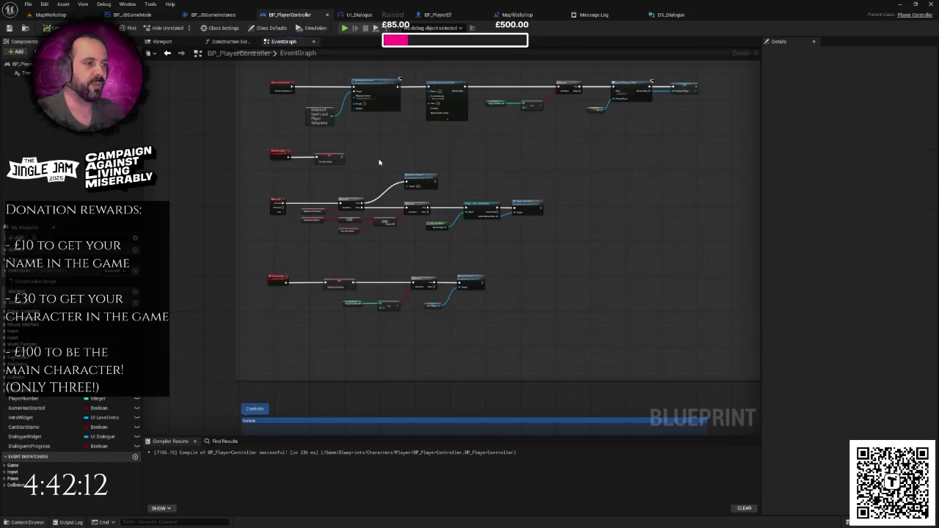
scroll(380, 162, "up", 3)
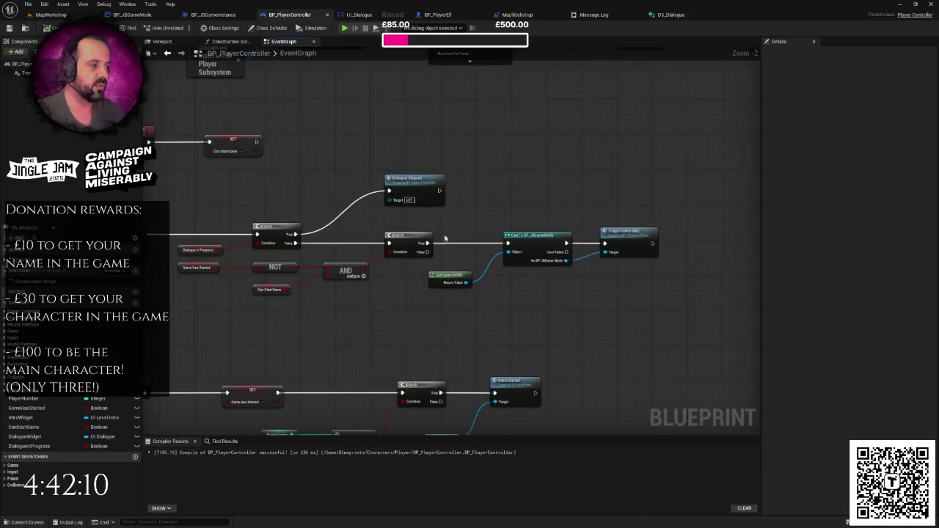
left_click_drag(445, 238, 544, 301)
key("Delete")
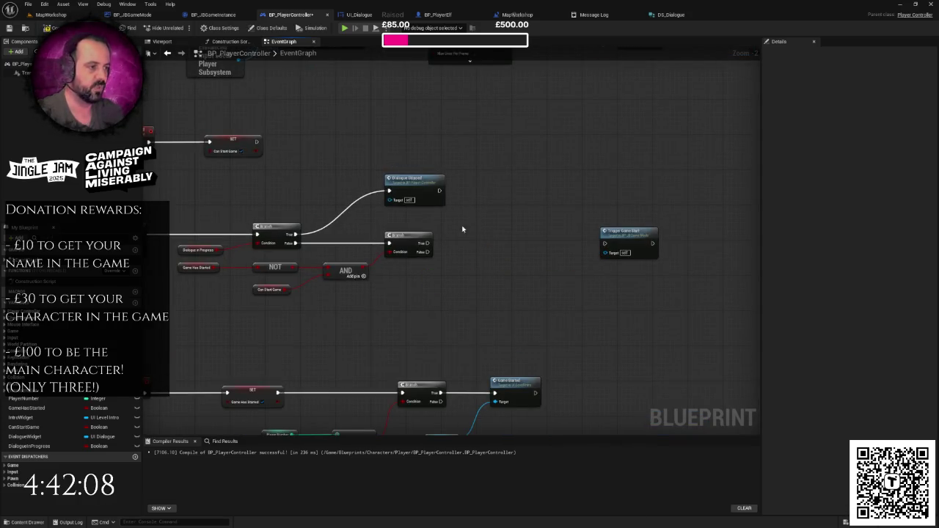
key("ctrl+z")
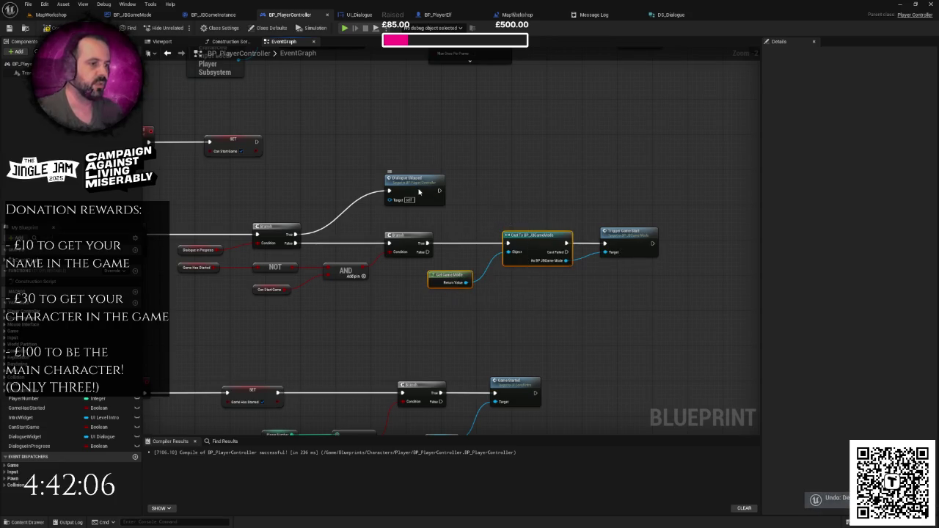
left_click(419, 191)
key("Delete")
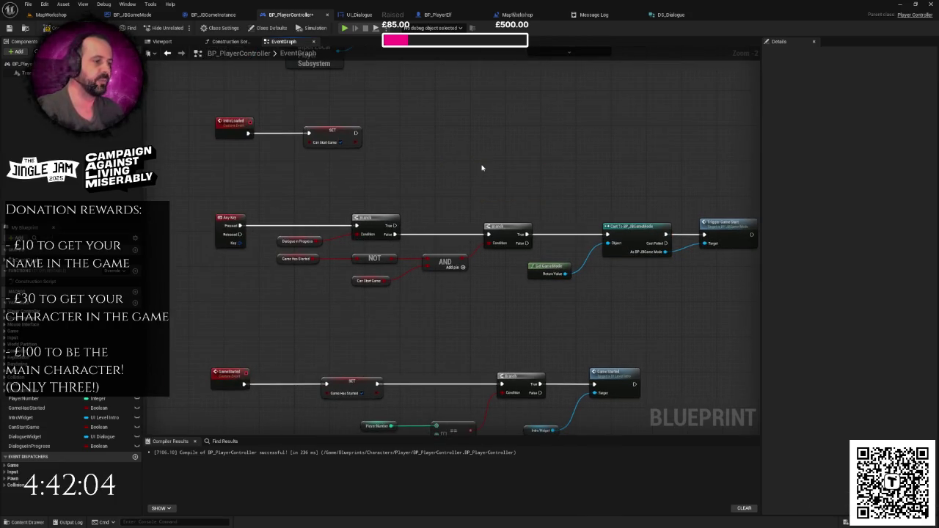
- Run a BP_JBGameMode cast from the Any Key True branch, calling Dialogue Skipped on it
key("ctrl+v")
mouse_move(362, 227)
left_mouse_down()
mouse_move(522, 149)
mouse_move(477, 148)
left_mouse_up()
left_click_drag(394, 179, 368, 171)
mouse_move(471, 150)
left_mouse_down()
mouse_move(470, 165)
mouse_move(439, 185)
mouse_move(476, 172)
left_mouse_up()
type("dialo")
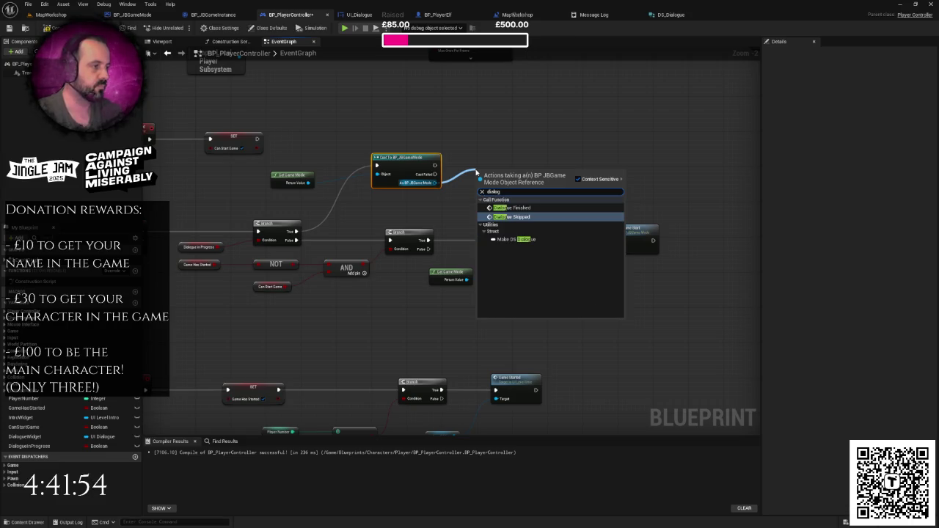
key("Return")
left_click_drag(494, 170, 517, 157)
left_click_drag(280, 184, 300, 180)
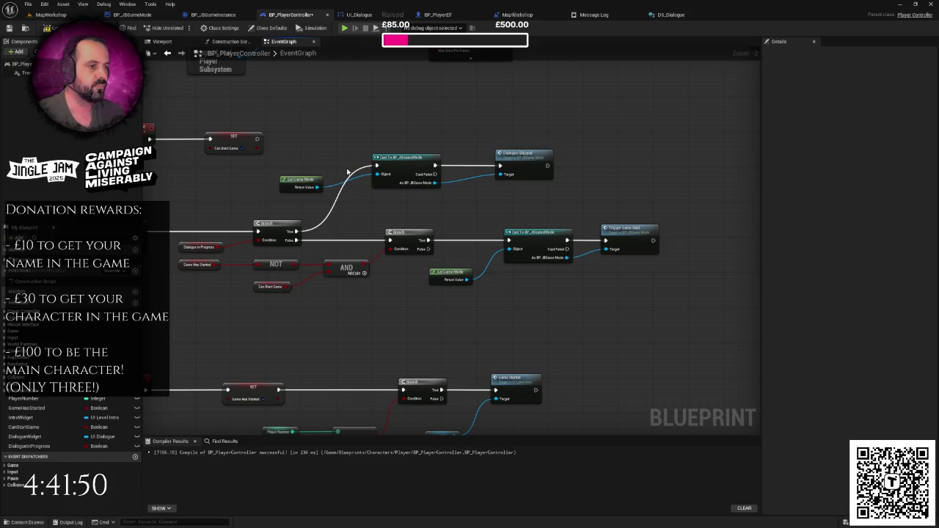
scroll(348, 171, "down", 3)
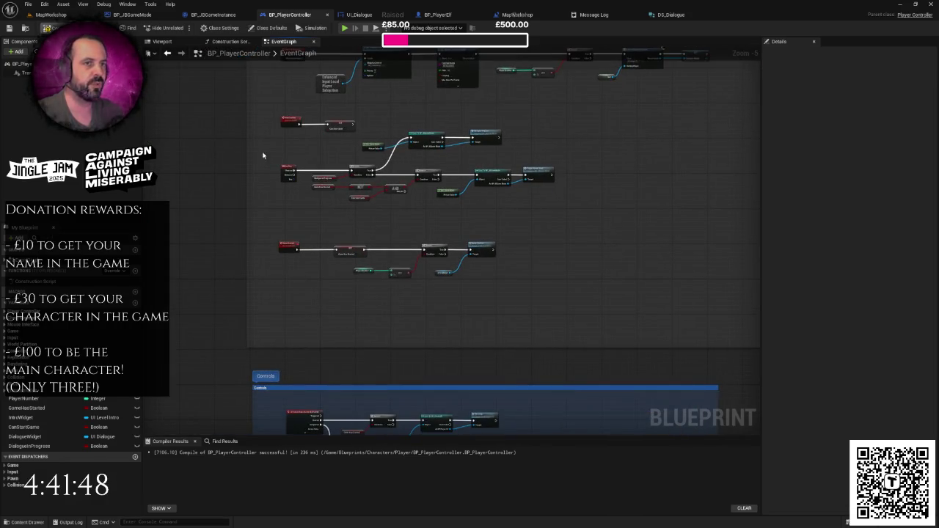
scroll(481, 279, "down", 4)
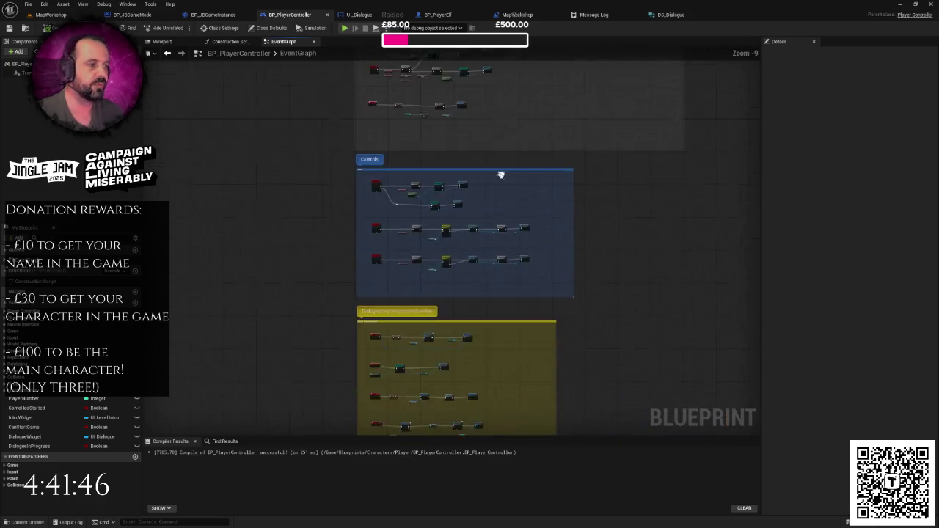
left_click(75, 15)
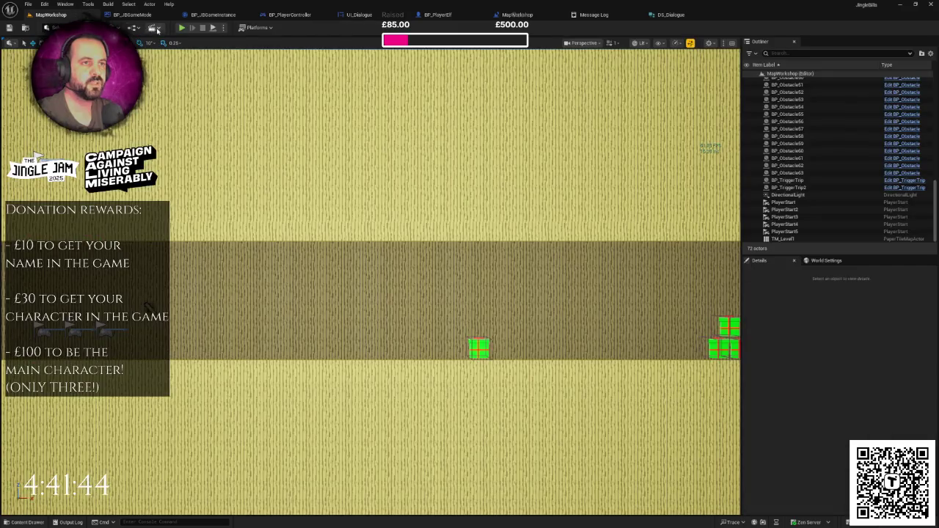
- Playtest the Santa and elf dialogue, then follow the Accessed None error to BP_PlayerController's GameStarted node
left_click(181, 28)
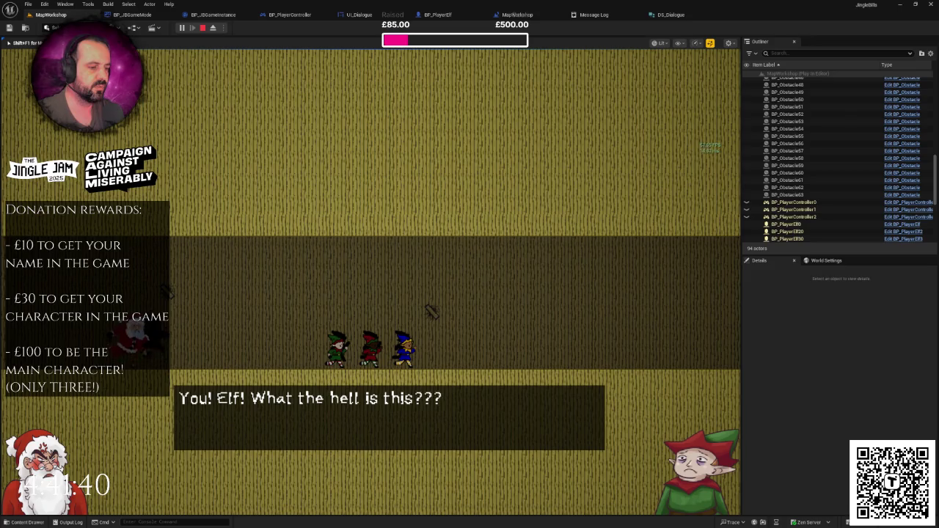
key("space")
key("space")
key("space")
key("space")
key("space")
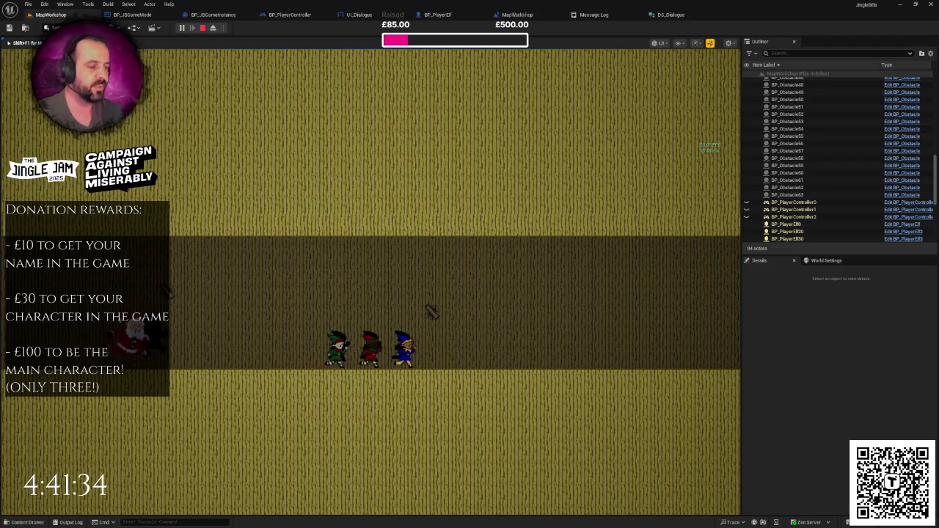
key("Escape")
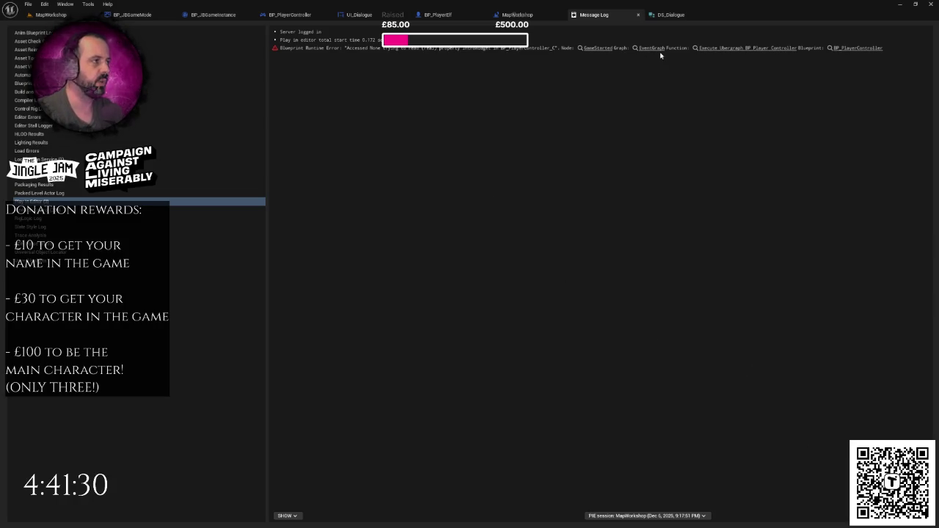
left_click(457, 52)
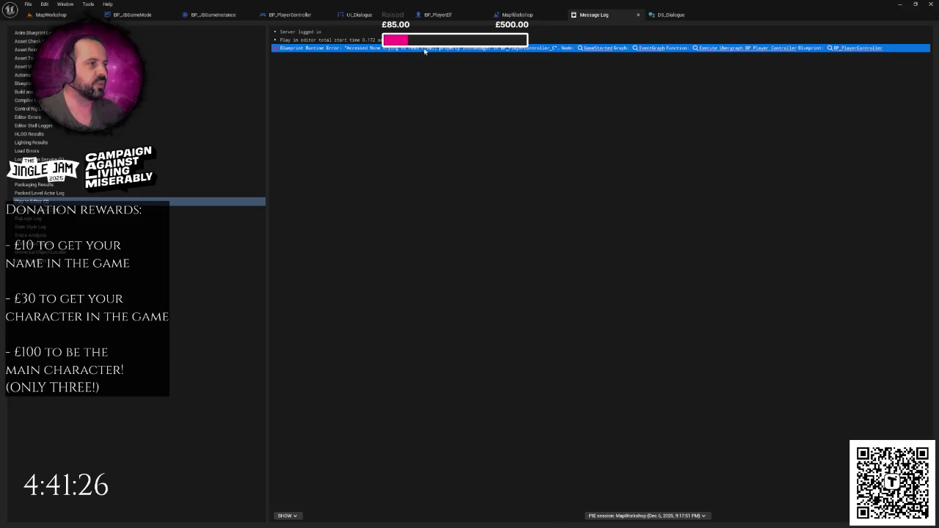
left_click(601, 48)
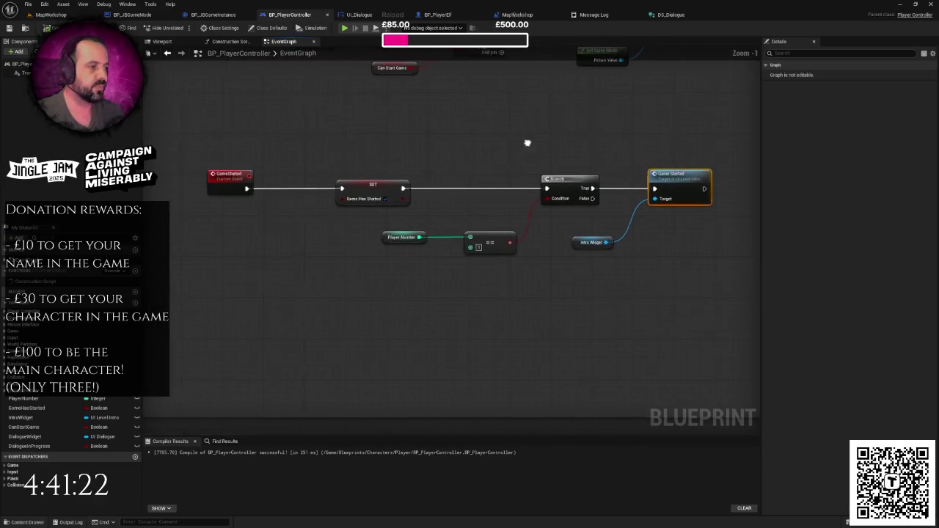
- Find all references to Intro Widget by name and jump to where IntroWidget is set
right_click(585, 243)
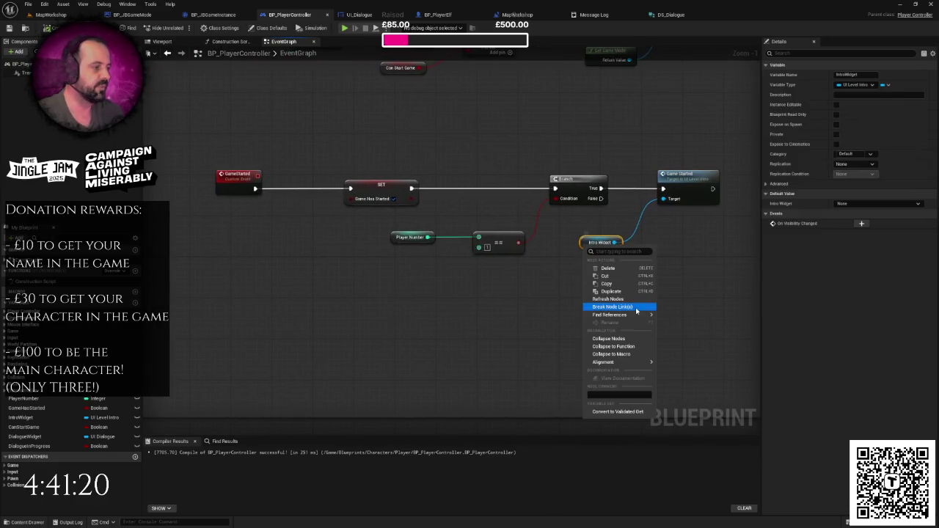
mouse_move(614, 317)
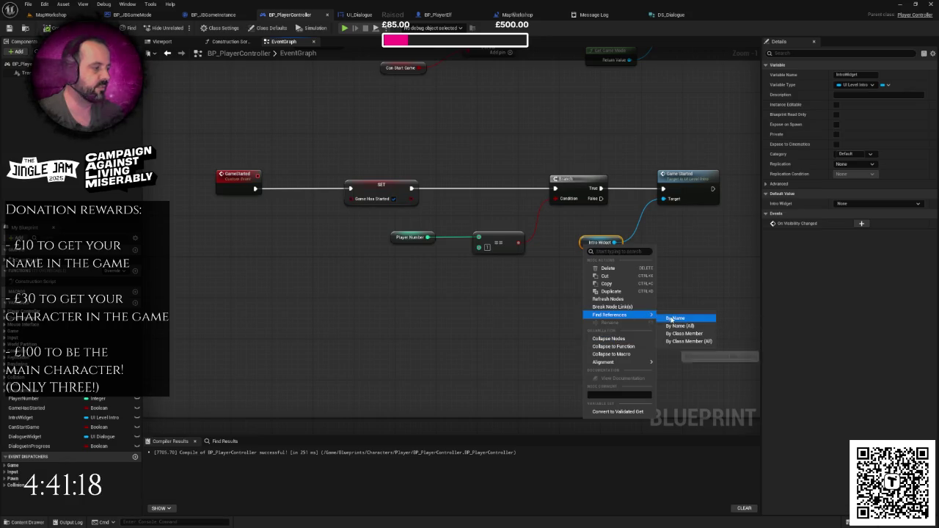
left_click(676, 317)
double_click(178, 485)
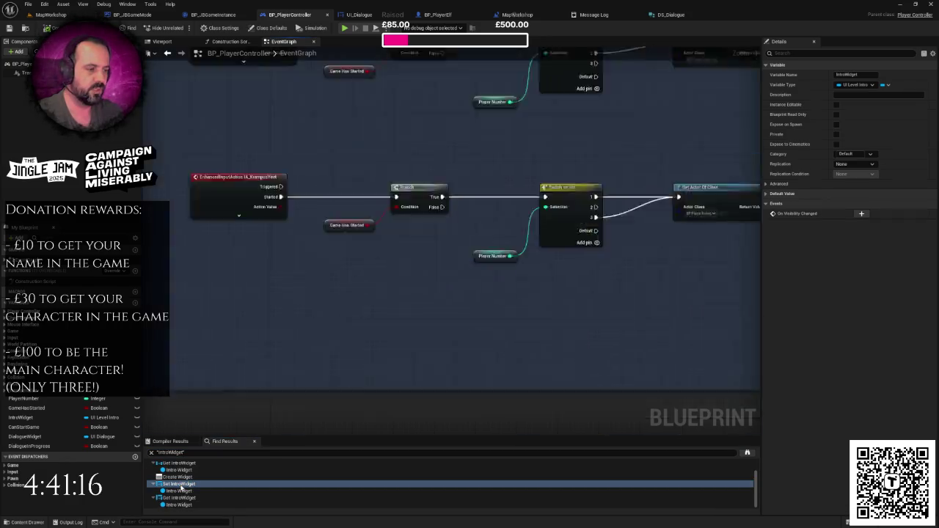
- Inspect the Display Intro Screen and DialogueFinished chain, then bring up the MapWorkshop level blueprint
left_click(210, 208)
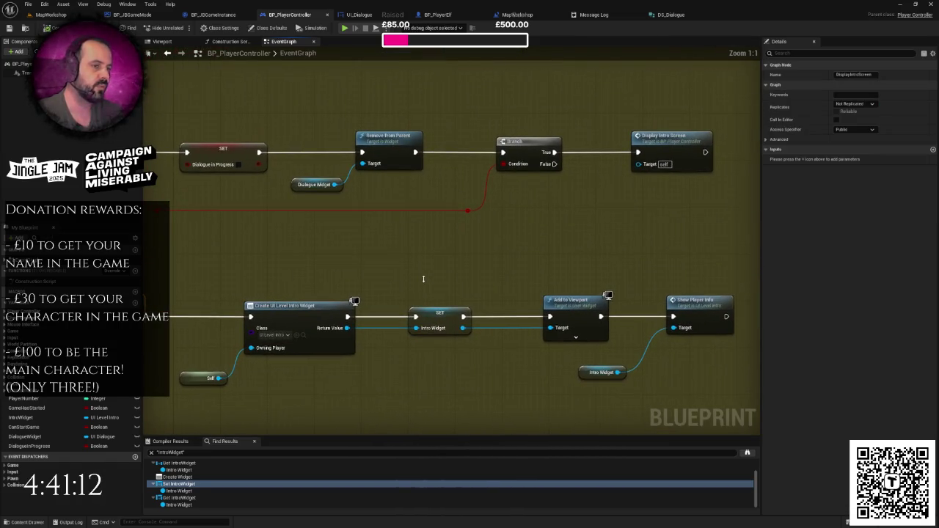
scroll(423, 279, "down", 1)
left_click(424, 279)
left_click_drag(424, 278, 494, 285)
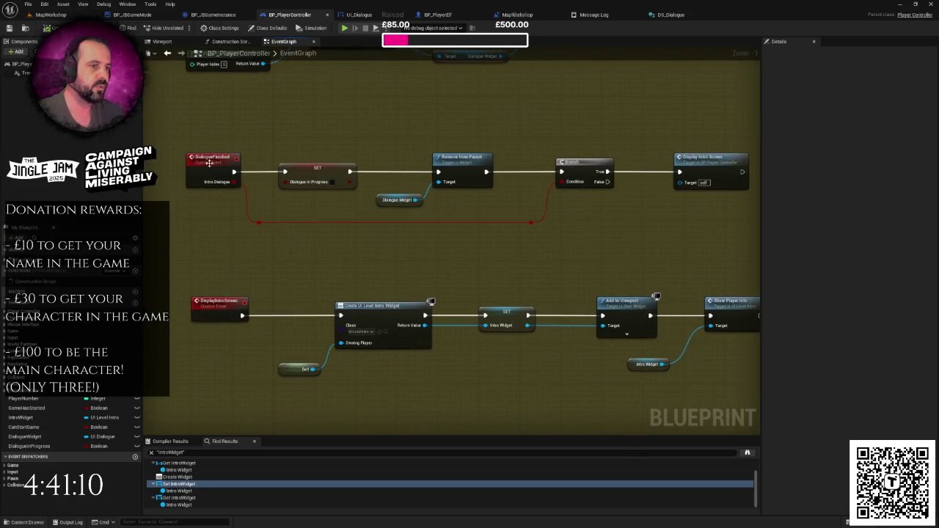
left_click_drag(593, 227, 523, 146)
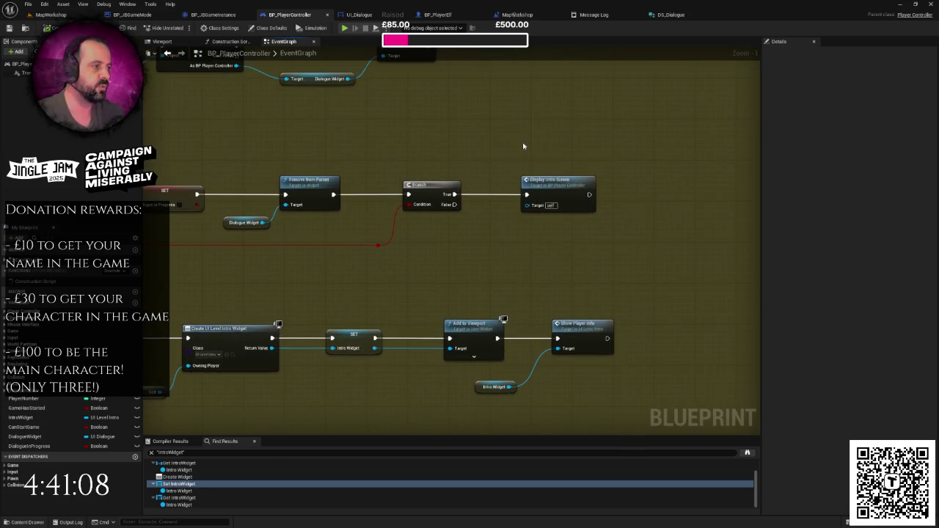
left_click_drag(606, 224, 592, 225)
mouse_move(453, 172)
left_mouse_down()
mouse_move(542, 153)
mouse_move(532, 154)
left_mouse_up()
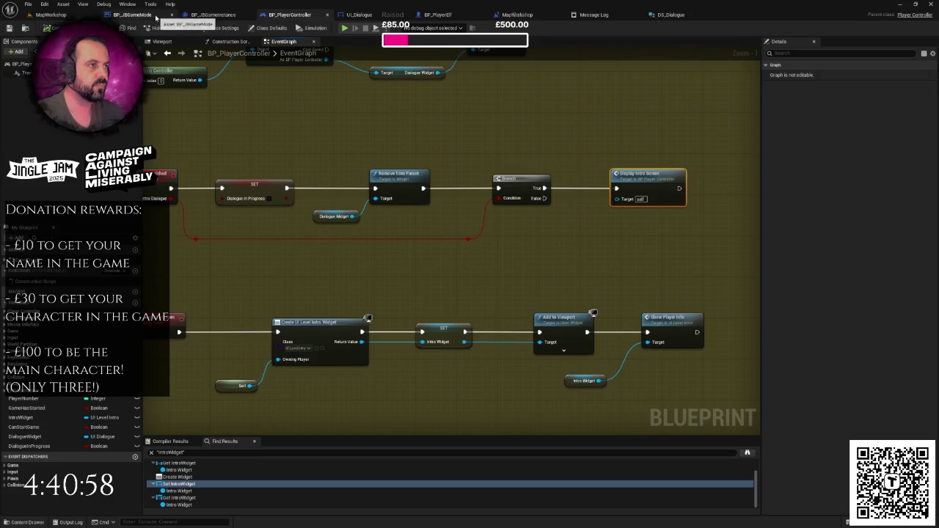
left_click_drag(226, 107, 271, 111)
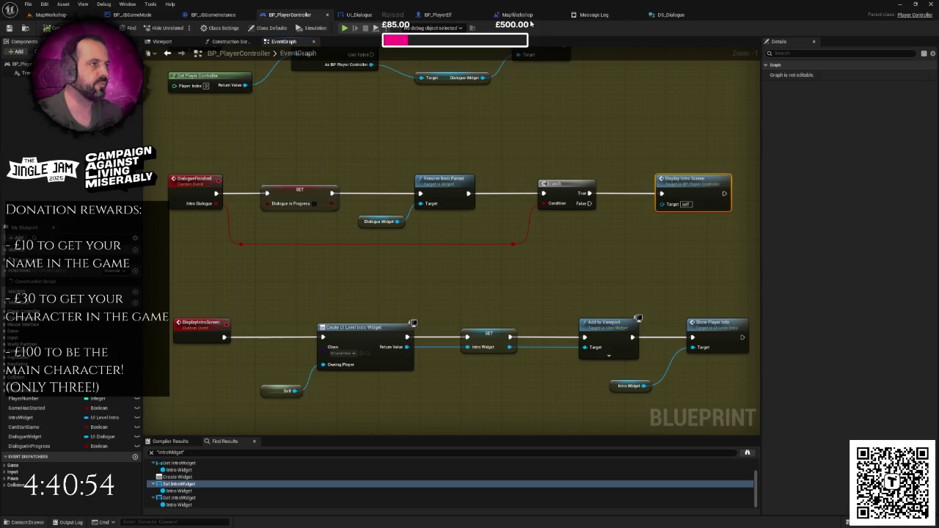
left_click_drag(514, 14, 434, 20)
scroll(360, 235, "up", 4)
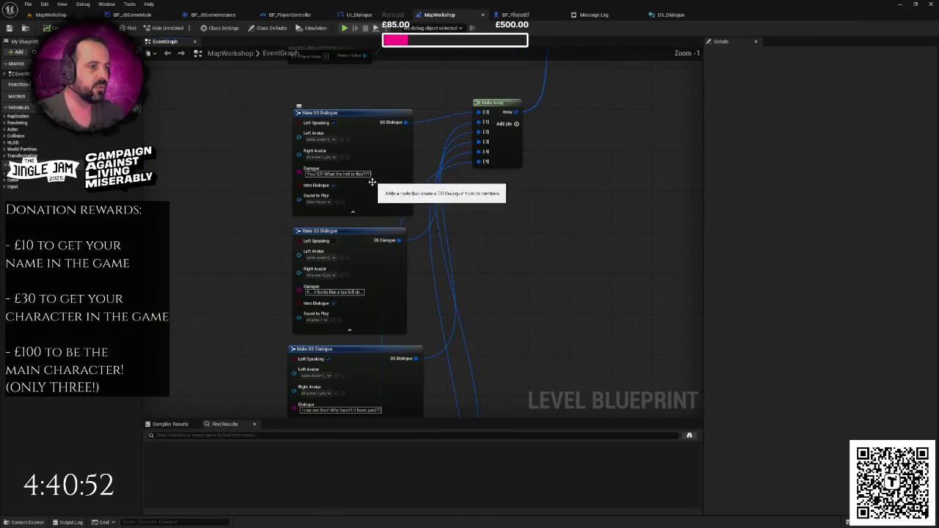
- Review the Make DS Dialogue entries in MapWorkshop and compare them with the UI_Dialogue graph
scroll(345, 213, "up", 2)
scroll(382, 183, "up", 3)
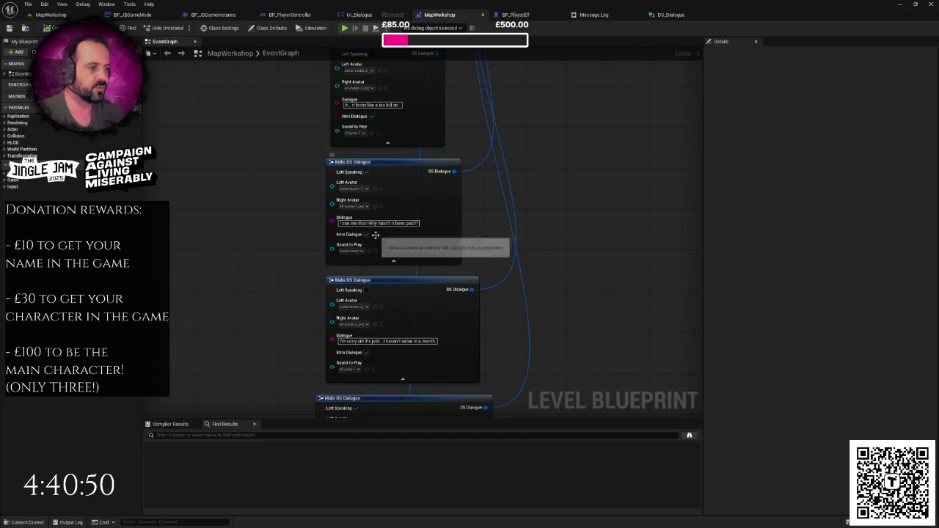
scroll(415, 142, "down", 2)
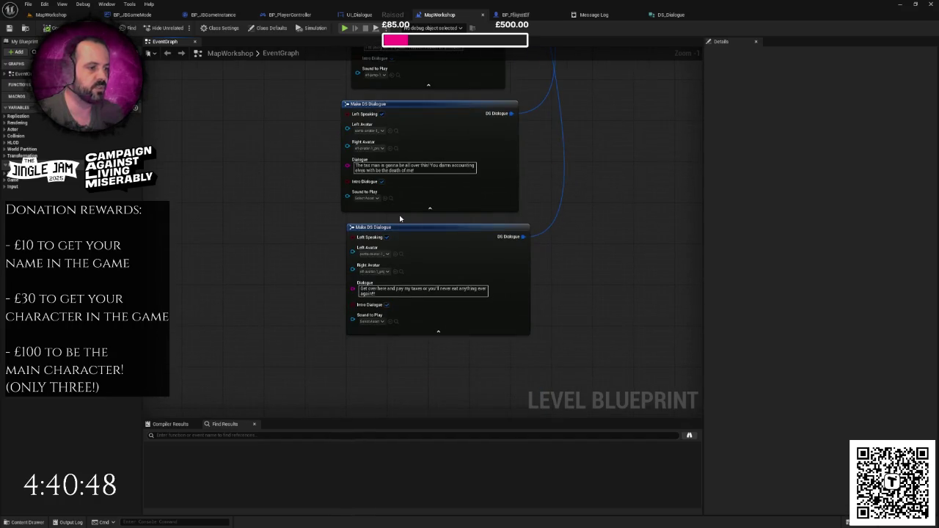
left_click(359, 15)
scroll(429, 146, "down", 4)
scroll(430, 146, "up", 2)
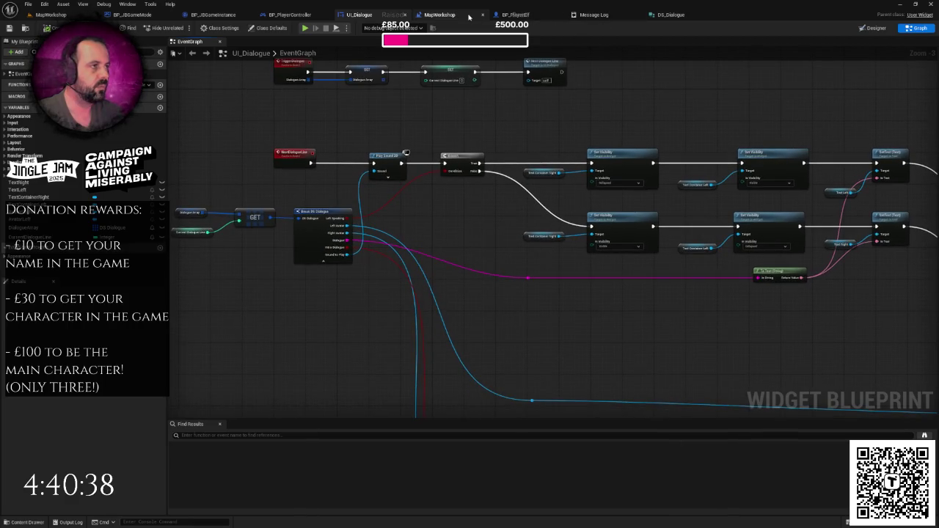
left_click(440, 15)
left_click(514, 15)
left_click(440, 14)
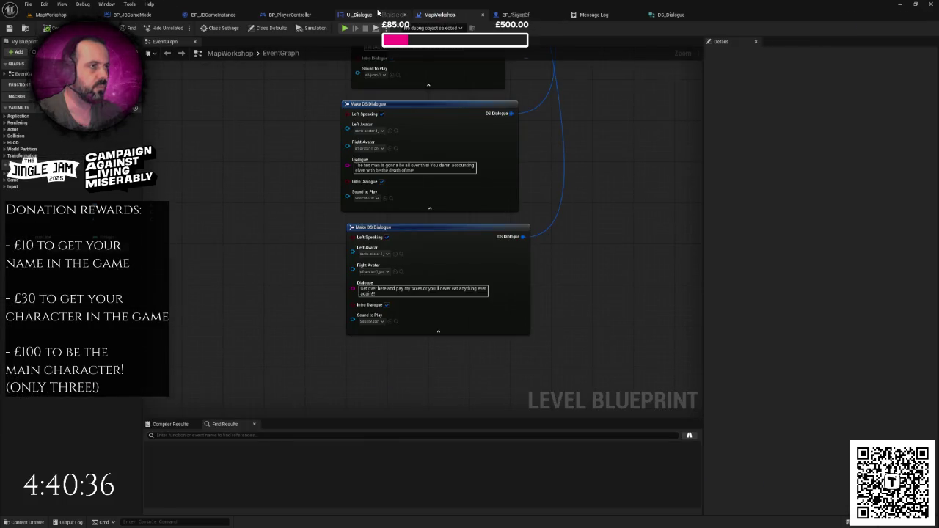
left_click(358, 15)
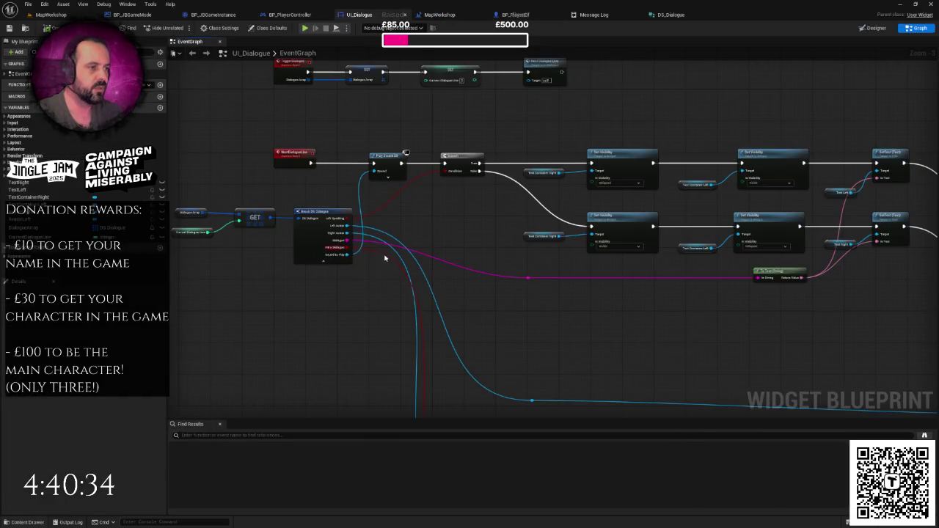
- Follow UI_Dialogue's Dialogue Finished call into BP_JBGameMode's DialogueFinished event
left_click_drag(412, 292, 359, 86)
mouse_move(364, 126)
left_mouse_down()
mouse_move(180, 149)
mouse_move(220, 153)
mouse_move(254, 181)
left_mouse_up()
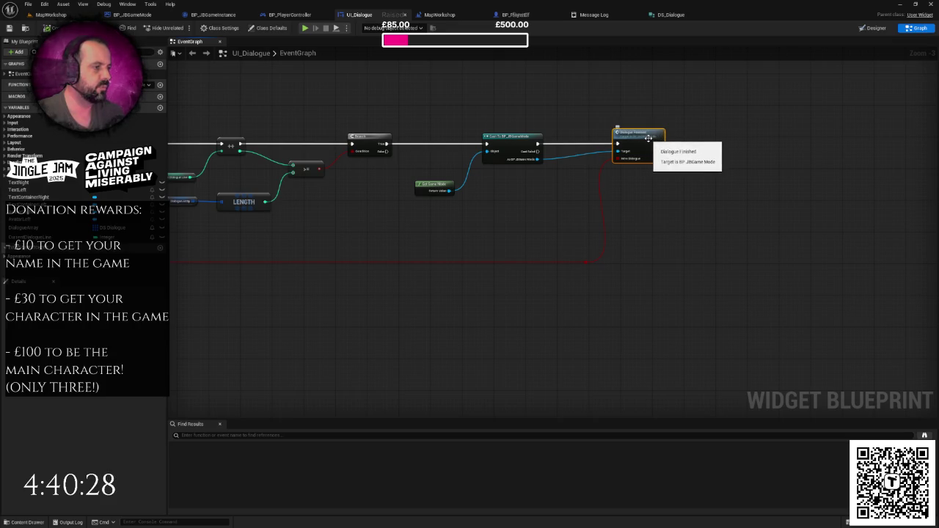
double_click(643, 136)
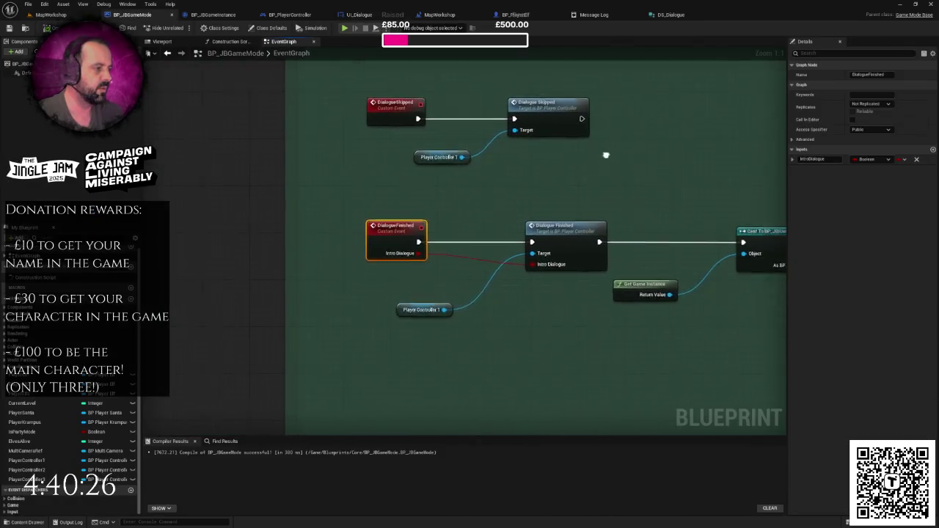
- Add a Print String after Remove from Parent in BP_PlayerController's DialogueFinished event
double_click(508, 232)
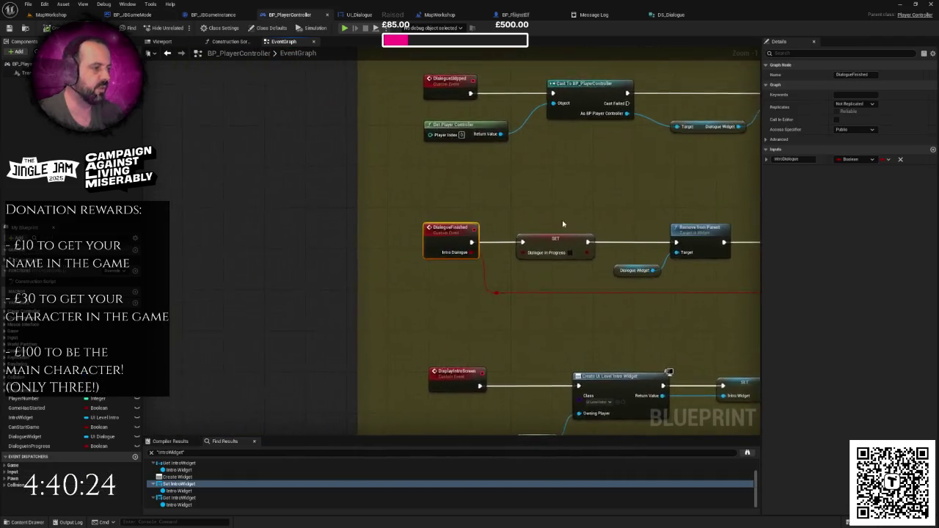
scroll(441, 220, "up", 1)
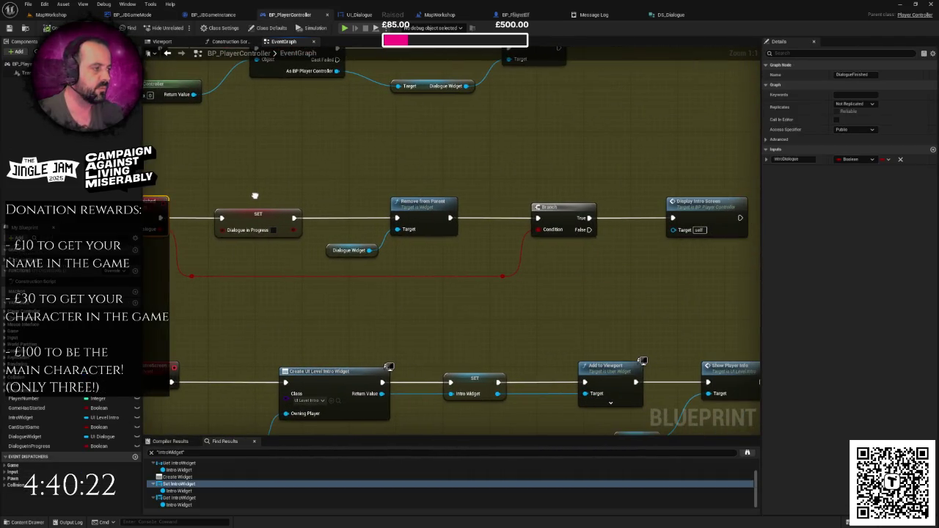
scroll(508, 191, "down", 2)
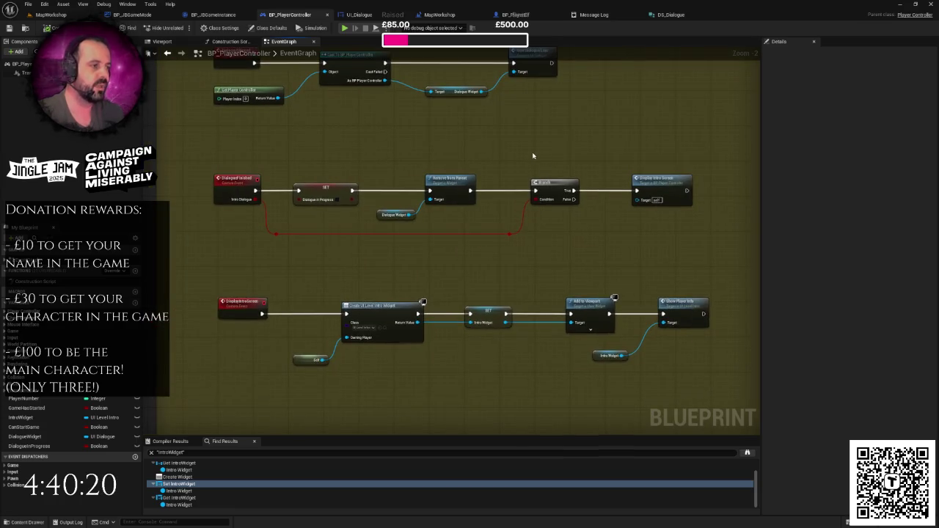
mouse_move(467, 222)
left_mouse_down()
mouse_move(491, 207)
mouse_move(493, 176)
left_mouse_up()
type("print")
key("Return")
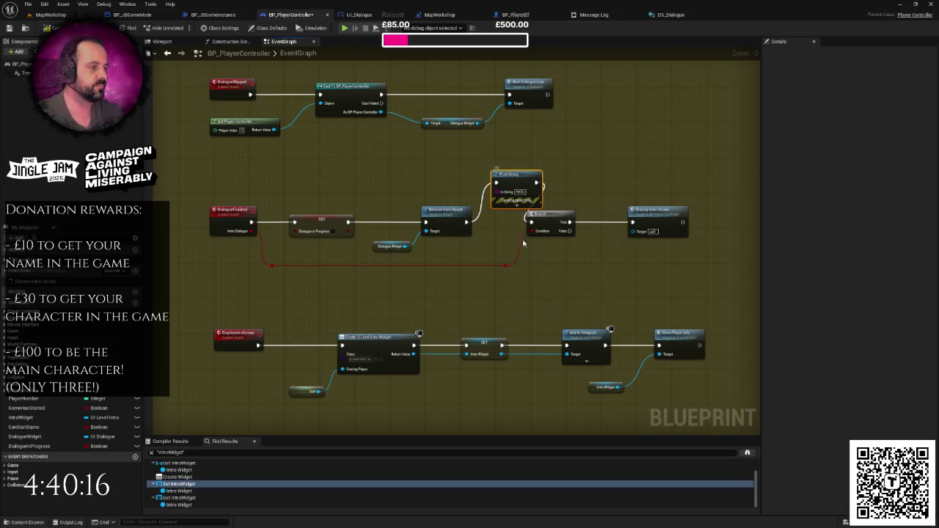
- Move the Print String up, give it a new text colour, and return to MapWorkshop
left_click_drag(513, 206, 539, 171)
left_click(539, 170)
left_click(546, 183)
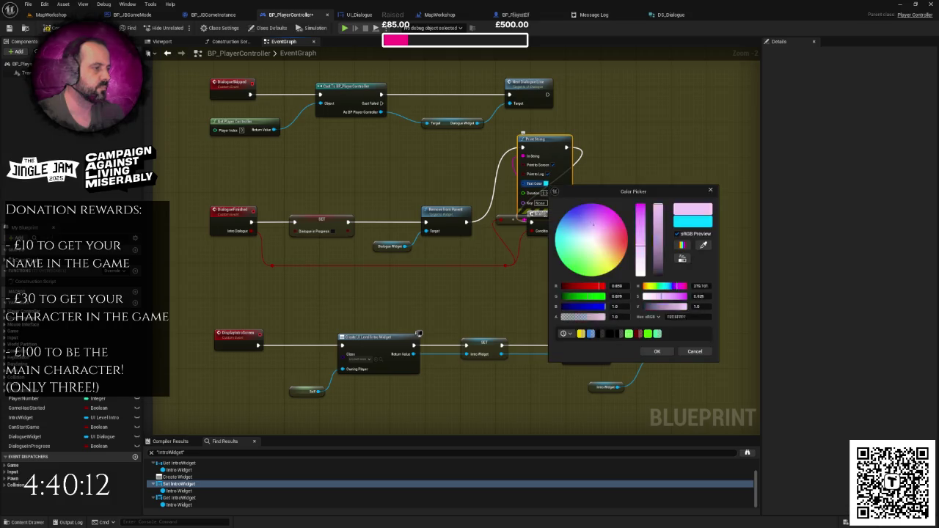
left_click(657, 351)
left_click_drag(646, 330, 591, 371)
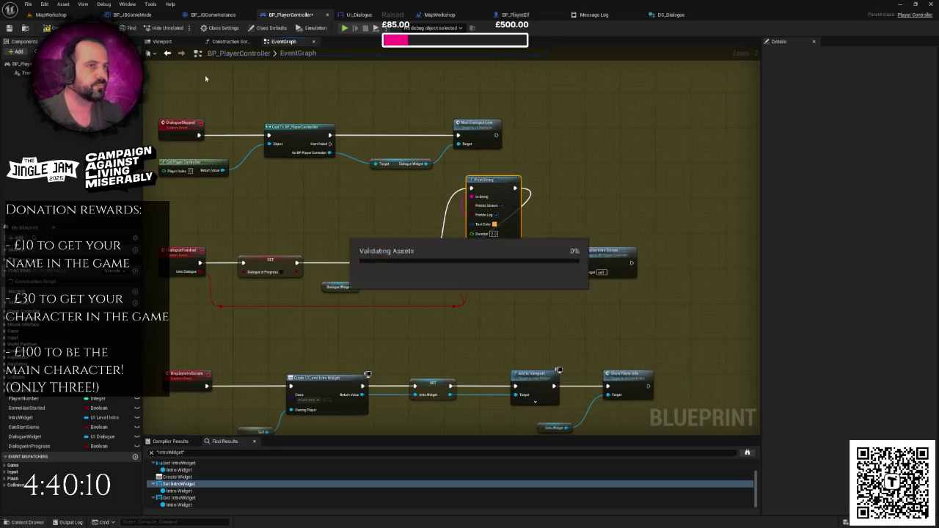
left_click(59, 15)
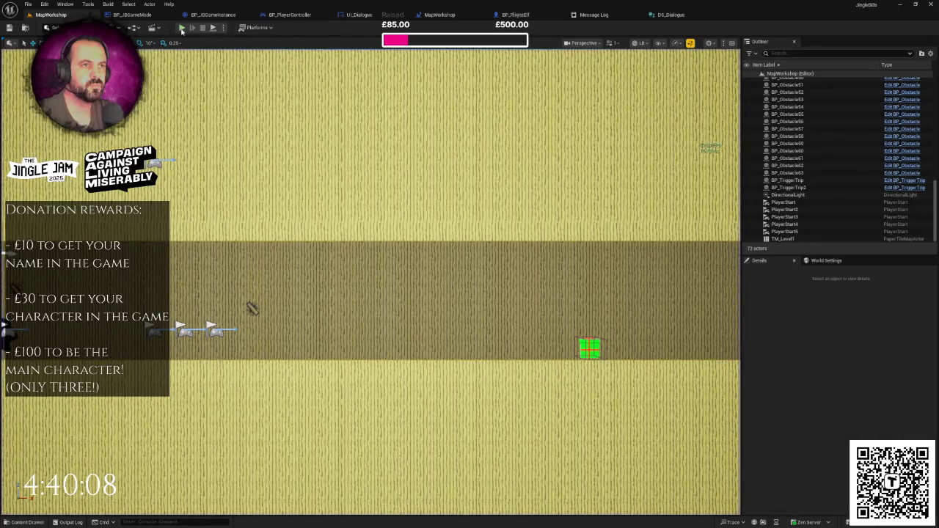
- Run two playtests of the Santa and elf dialogue, then switch to the BP_PlayerElf graph
left_click(182, 28)
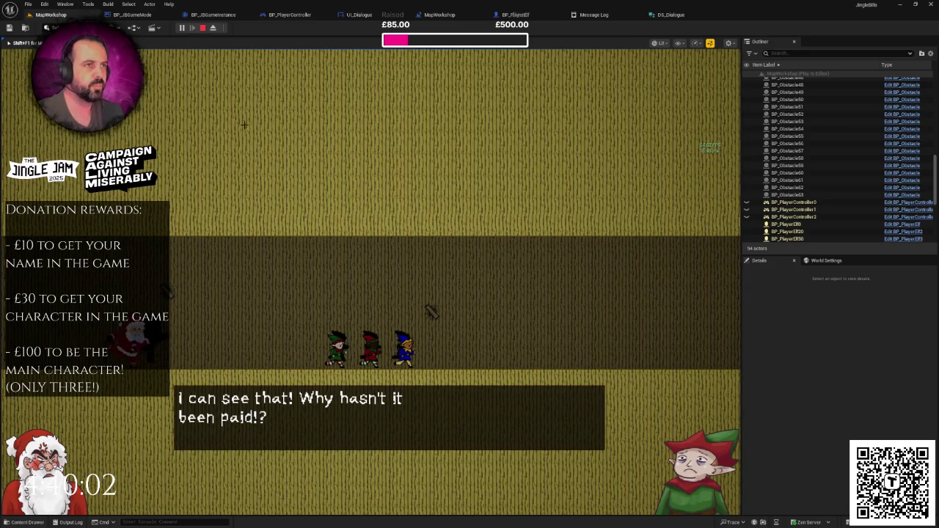
key("Escape")
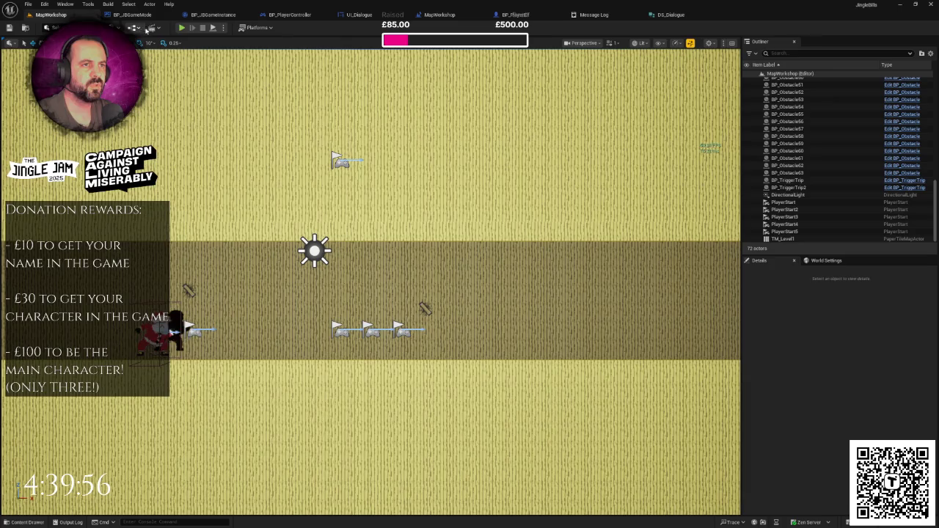
left_click(182, 28)
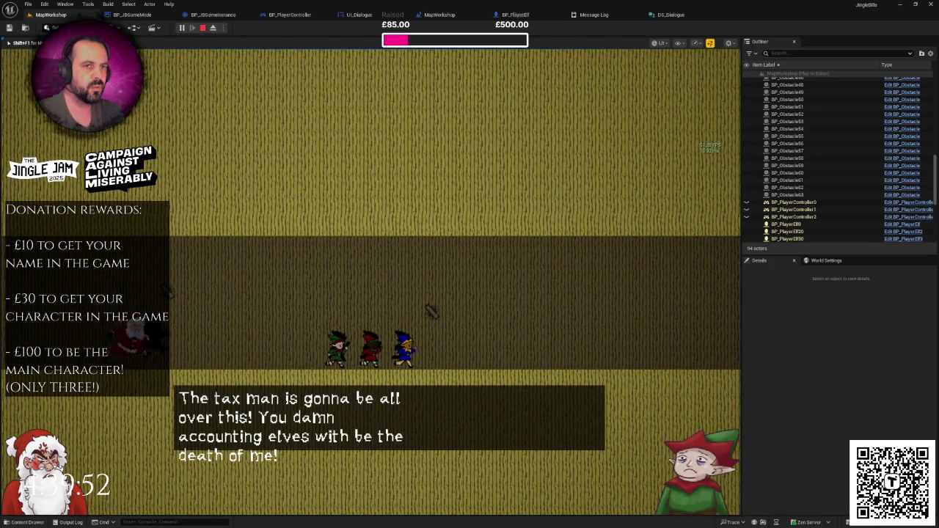
key("Escape")
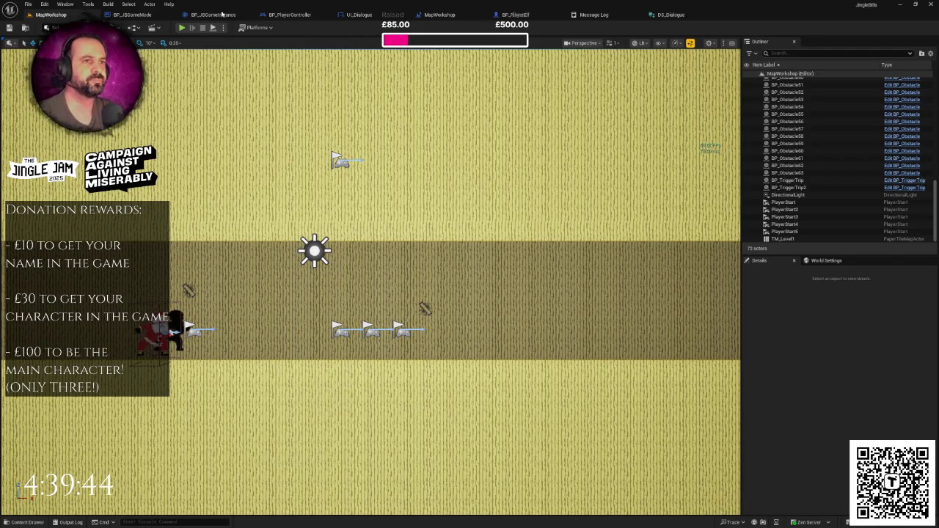
left_click(503, 14)
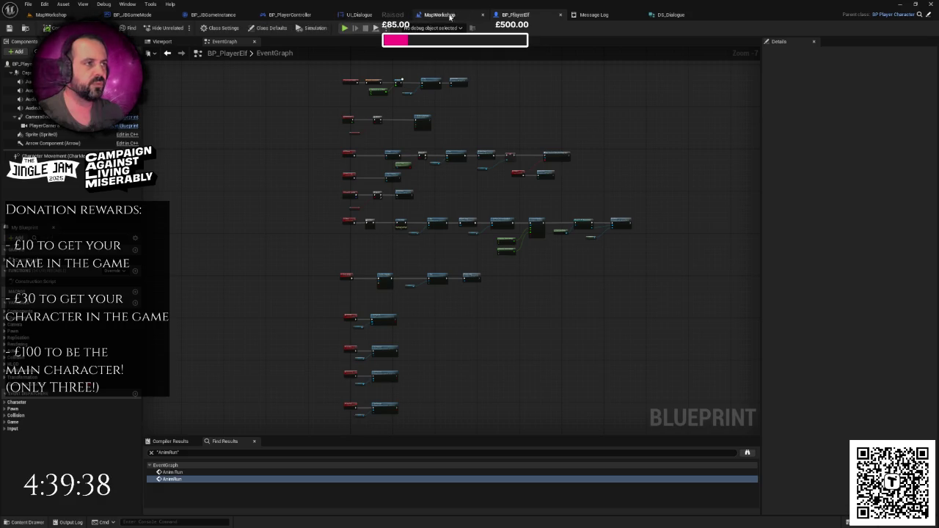
- Delete the debug Print String from BP_PlayerController's DialogueFinished chain, then view UI_Dialogue's graph
left_click(307, 15)
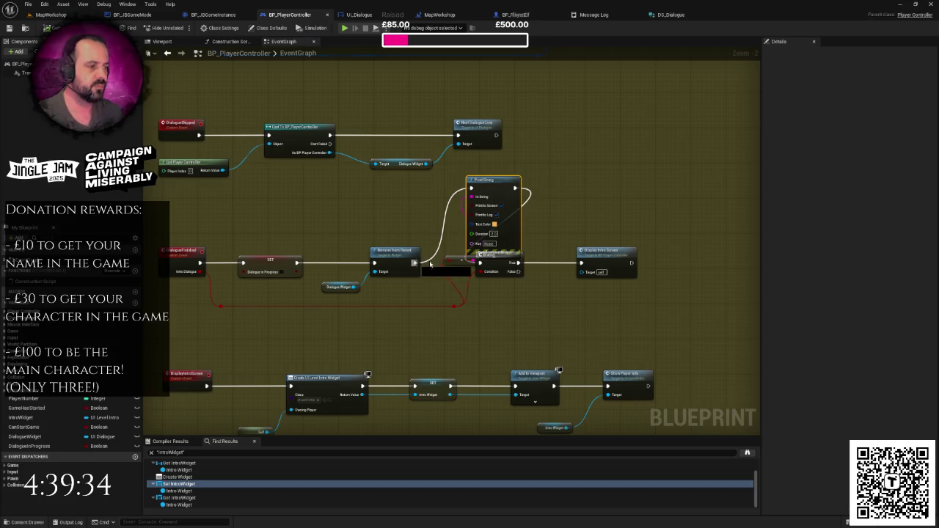
key("Delete")
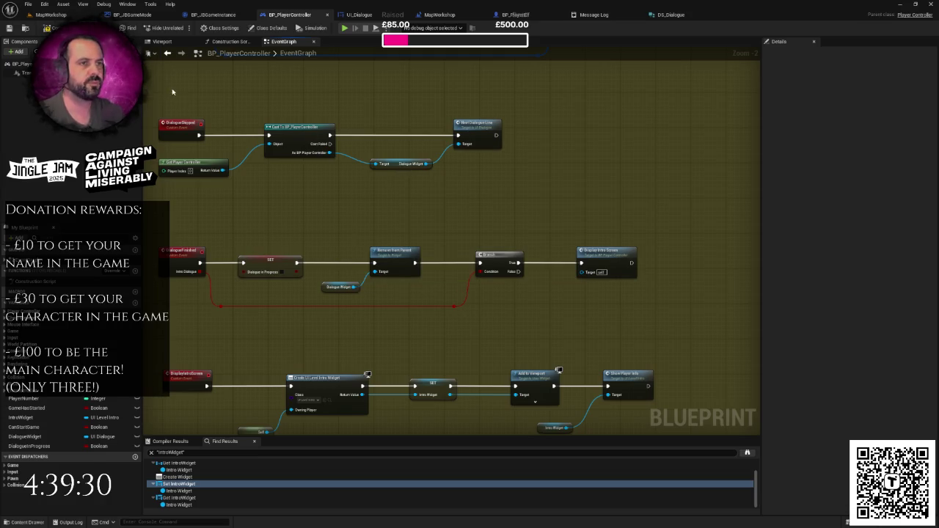
left_click_drag(282, 190, 316, 189)
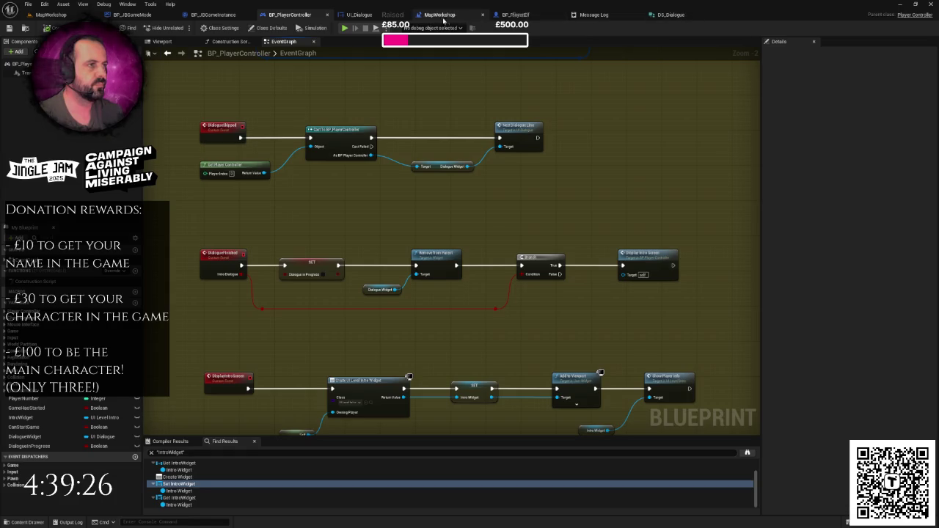
left_click(360, 15)
mouse_move(548, 140)
left_mouse_down()
mouse_move(570, 188)
mouse_move(722, 189)
mouse_move(569, 182)
mouse_move(641, 168)
mouse_move(419, 225)
left_mouse_up()
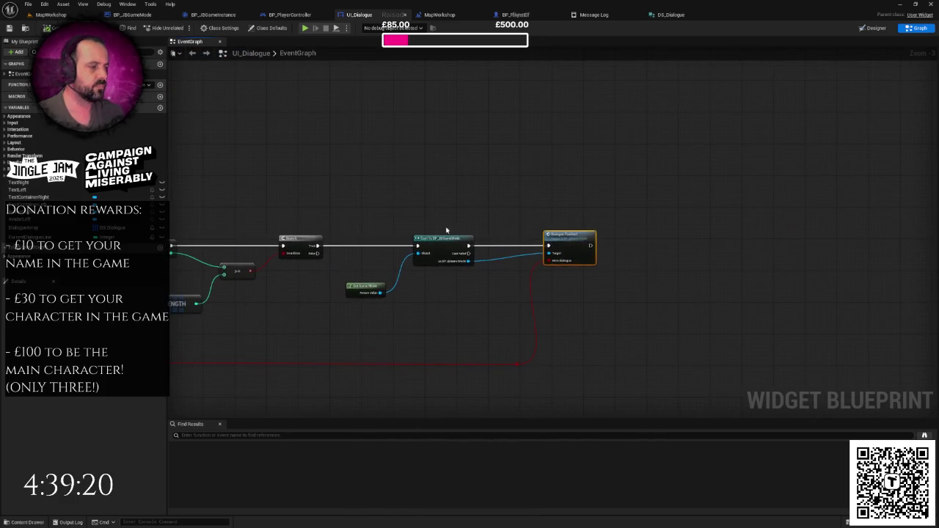
- Add a Print String node off UI_Dialogue's Branch True output
left_click_drag(317, 246, 386, 149)
type("print")
key("Return")
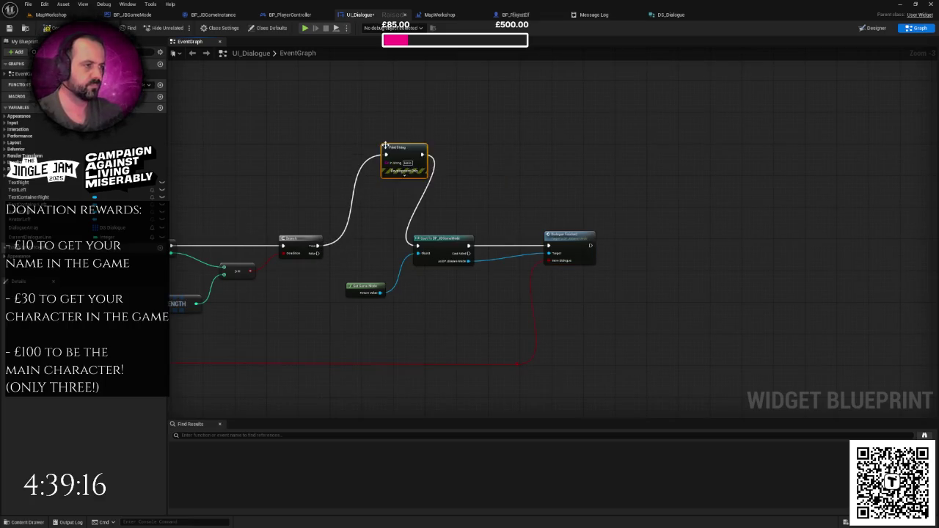
left_click_drag(345, 356, 358, 317)
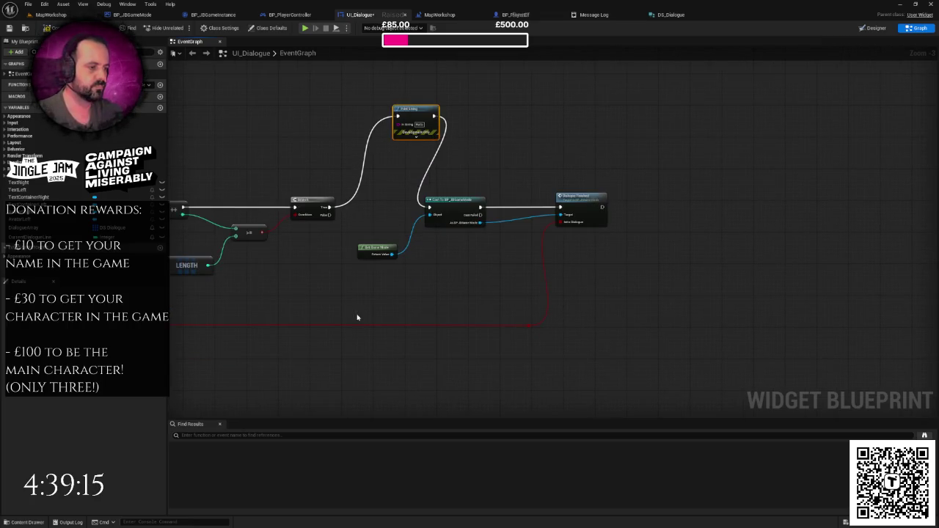
- Set its text colour to yellow-green CCFF00 and wire the Intro Dialogue flag into In String
left_click(415, 139)
left_click(419, 150)
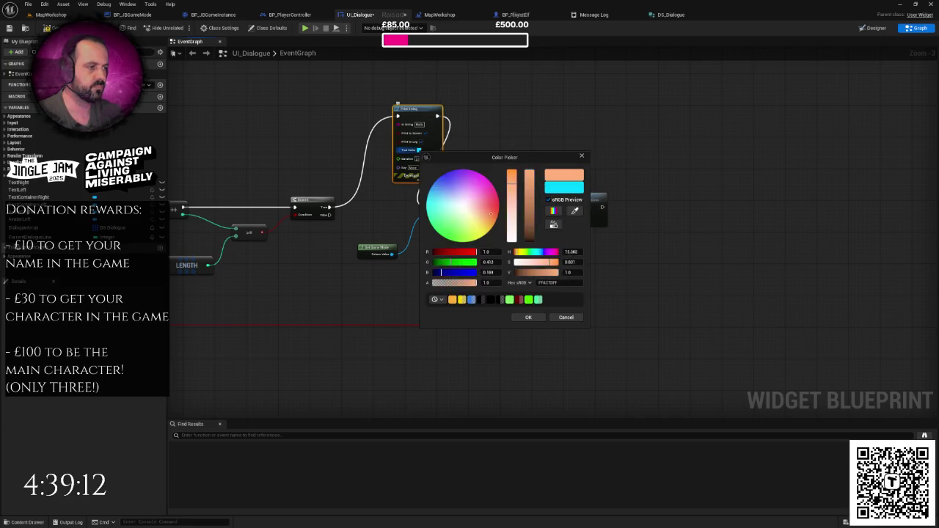
left_click(529, 318)
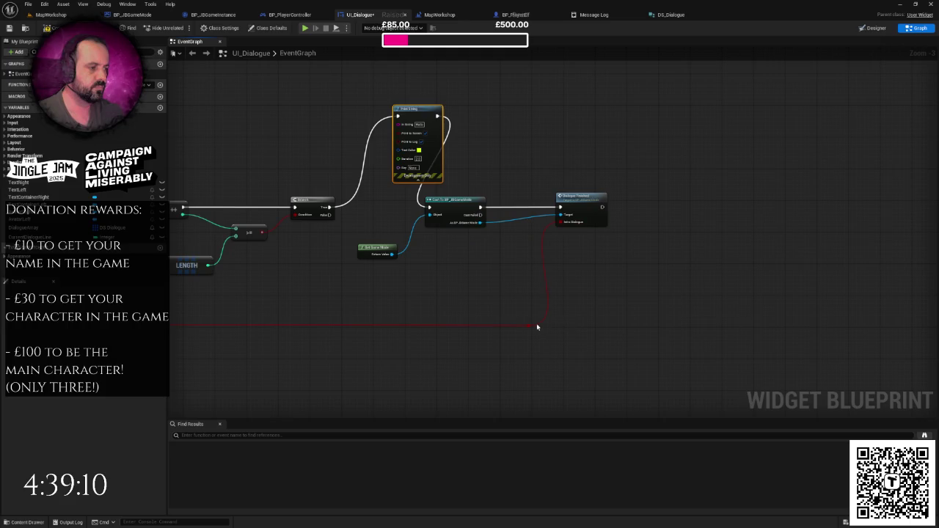
mouse_move(530, 328)
left_mouse_down()
mouse_move(430, 153)
mouse_move(398, 123)
left_mouse_up()
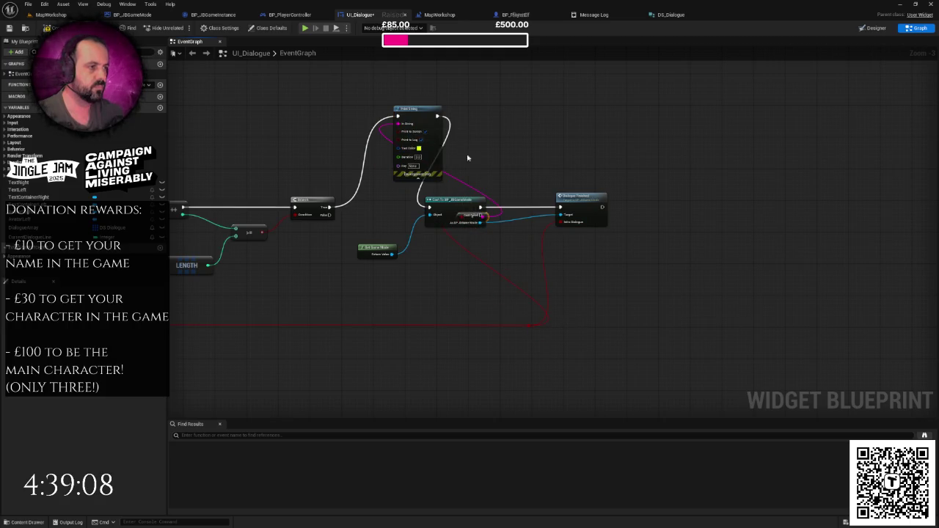
left_click_drag(477, 216, 333, 120)
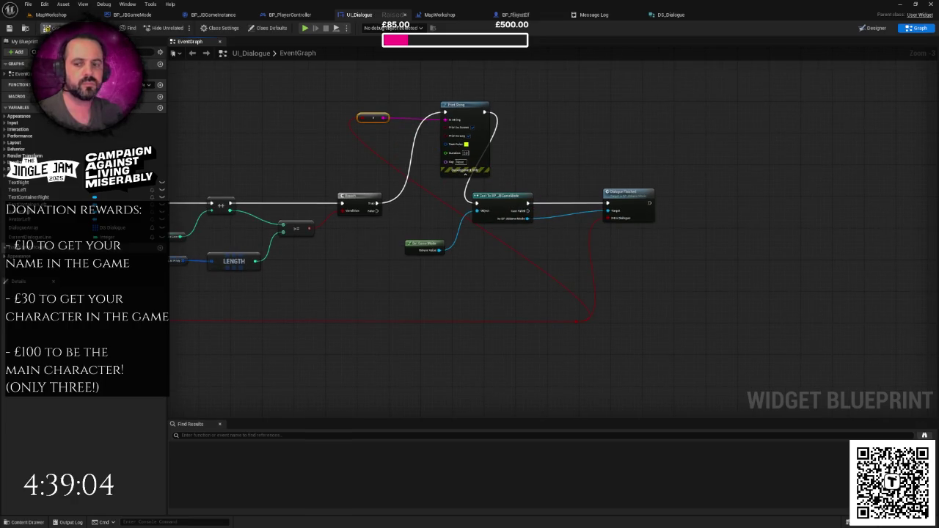
left_click(51, 15)
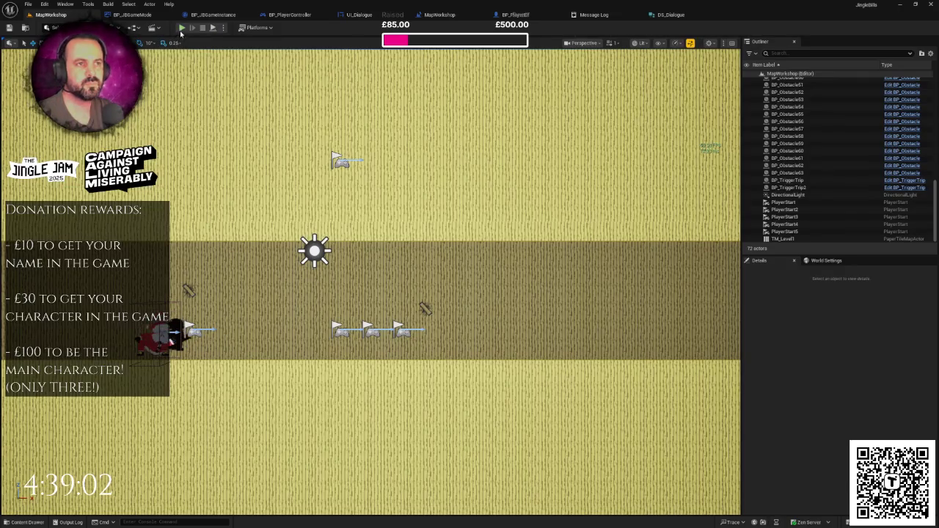
- Playtest the level with Alt+P to check the debug print, then return to BP_PlayerController's graph
key("alt+p")
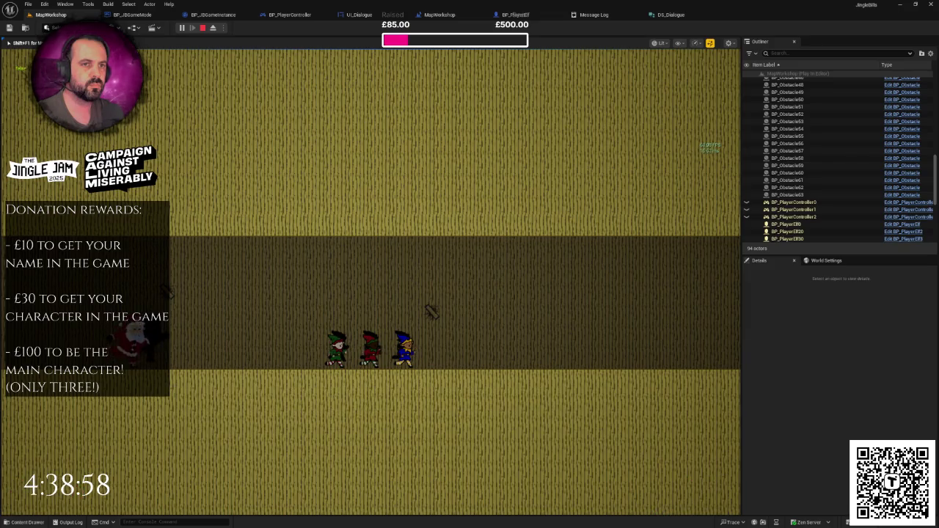
key("Escape")
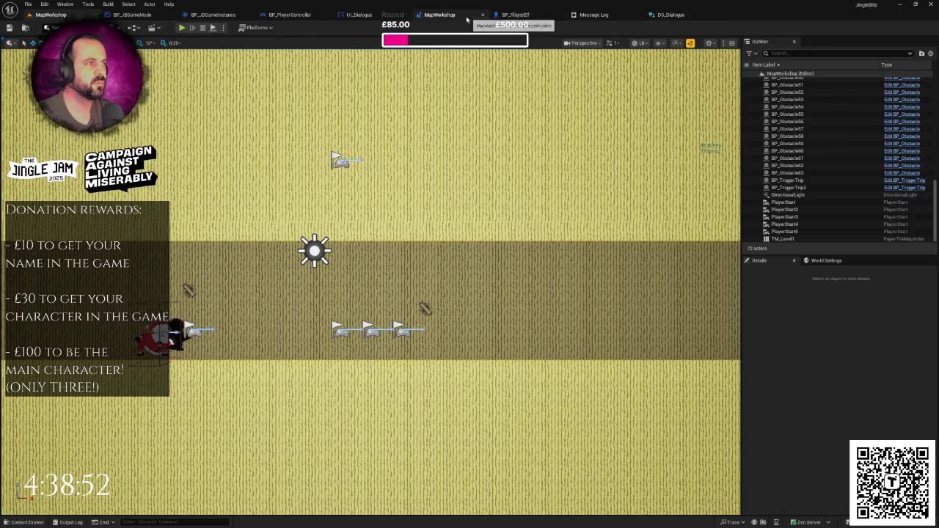
left_click(287, 16)
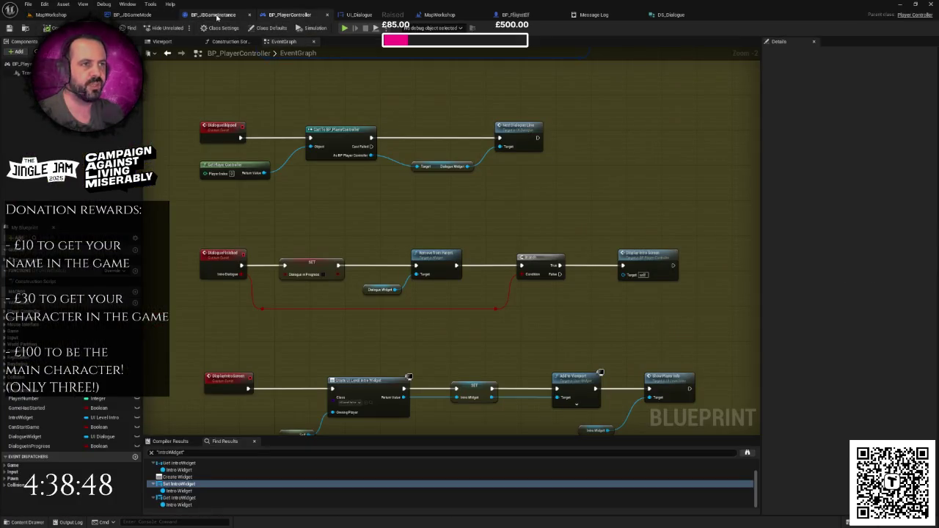
- In UI_Dialogue, reconnect Branch True directly to the Cast node and select the debug print nodes
left_click(358, 15)
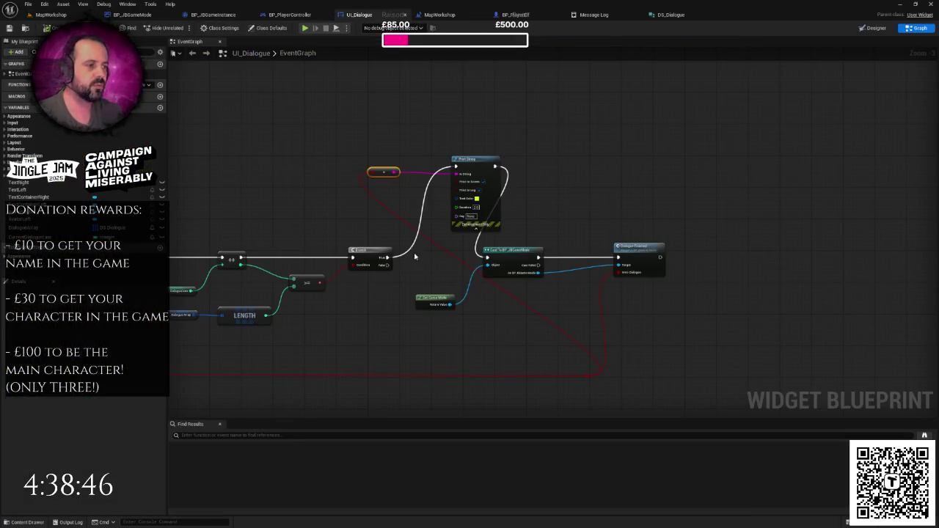
left_click_drag(388, 258, 486, 258)
left_click_drag(361, 151, 489, 208)
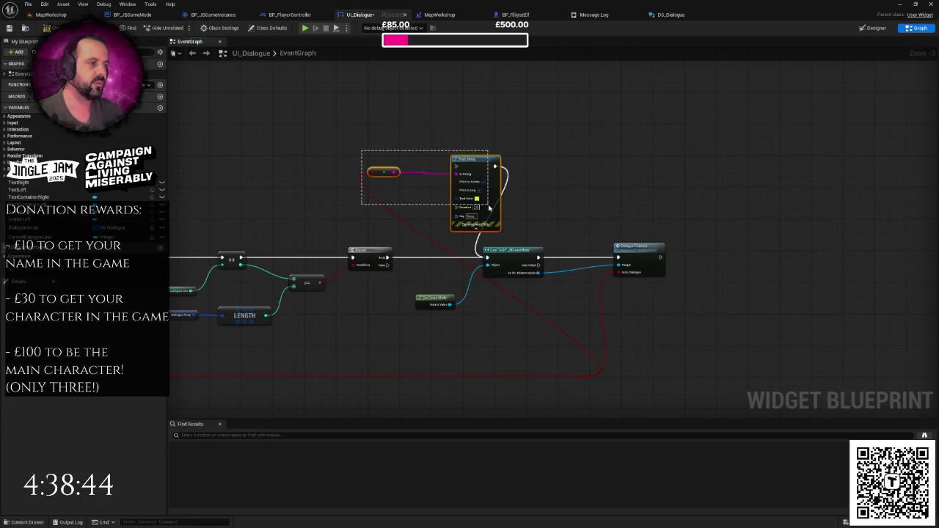
scroll(490, 208, "down", 5)
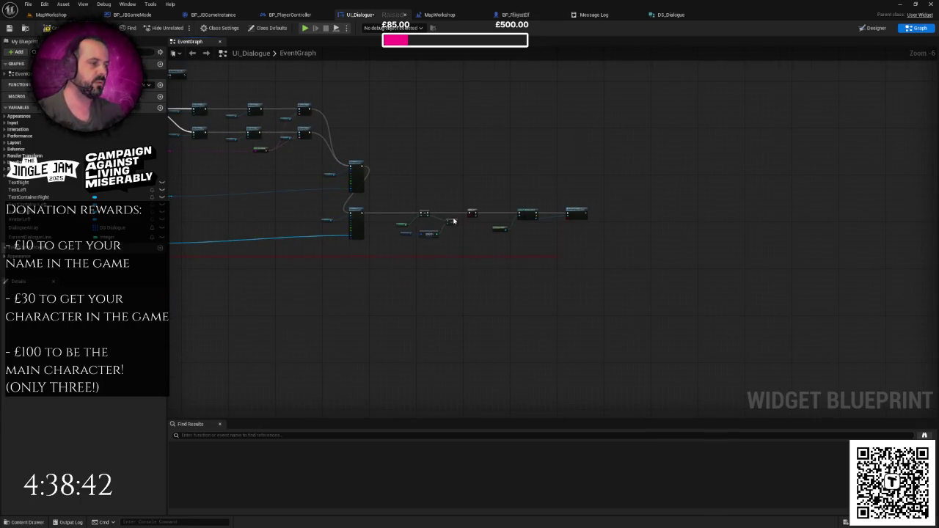
scroll(454, 221, "up", 4)
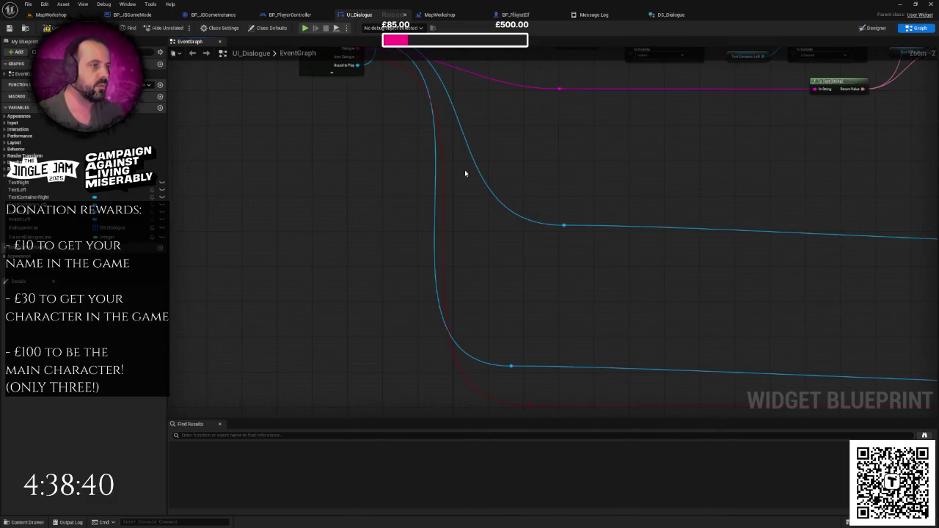
- Pan up to the TriggerDialogue nodes, then check the MapWorkshop level blueprint
left_click_drag(409, 120, 414, 161)
mouse_move(363, 103)
left_mouse_down()
mouse_move(349, 228)
mouse_move(330, 245)
mouse_move(321, 283)
left_mouse_up()
scroll(339, 231, "up", 1)
scroll(339, 230, "down", 1)
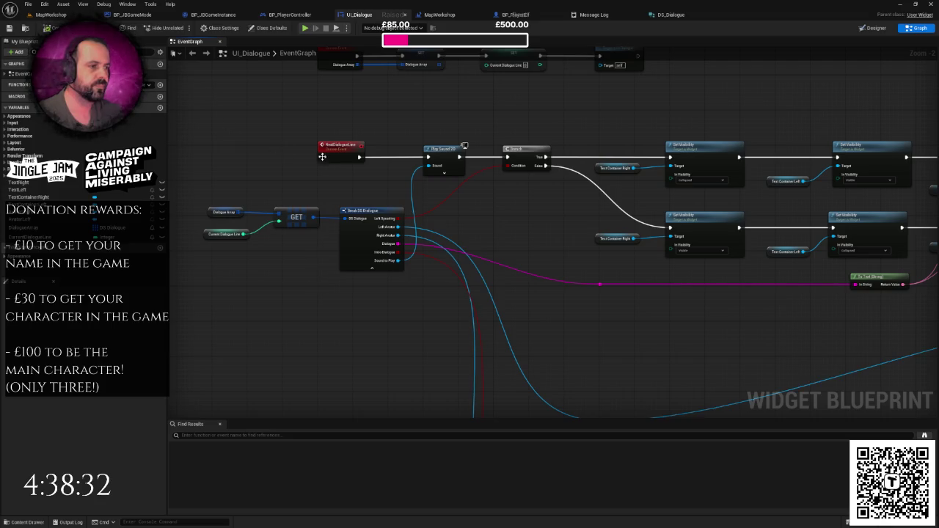
left_click_drag(368, 165, 360, 190)
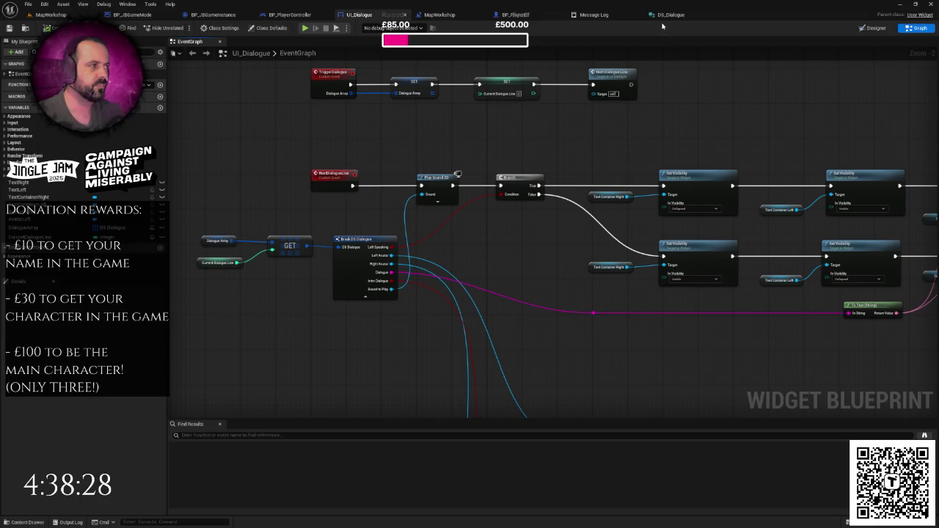
left_click(436, 18)
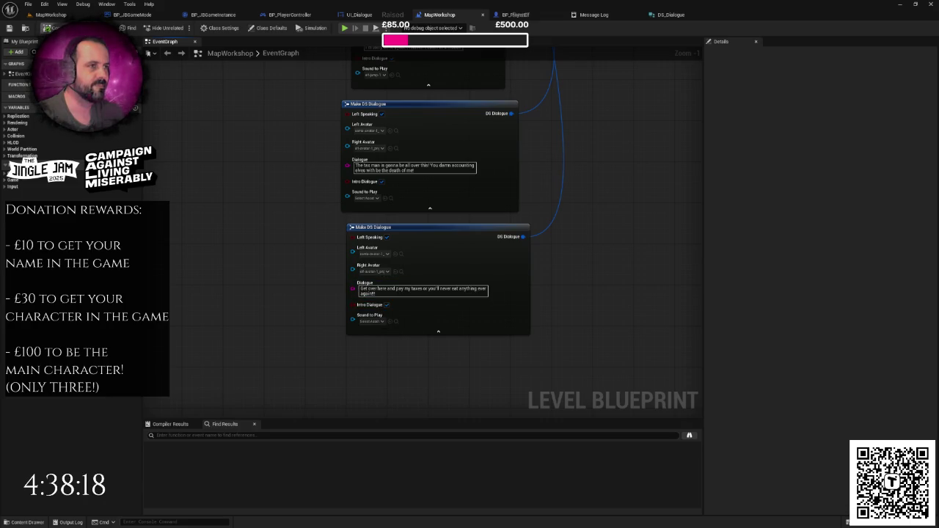
- Back in UI_Dialogue, pan across the whole dialogue event graph
left_click(361, 16)
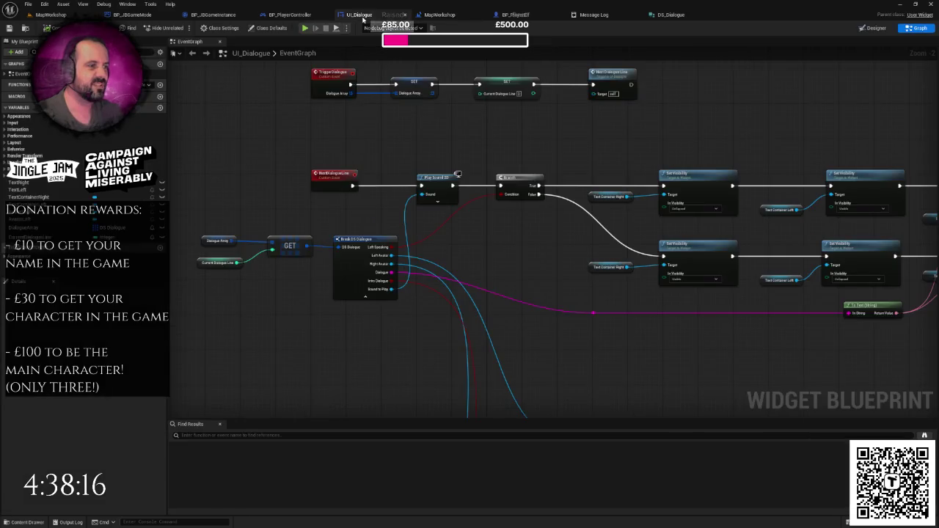
scroll(518, 229, "down", 1)
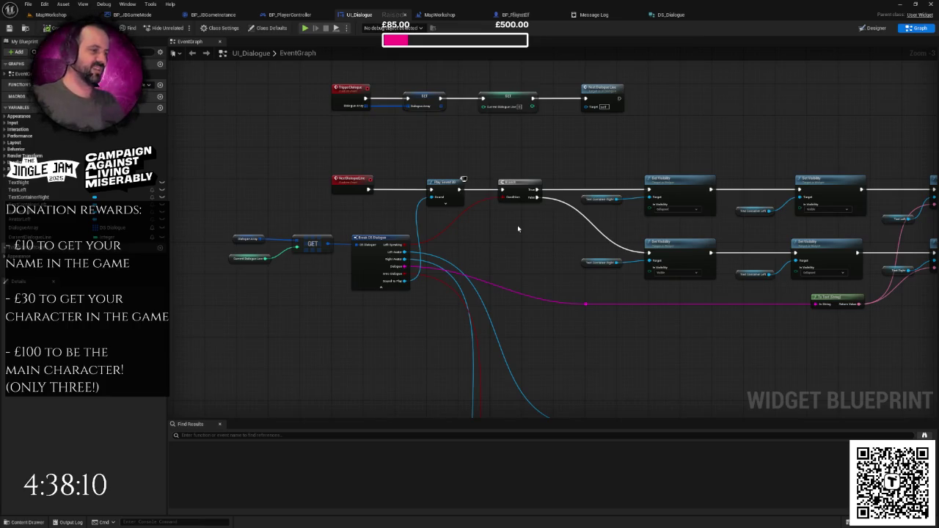
scroll(517, 225, "down", 1)
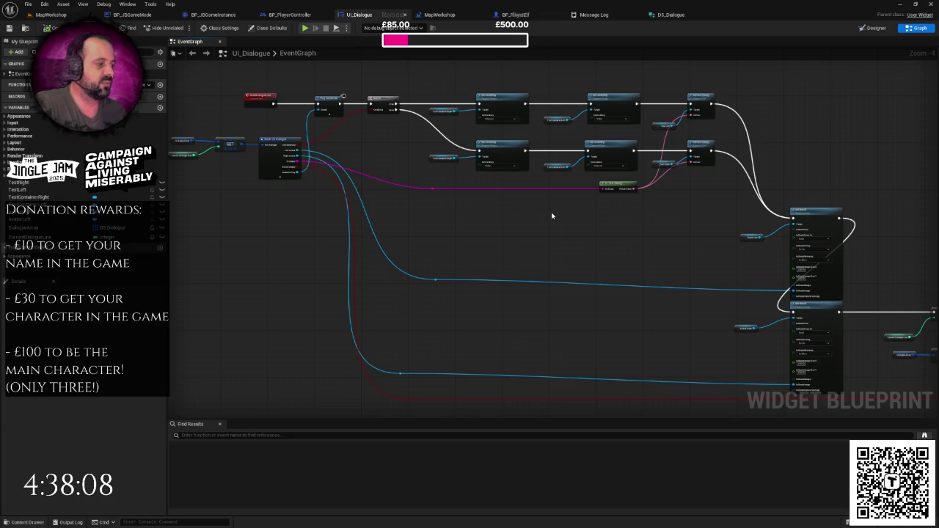
scroll(551, 215, "down", 1)
left_click_drag(552, 216, 446, 179)
mouse_move(507, 195)
left_mouse_down()
mouse_move(354, 182)
mouse_move(598, 204)
mouse_move(511, 203)
left_mouse_up()
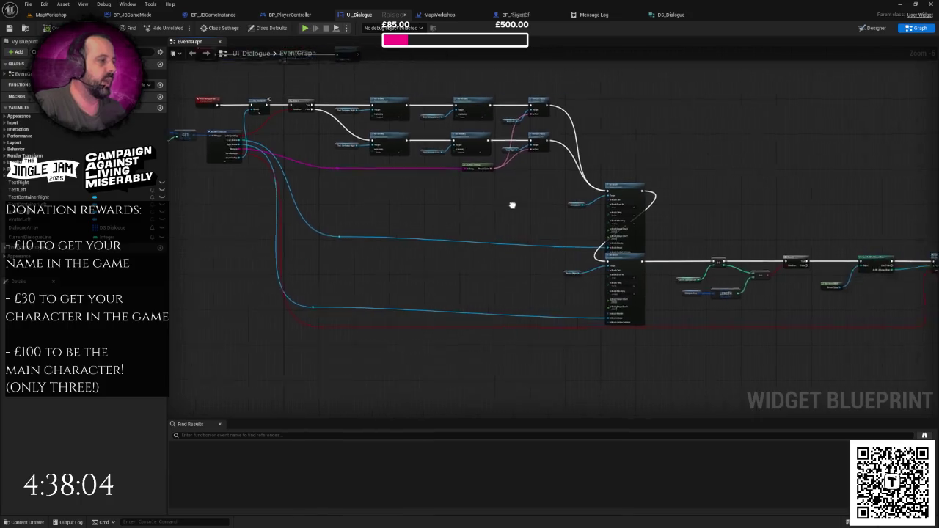
scroll(512, 203, "down", 1)
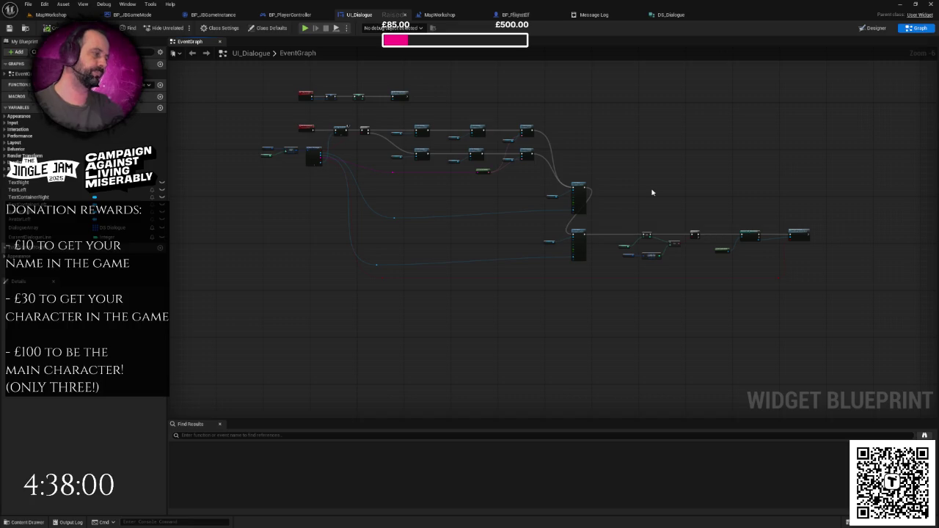
mouse_move(555, 218)
left_mouse_down()
mouse_move(502, 210)
mouse_move(522, 218)
mouse_move(319, 222)
mouse_move(458, 219)
left_mouse_up()
scroll(439, 218, "up", 2)
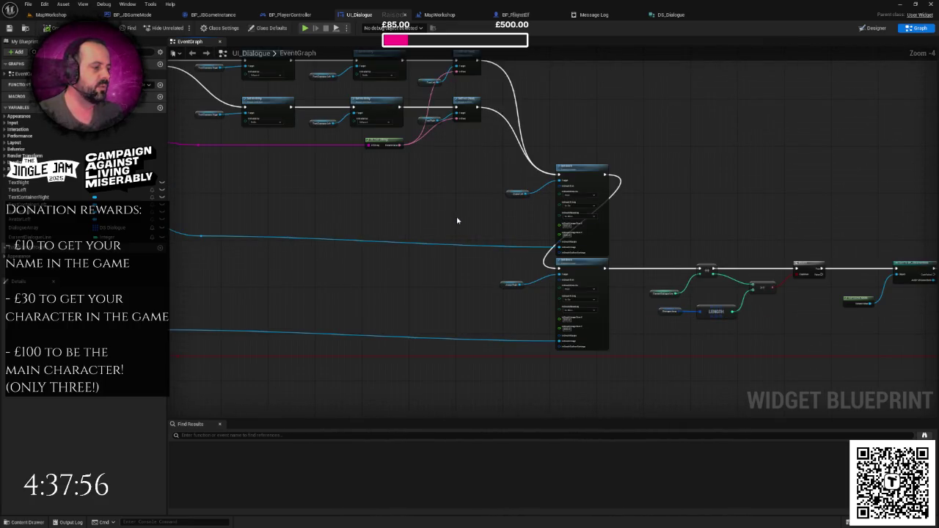
scroll(457, 220, "down", 2)
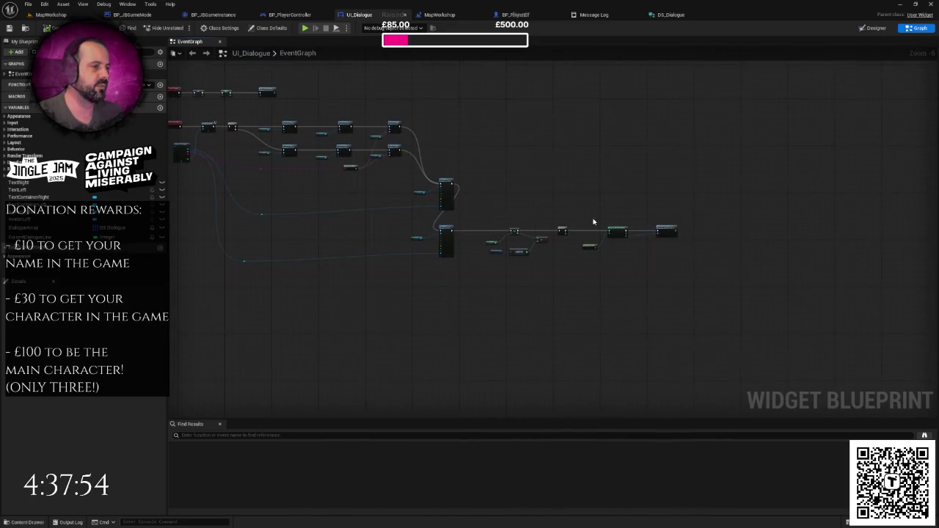
scroll(594, 221, "up", 1)
- Centre on NextDialogueLine and select its Dialogue Array, GET and Break DS Dialogue nodes
mouse_move(538, 205)
left_mouse_down()
mouse_move(566, 189)
mouse_move(661, 218)
mouse_move(264, 173)
left_mouse_up()
scroll(350, 191, "up", 3)
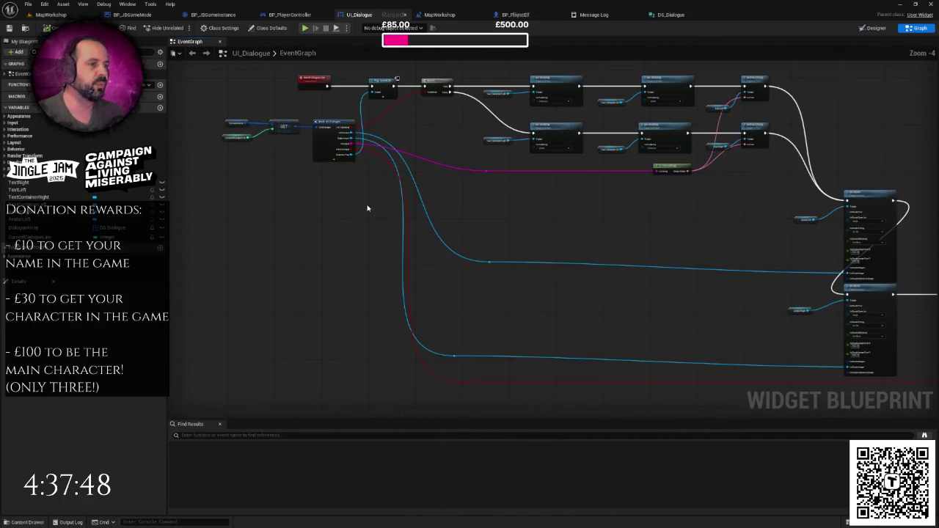
mouse_move(455, 219)
left_mouse_down()
mouse_move(563, 174)
mouse_move(860, 268)
mouse_move(652, 237)
left_mouse_up()
left_click_drag(238, 130, 415, 232)
left_click_drag(322, 207, 347, 226)
scroll(346, 227, "up", 2)
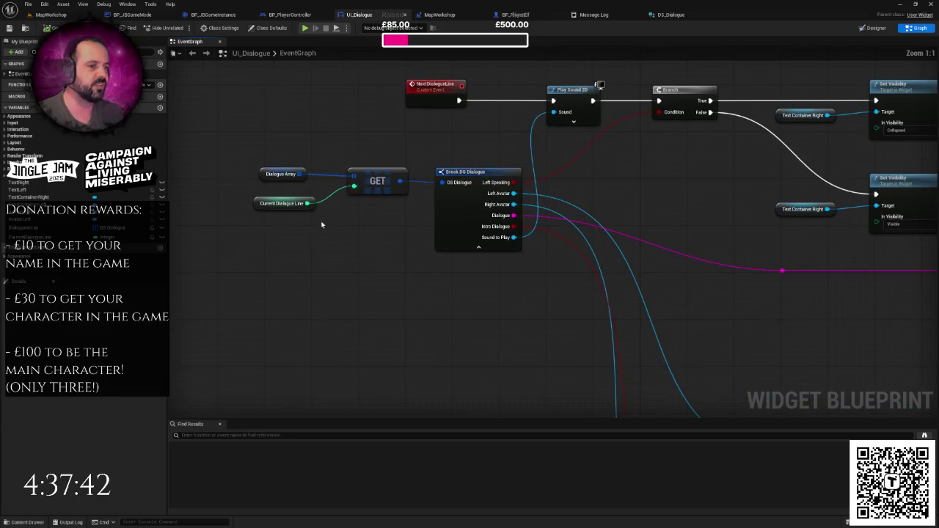
- Select the Current Dialogue Line lookup nodes, then just the Break DS Dialogue node
left_click(281, 204)
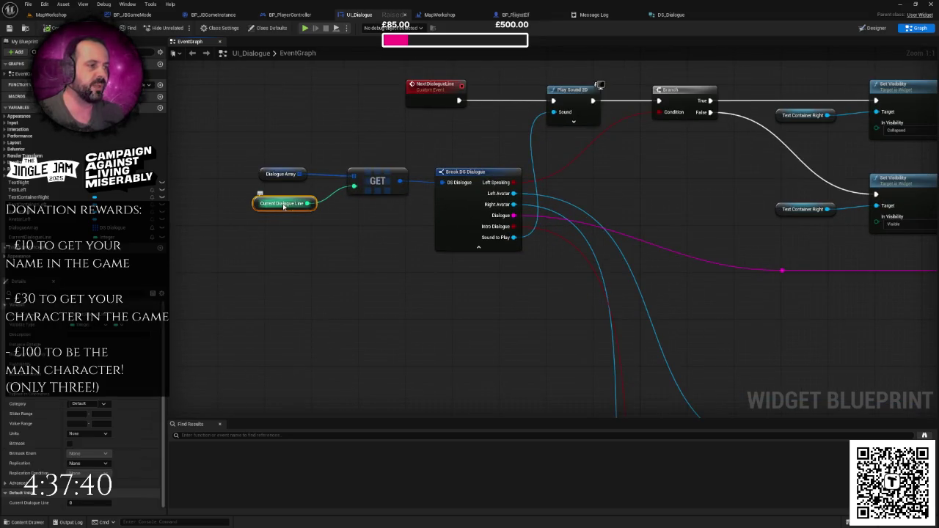
mouse_move(260, 135)
left_mouse_down()
mouse_move(270, 152)
mouse_move(506, 270)
mouse_move(520, 266)
left_mouse_up()
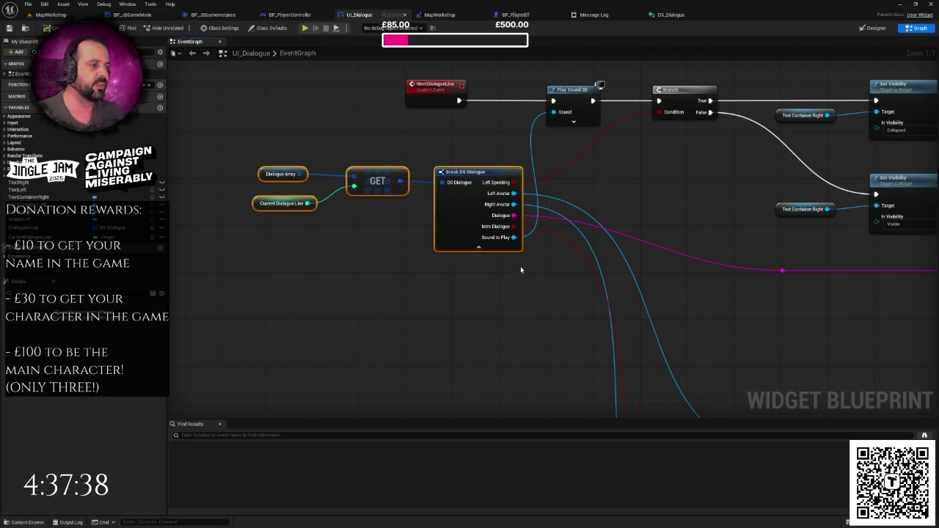
left_click(458, 171)
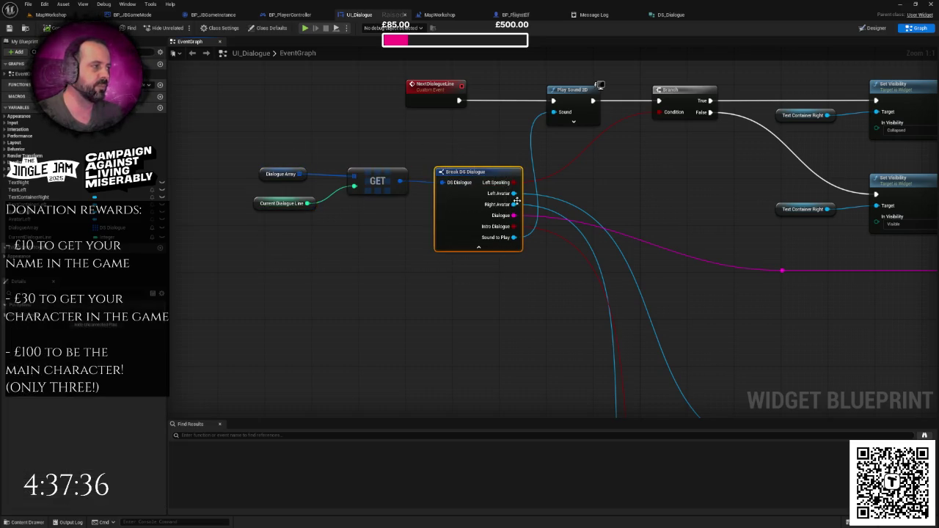
scroll(658, 205, "down", 8)
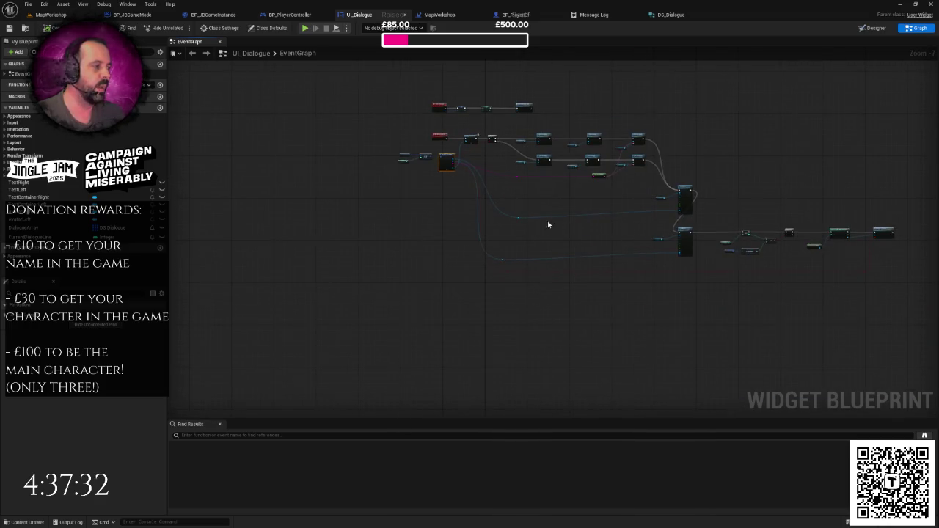
scroll(549, 225, "up", 4)
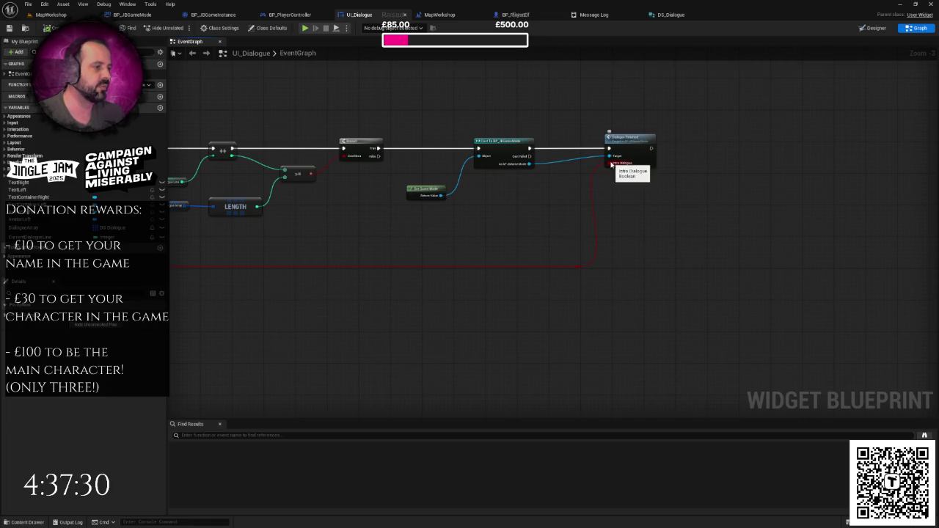
scroll(462, 150, "up", 2)
- Select the ++ and Current Dialogue Line counter nodes and pan across the chain
left_click_drag(336, 112, 451, 187)
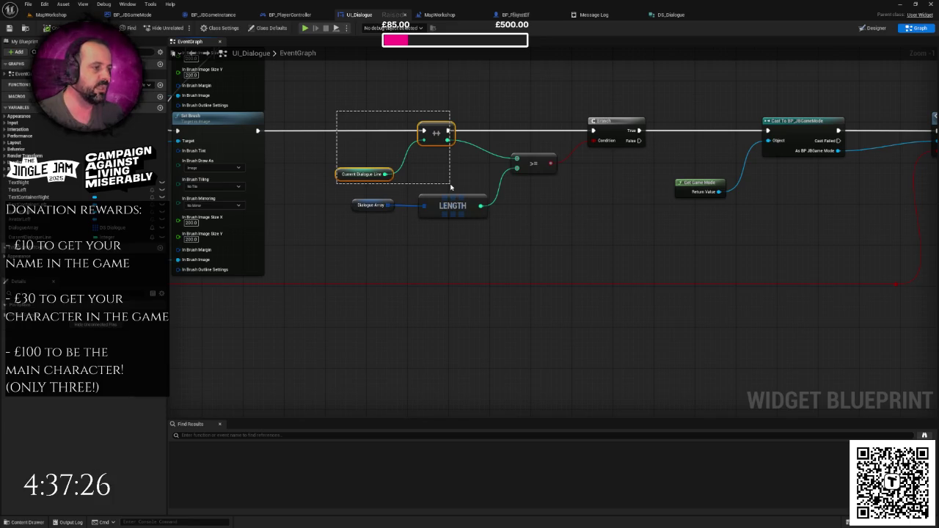
left_click_drag(342, 112, 445, 182)
scroll(514, 185, "down", 1)
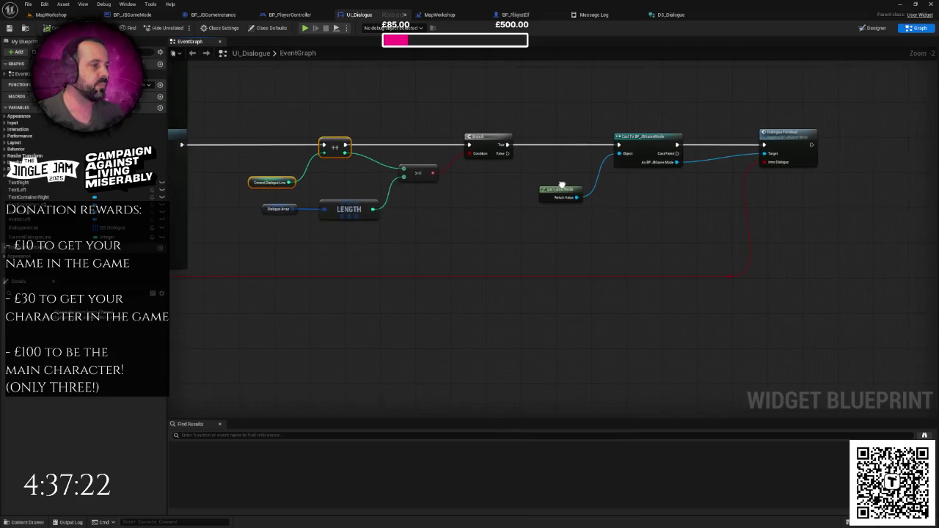
scroll(618, 207, "up", 2)
left_click_drag(350, 105, 609, 257)
left_click(470, 181)
left_click_drag(369, 123, 462, 205)
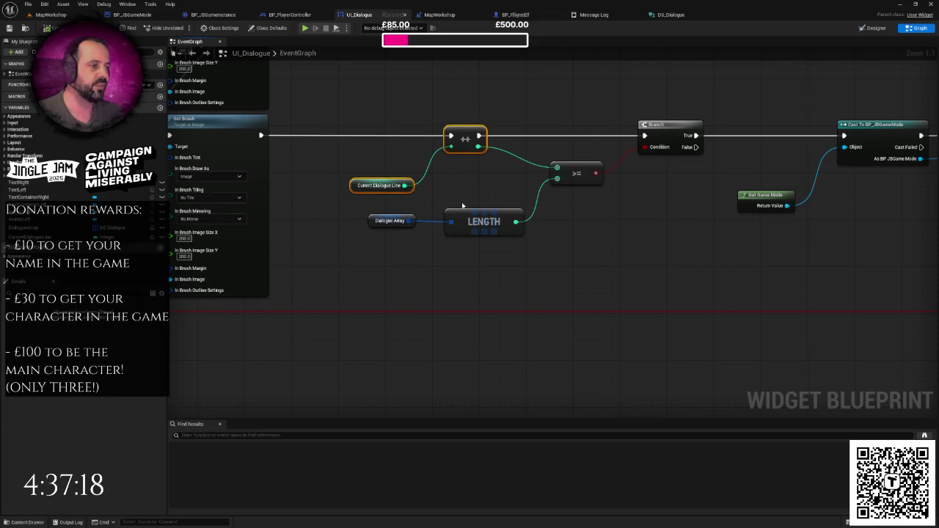
scroll(692, 252, "down", 2)
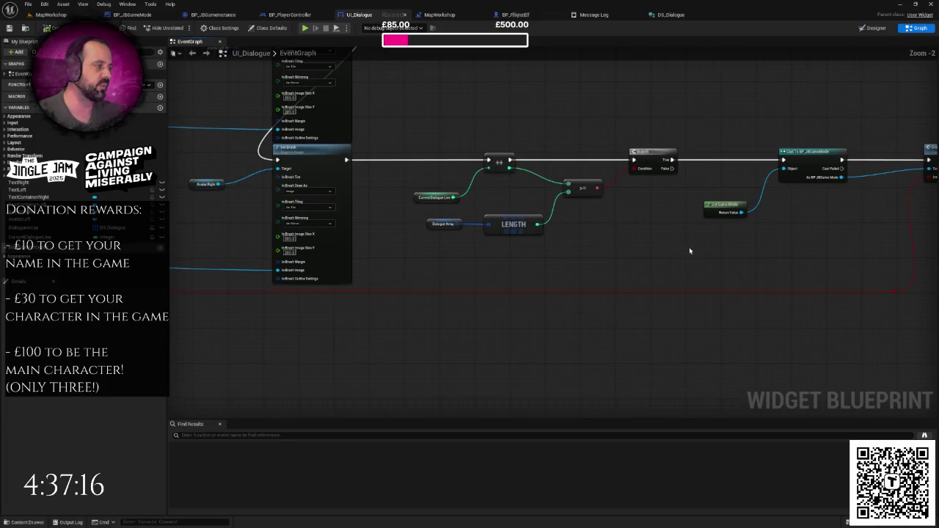
scroll(633, 168, "down", 3)
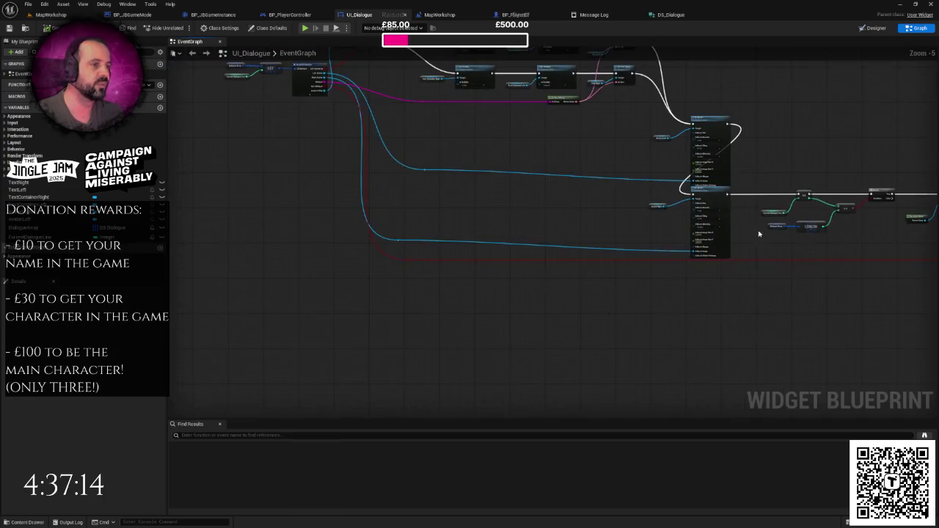
mouse_move(458, 215)
left_mouse_down()
mouse_move(462, 228)
mouse_move(317, 188)
mouse_move(344, 195)
left_mouse_up()
left_click_drag(471, 201, 691, 240)
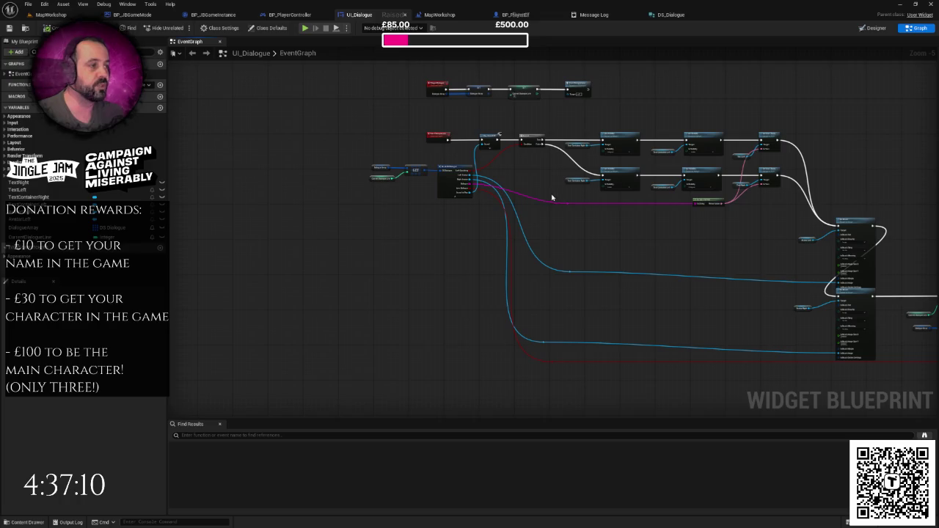
scroll(552, 197, "down", 2)
- Marquee-select the Branch with its Set Visibility and Set Text nodes and move them about 110 px right
mouse_move(842, 165)
left_mouse_down()
mouse_move(543, 287)
mouse_move(443, 288)
left_mouse_up()
mouse_move(883, 163)
left_mouse_down()
mouse_move(438, 292)
mouse_move(878, 158)
mouse_move(433, 290)
mouse_move(449, 152)
left_mouse_up()
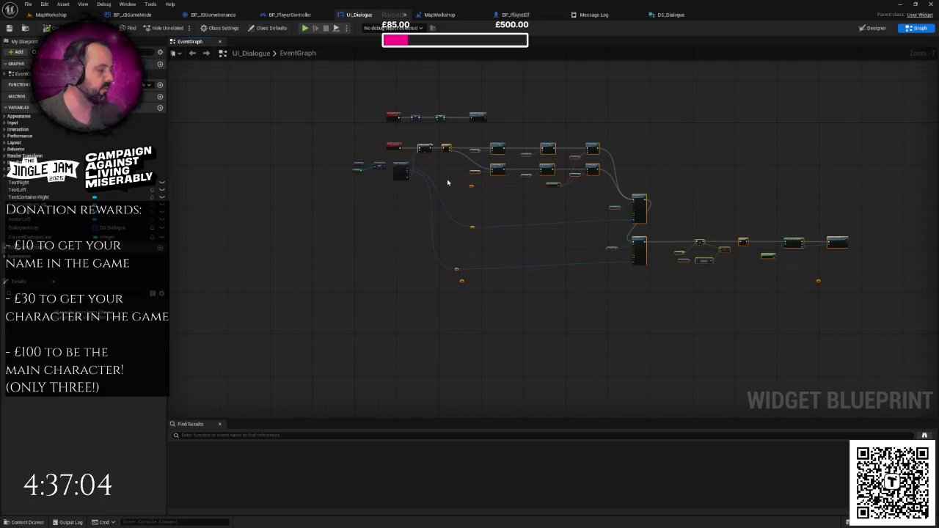
left_click_drag(443, 137, 854, 284)
scroll(378, 243, "up", 4)
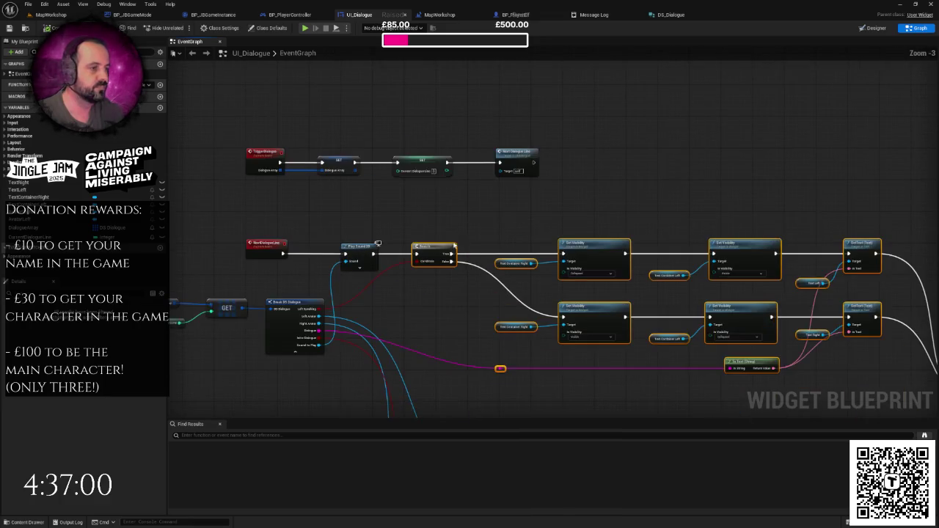
left_click_drag(435, 253, 514, 253)
left_click(462, 225)
scroll(397, 250, "up", 3)
- Add a Set Intro Dialogue node from Break DS Dialogue's Intro Dialogue pin, chained after Play Sound 2D
mouse_move(307, 309)
left_mouse_down()
mouse_move(446, 210)
mouse_move(441, 204)
mouse_move(472, 192)
left_mouse_up()
left_click(470, 220)
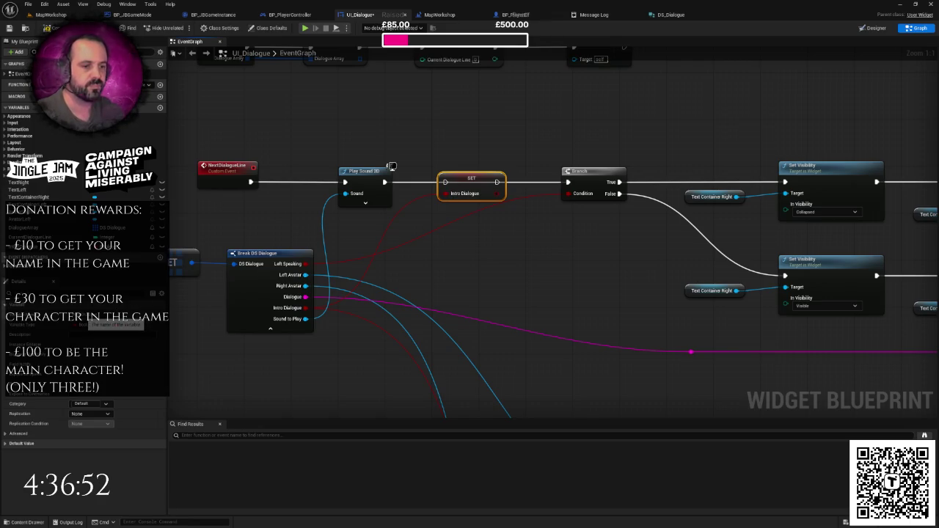
left_click(443, 218)
mouse_move(387, 184)
left_mouse_down()
mouse_move(582, 189)
mouse_move(569, 183)
left_mouse_up()
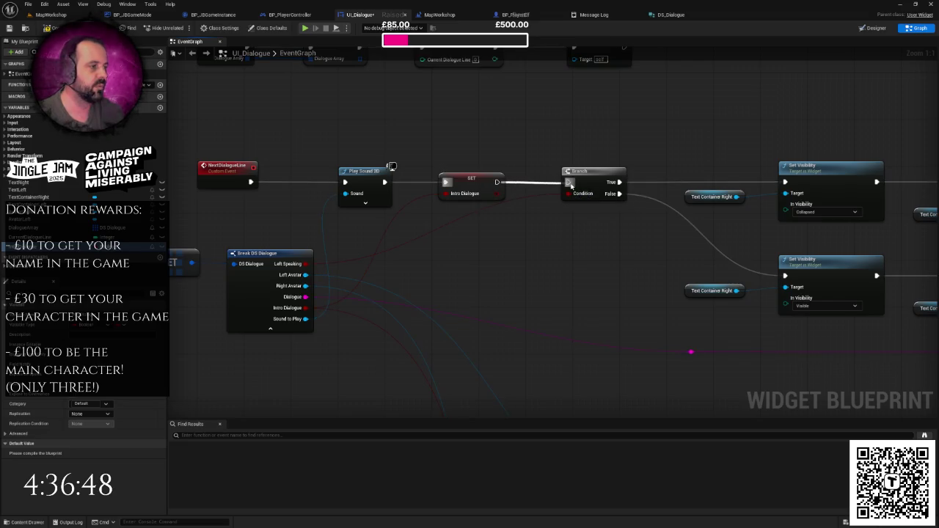
scroll(570, 184, "down", 5)
- Feed the Intro Dialogue value into the Dialogue Finished call and start a playtest
double_click(396, 197)
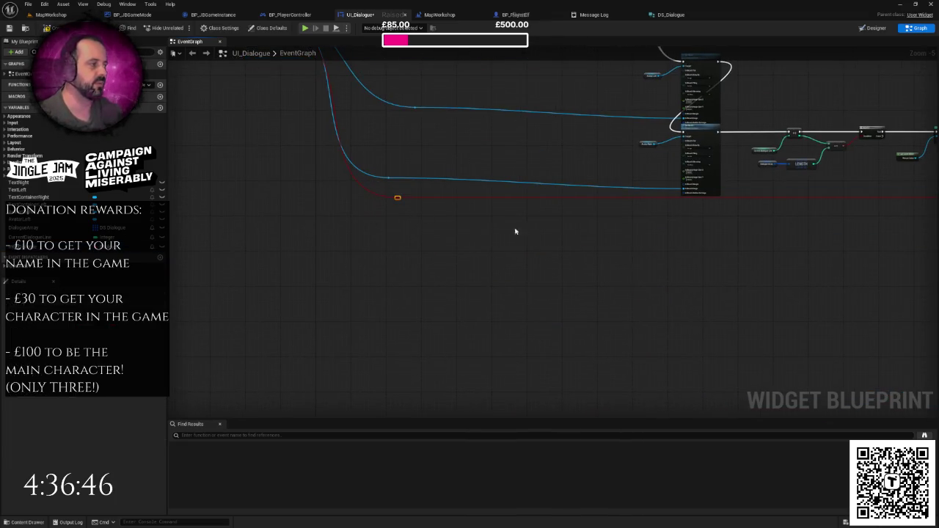
left_click_drag(463, 217, 525, 214)
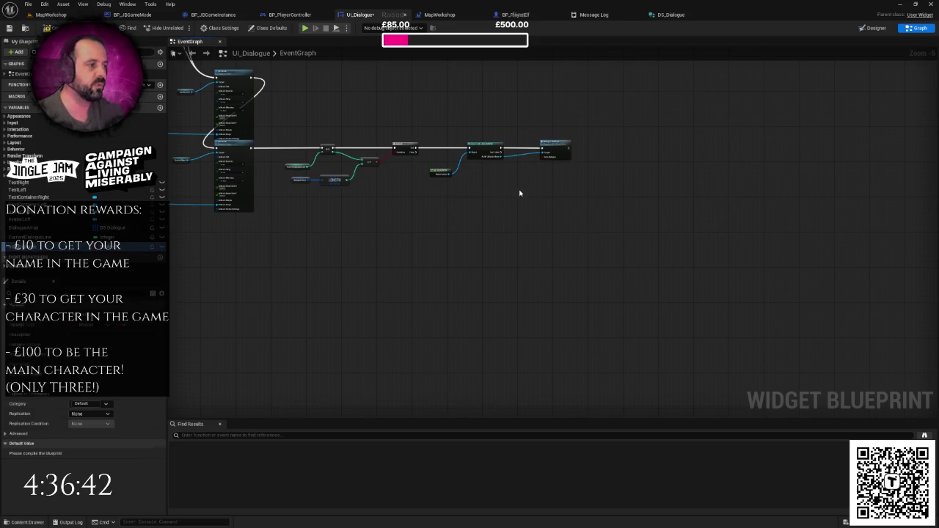
left_click(497, 180)
left_click_drag(497, 180, 541, 157)
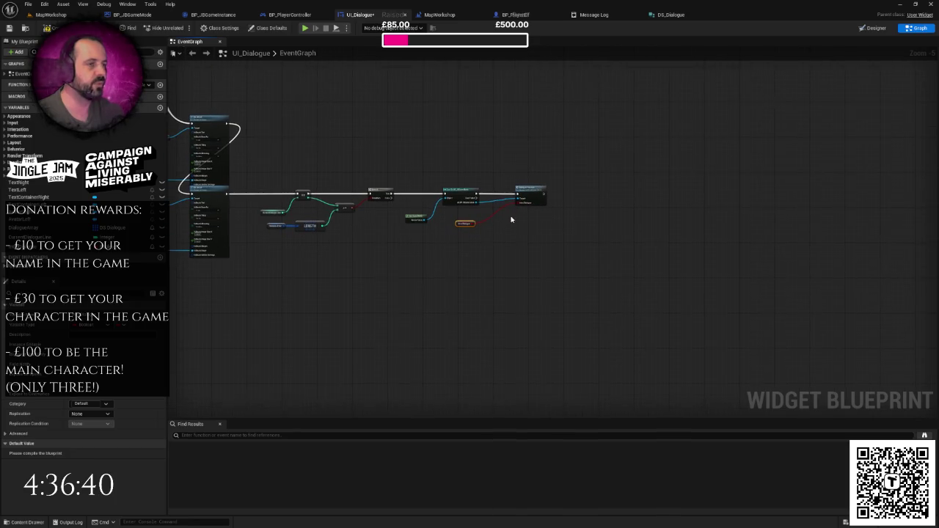
key("alt+p")
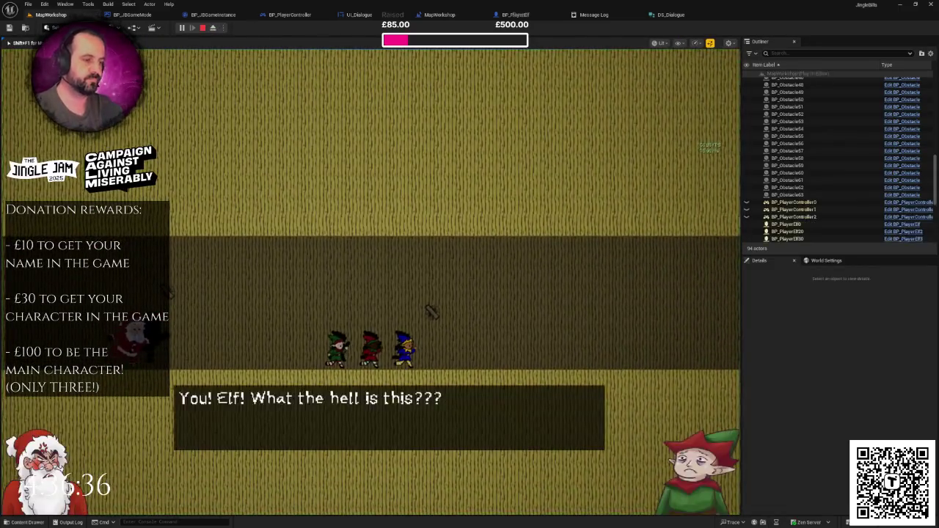
- Play the level fullscreen, jumping the elf over the gift pile and up the slope
key("F11")
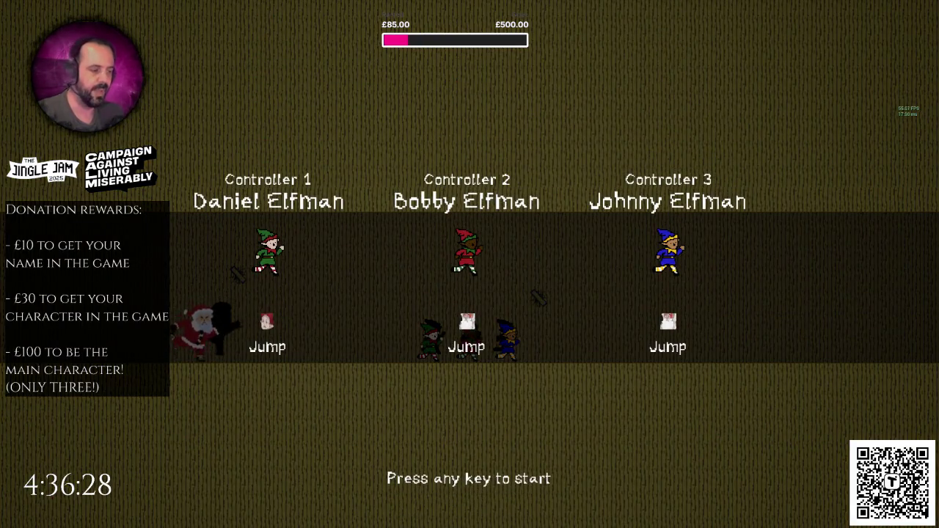
key("Return")
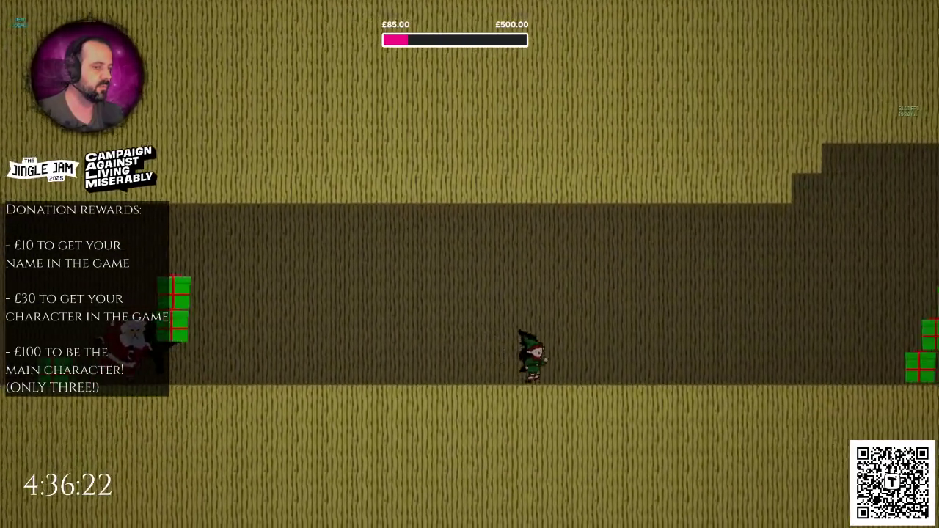
key("space")
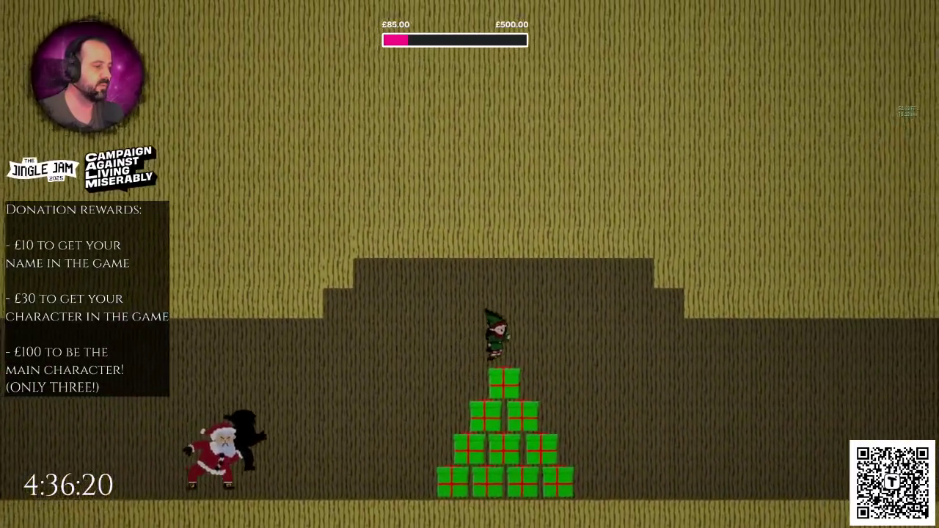
key("space")
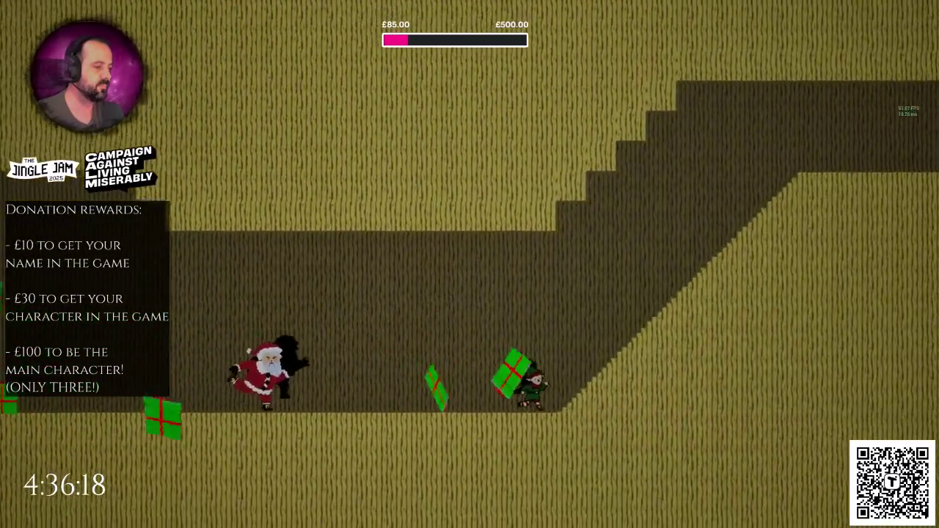
key("space")
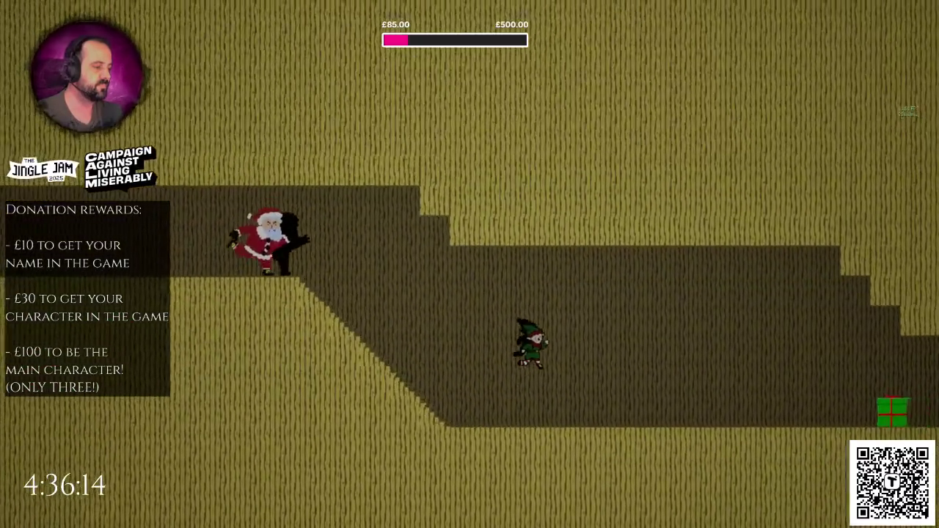
key("space")
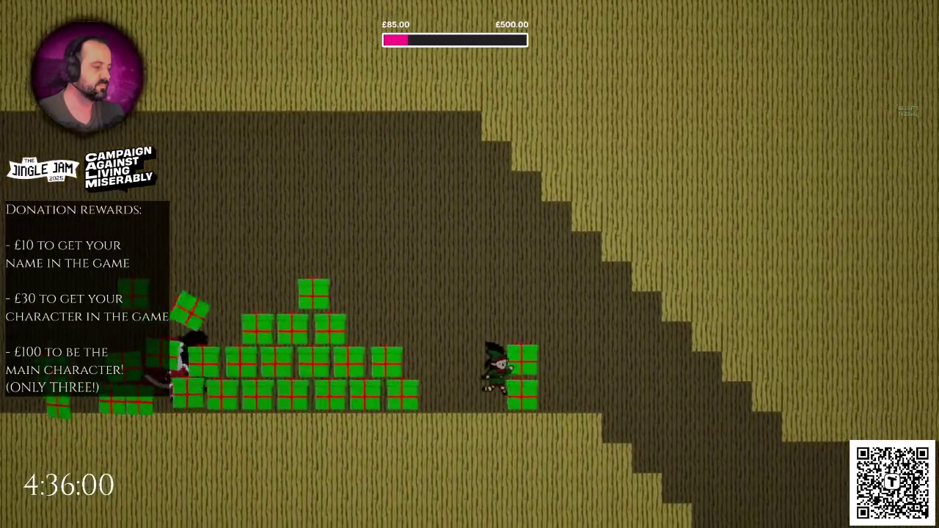
- Run the elf through the tunnels and over the stacked presents, then stop the session
key("Right")
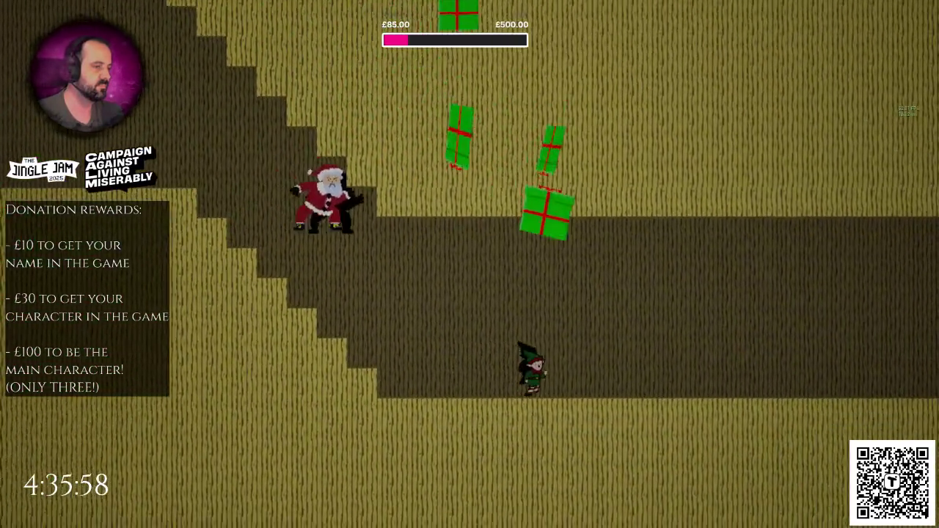
key("Right")
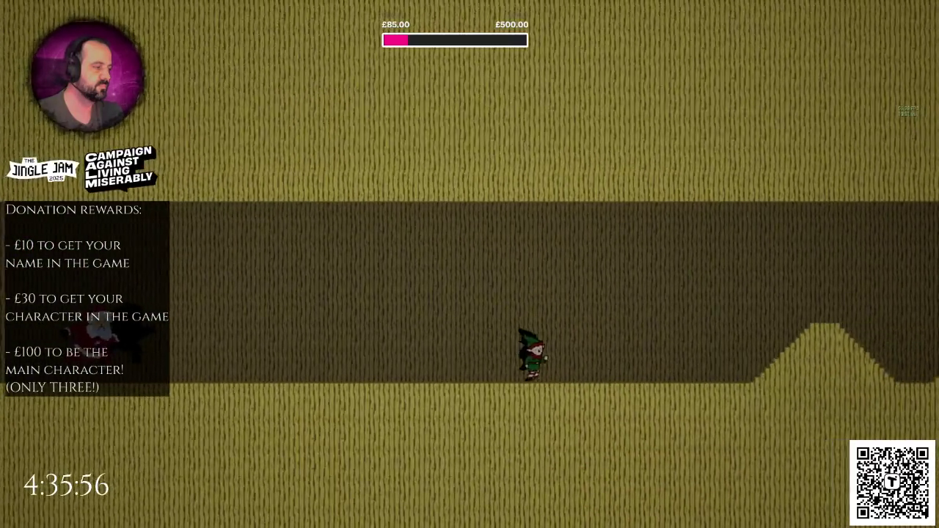
key("space")
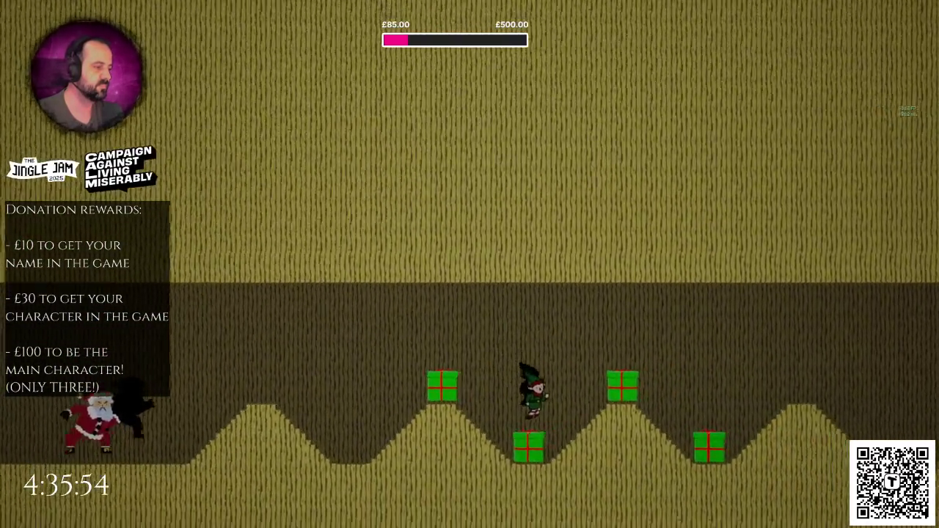
key("Right")
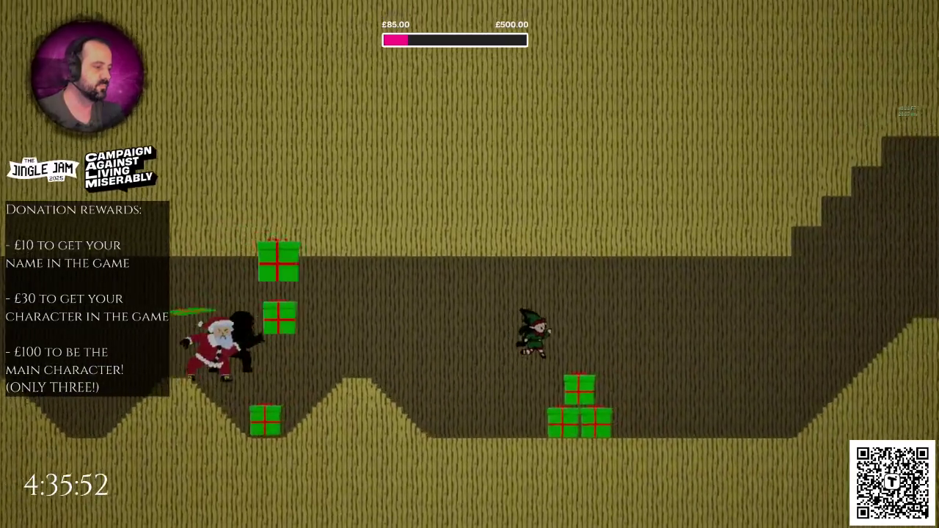
key("Right")
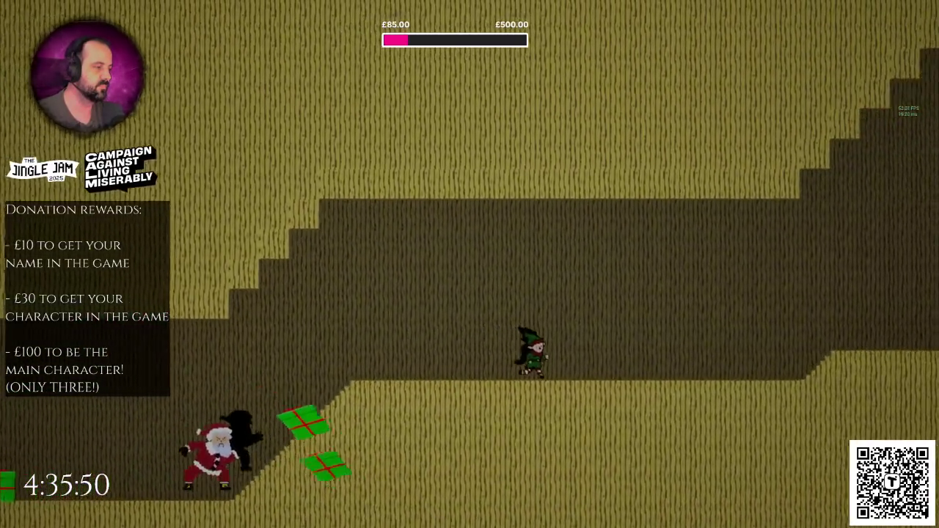
key("Right")
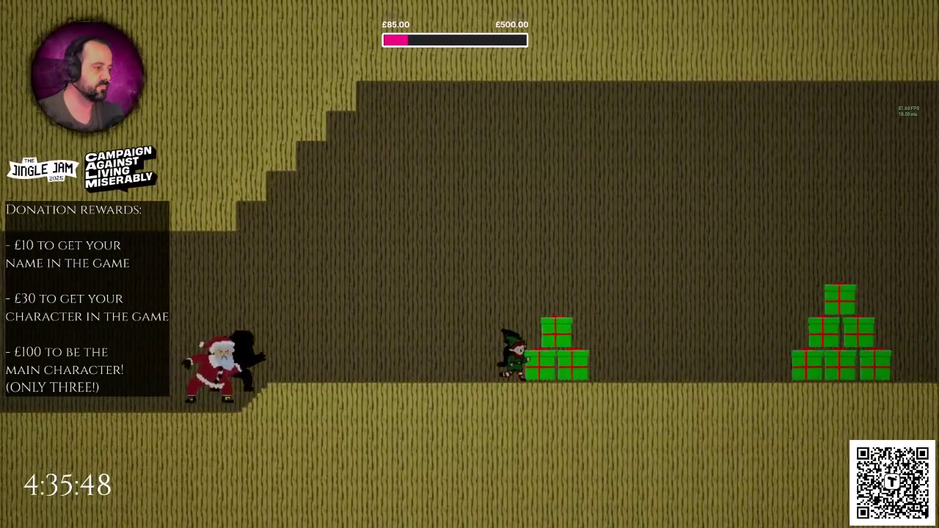
key("Right")
key("space")
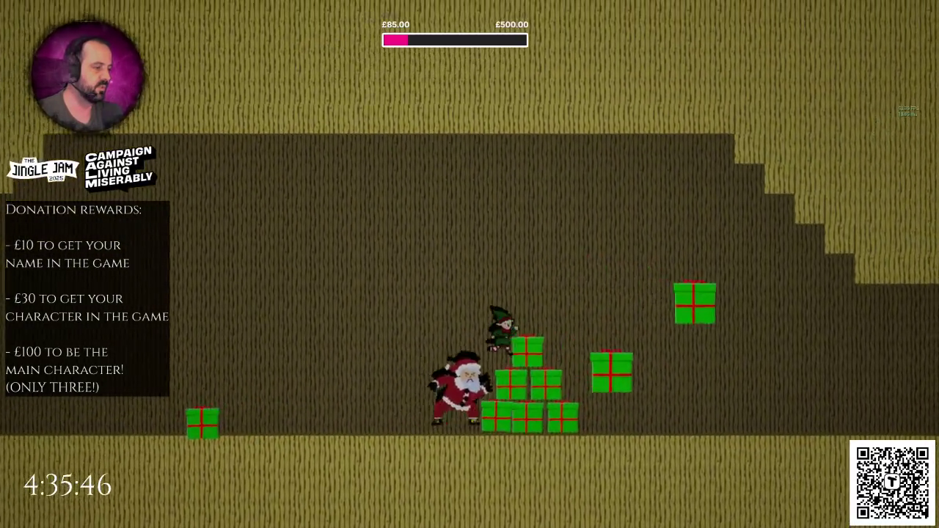
key("Right")
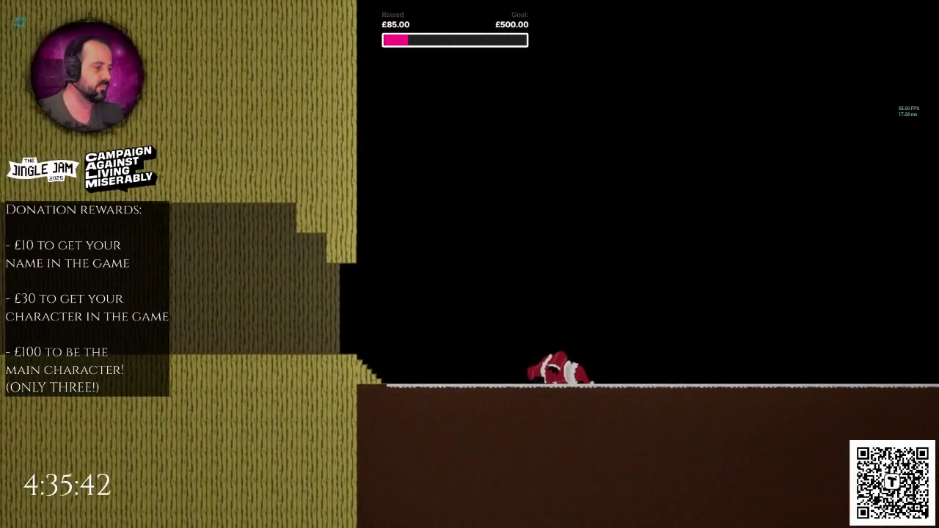
key("F8")
key("Escape")
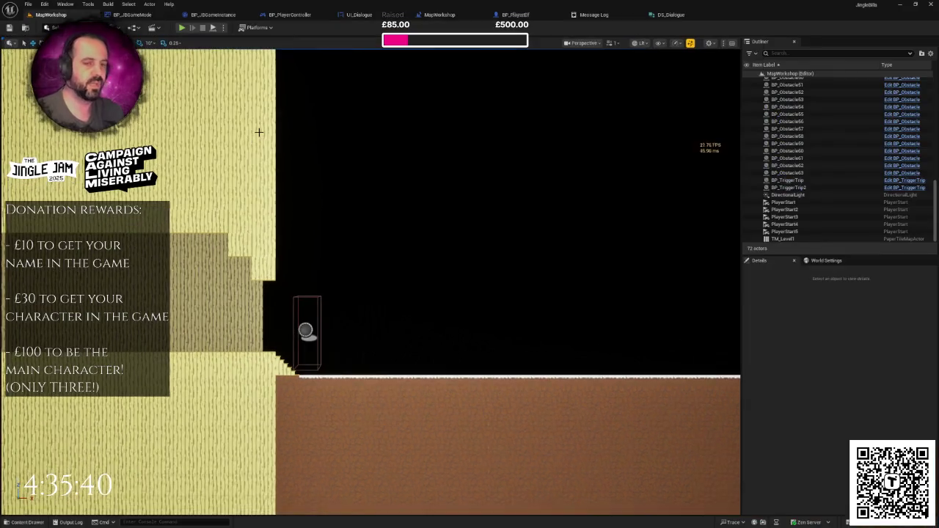
- Open the Krampus, Santa and Taxman enemy blueprints from Blueprints > Characters > Enemies
left_click_drag(280, 134, 383, 236)
key("ctrl+space")
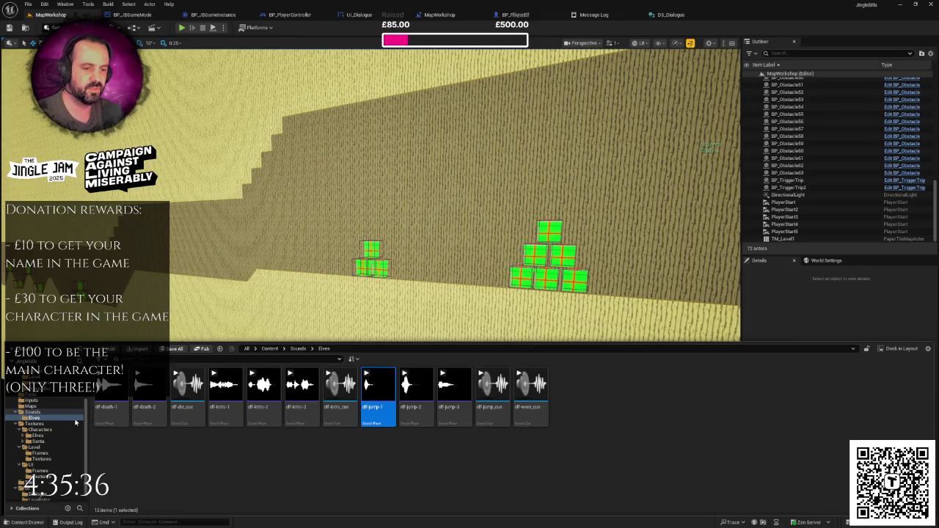
scroll(75, 423, "up", 3)
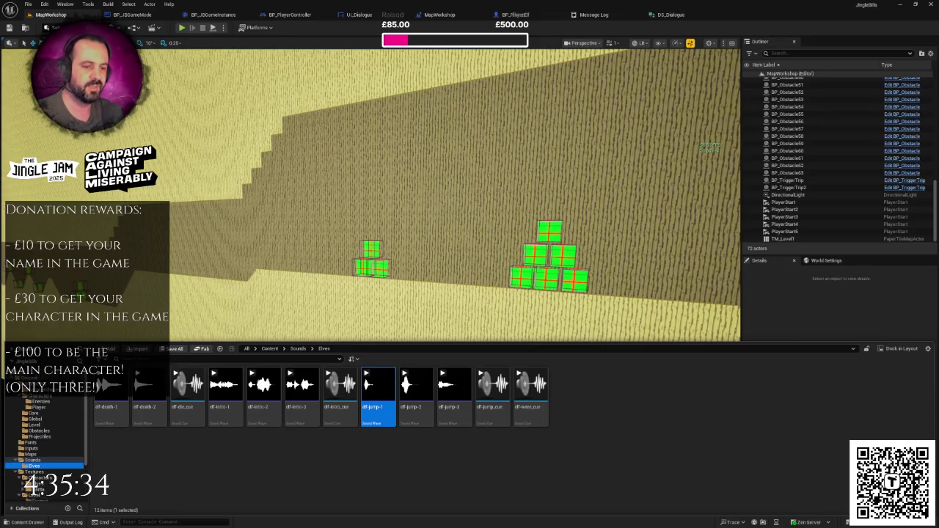
left_click(33, 389)
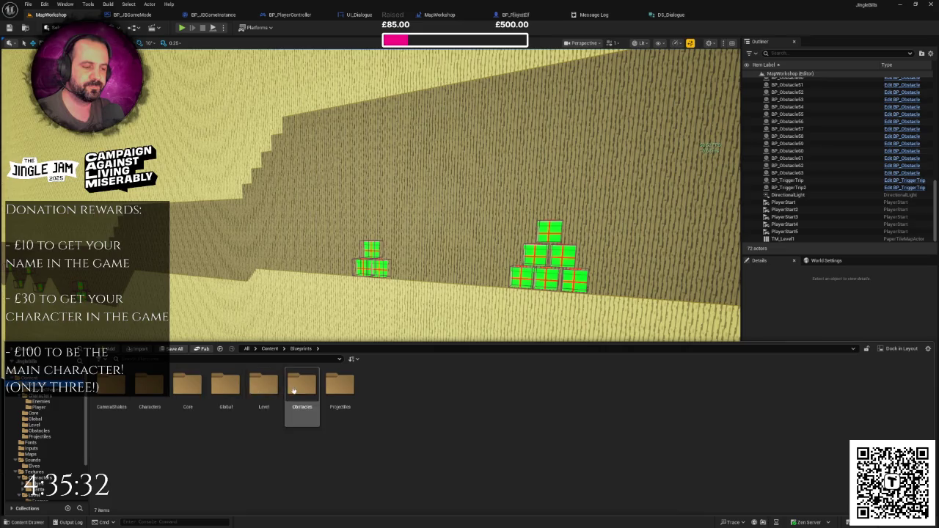
left_click(41, 401)
left_click(185, 385)
left_click(225, 389, "ctrl")
left_click(149, 389, "ctrl")
mouse_move(180, 385)
left_mouse_down()
mouse_move(285, 374)
mouse_move(569, 225)
left_mouse_up()
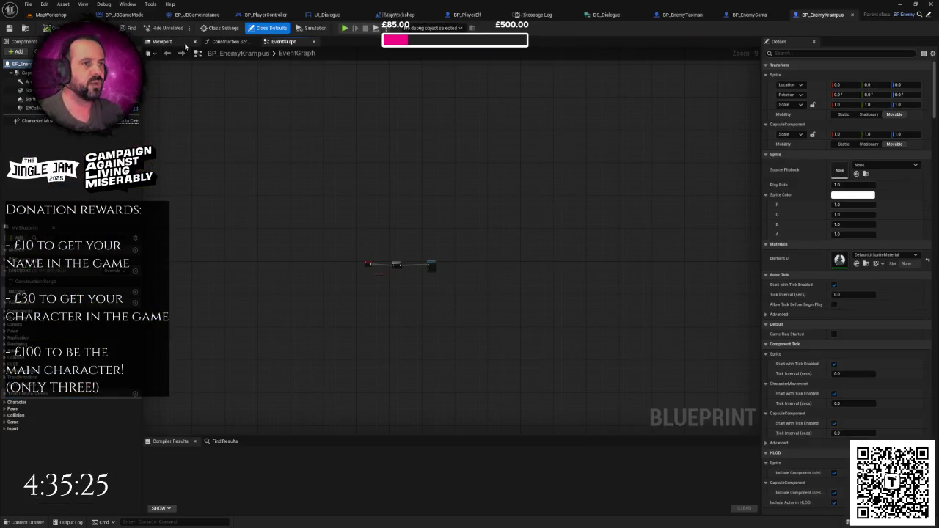
left_click(175, 42)
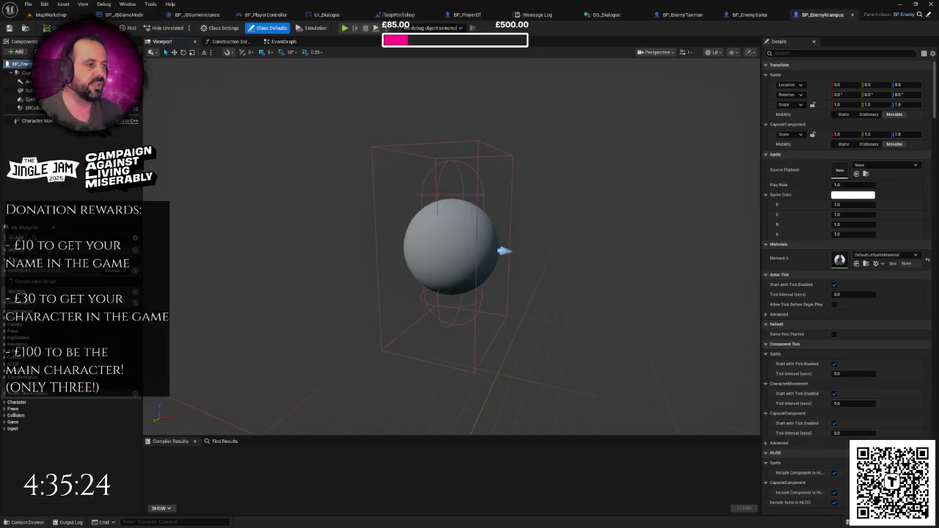
- Inspect Taxman's box collision in its viewport as the reference
left_click(747, 14)
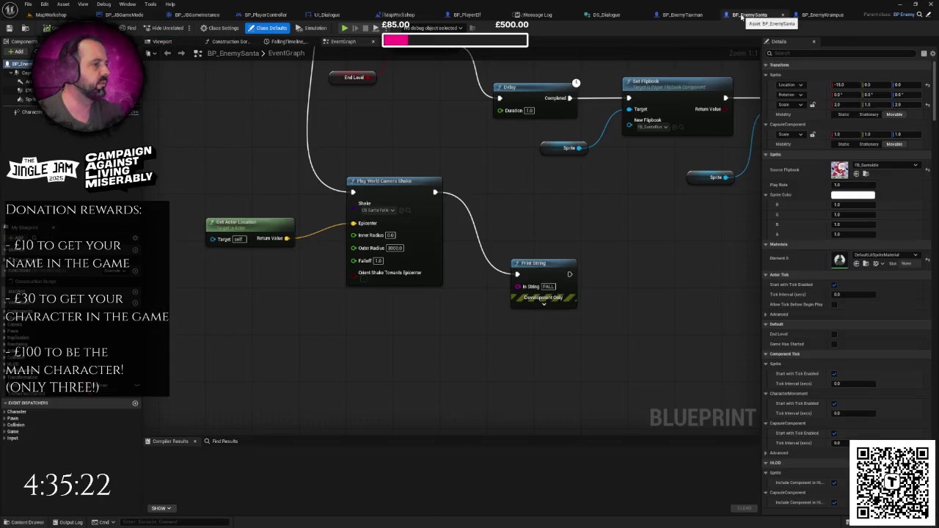
left_click(162, 41)
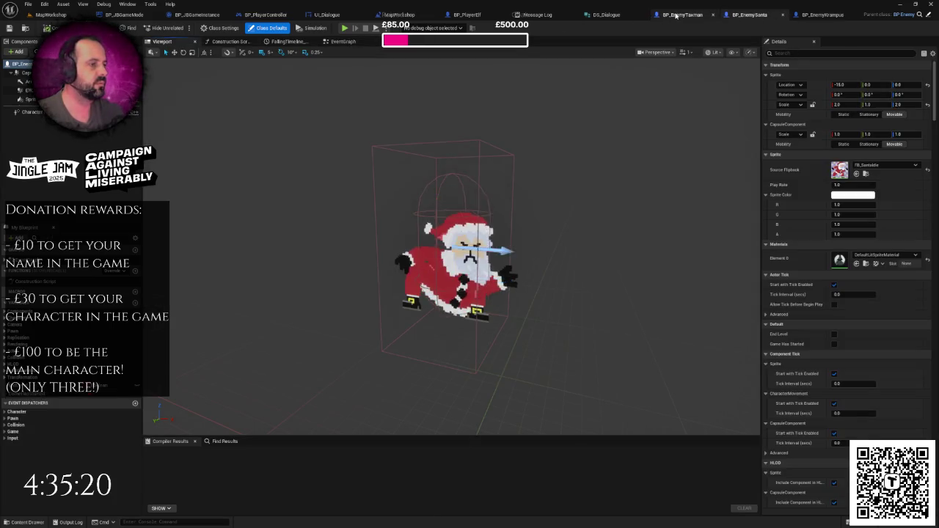
left_click(676, 15)
left_click(162, 41)
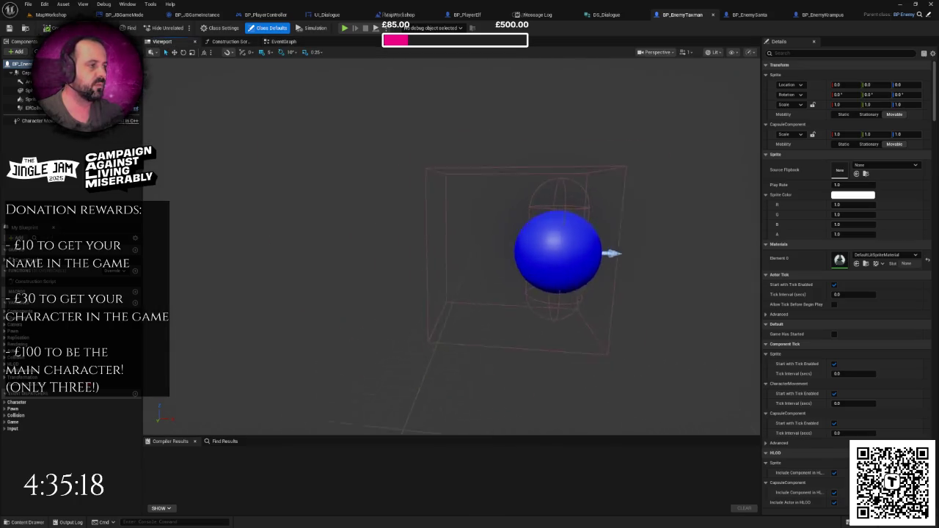
scroll(476, 184, "down", 2)
left_click(462, 192)
key("f")
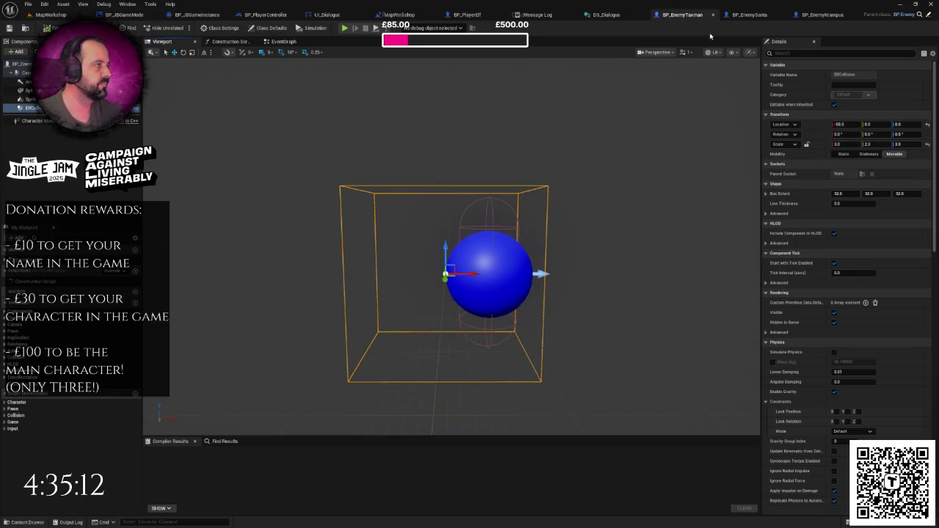
- Set Santa's box collision X scale to 3.0 and shift it left along X
left_click(749, 16)
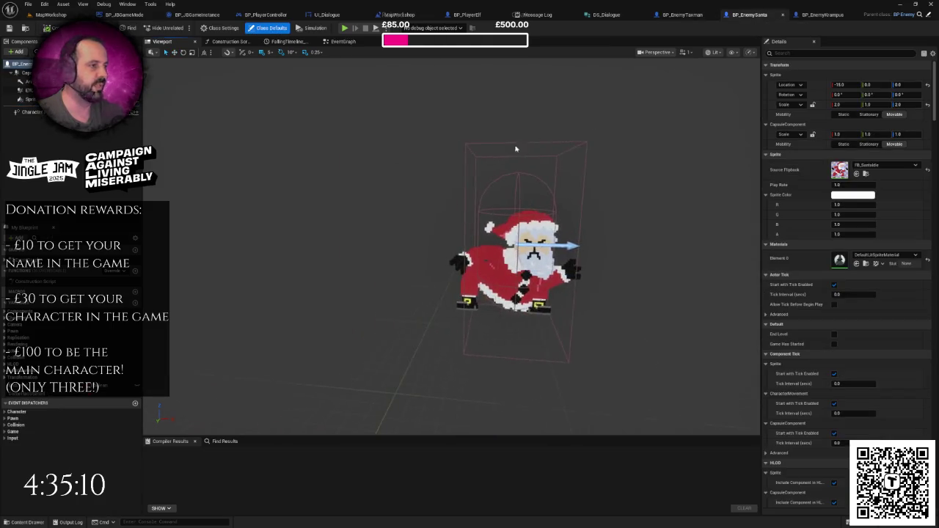
left_click(478, 145)
left_click(846, 144)
type("4")
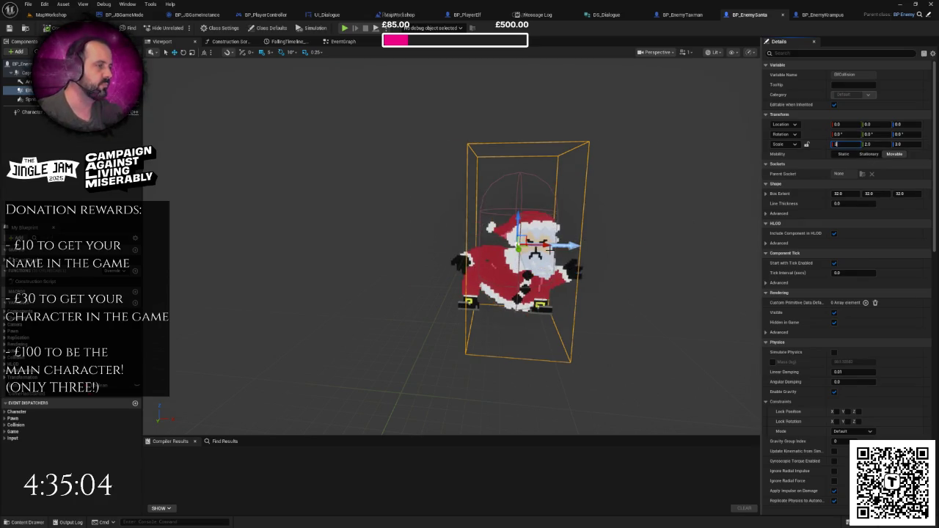
key("Return")
left_click_drag(396, 243, 376, 246)
key("f")
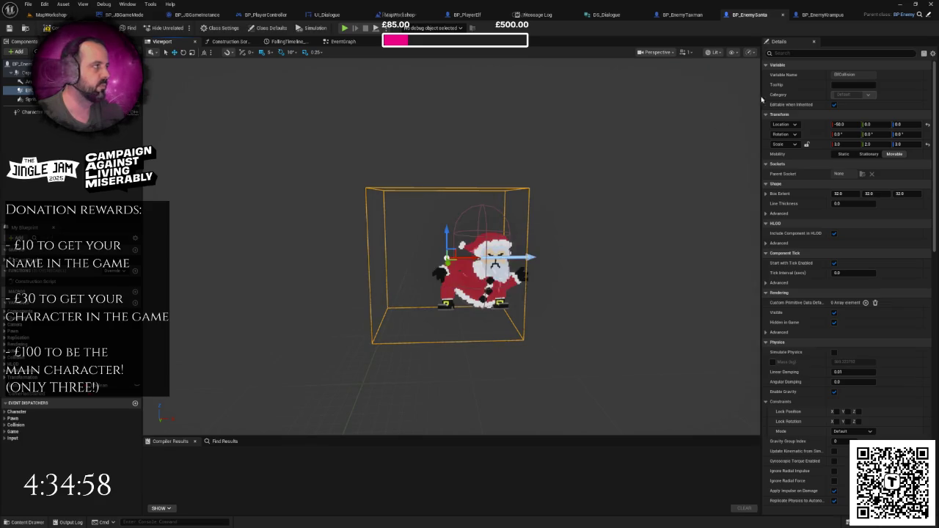
left_click(824, 16)
left_click(681, 15)
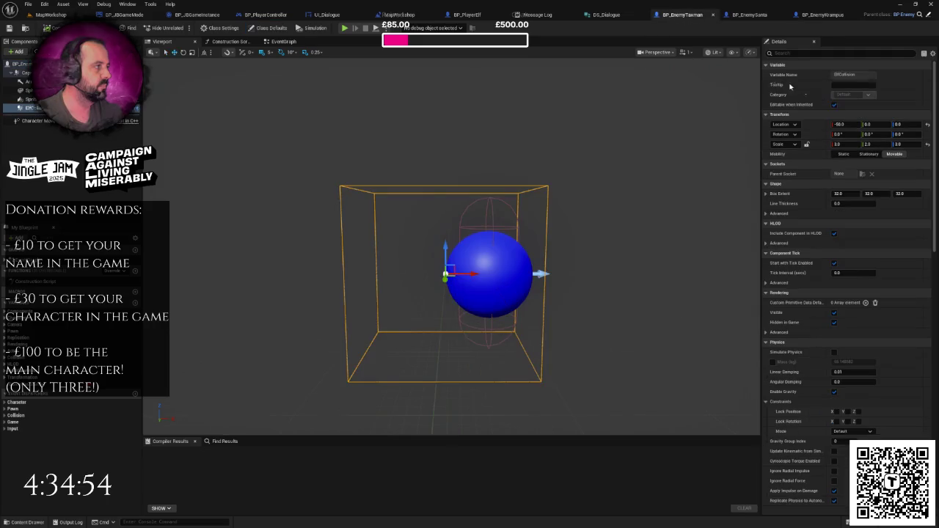
left_click(745, 16)
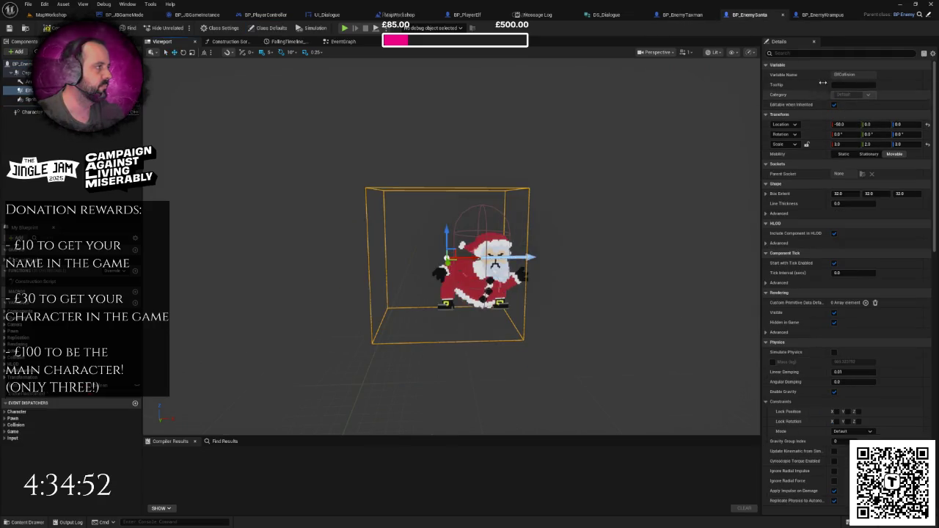
- Set Krampus's box collision X location to -50 and return to MapWorkshop
left_click(822, 16)
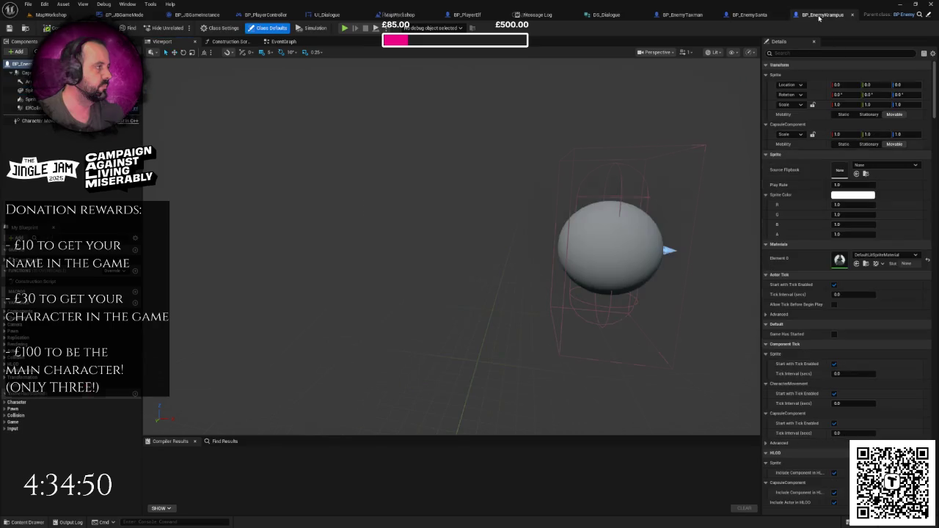
left_click(33, 108)
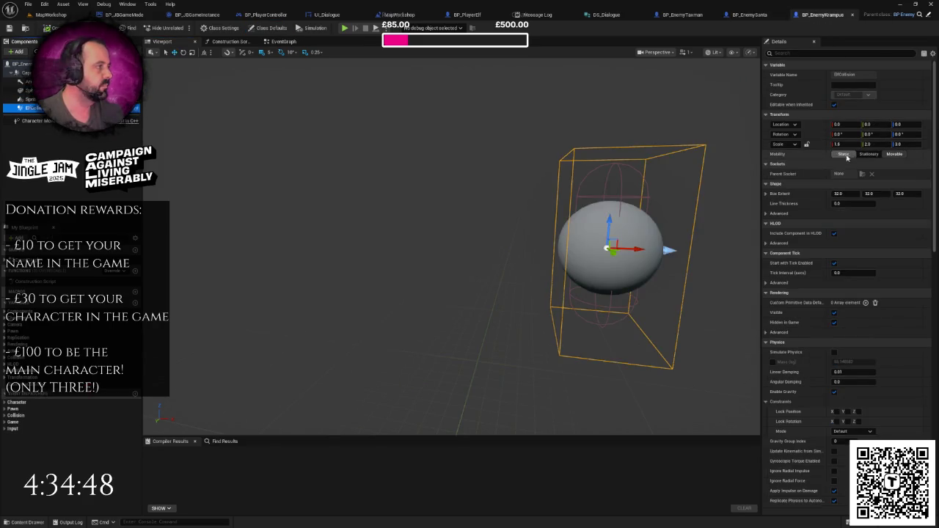
left_click(844, 126)
type("-50")
key("Return")
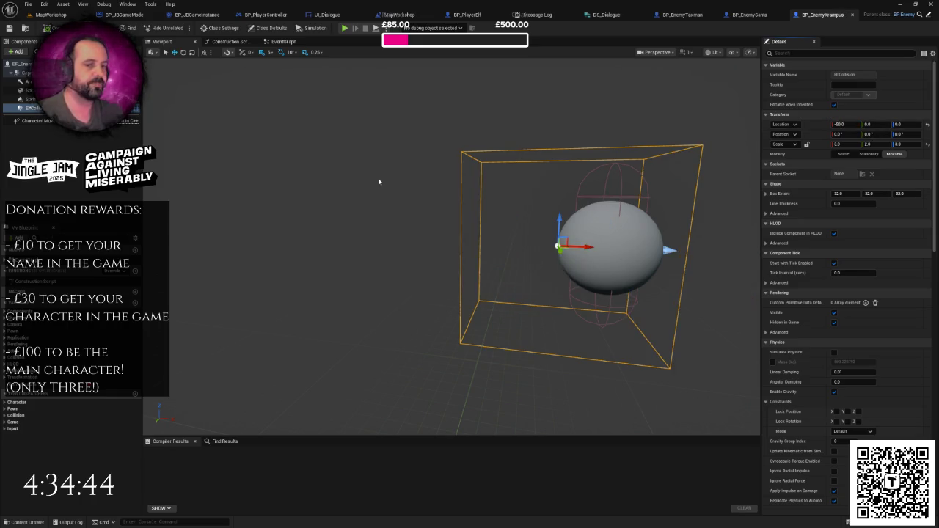
scroll(379, 179, "down", 3)
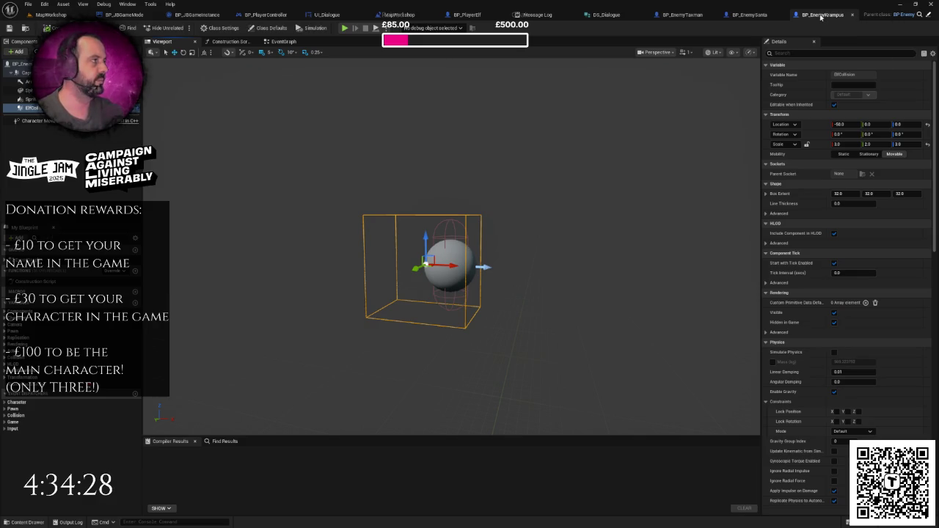
left_click_drag(177, 101, 213, 104)
key("ctrl+Tab")
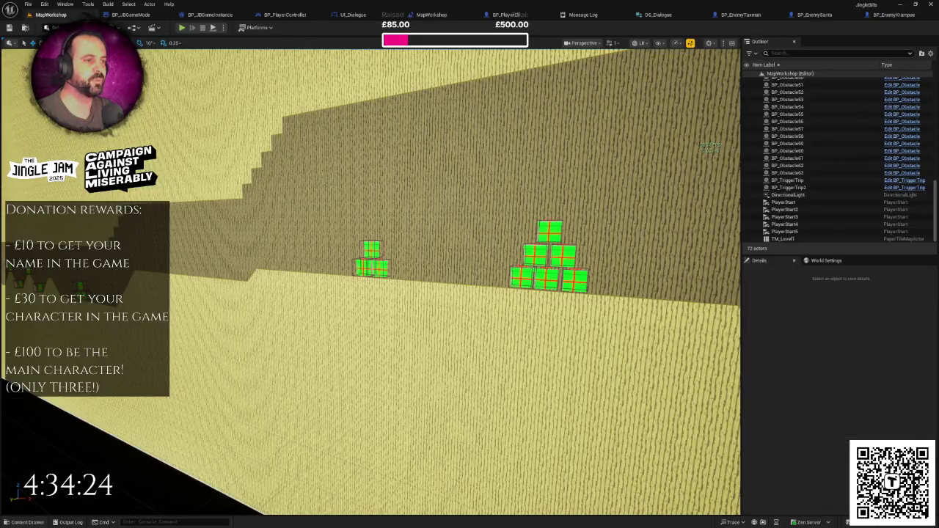
- Fly the camera out over the whole level, then bring up the UI_Dialogue widget blueprint
mouse_move(370, 279)
left_mouse_down()
mouse_move(396, 280)
mouse_move(374, 278)
left_mouse_up()
mouse_move(535, 55)
left_mouse_down()
mouse_move(522, 56)
mouse_move(535, 55)
left_mouse_up()
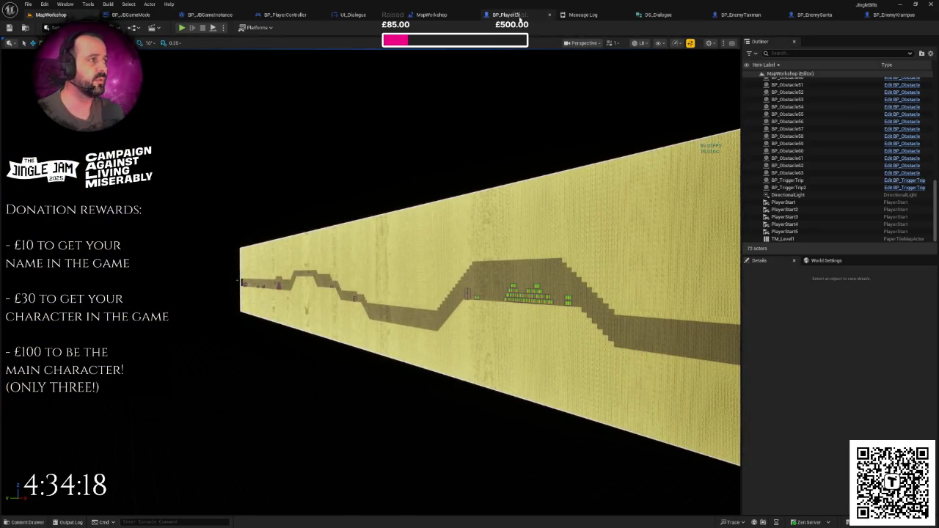
left_click(370, 19)
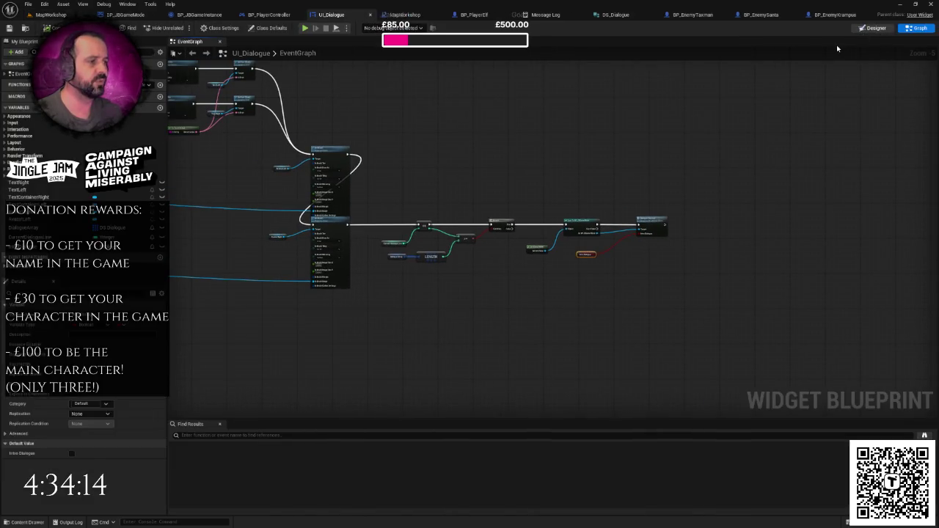
- Switch UI_Dialogue to Designer view showing the portraits and dialogue text
left_click(872, 28)
left_click(253, 255)
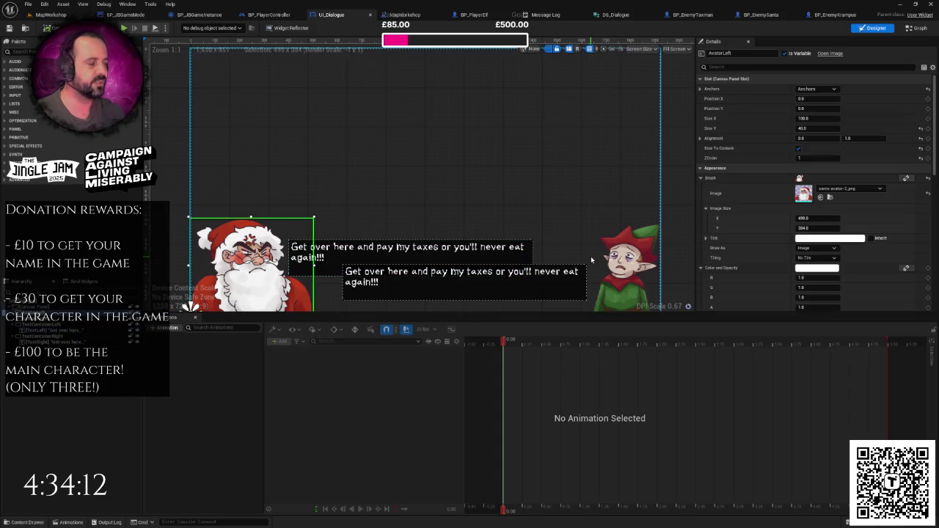
scroll(591, 260, "down", 2)
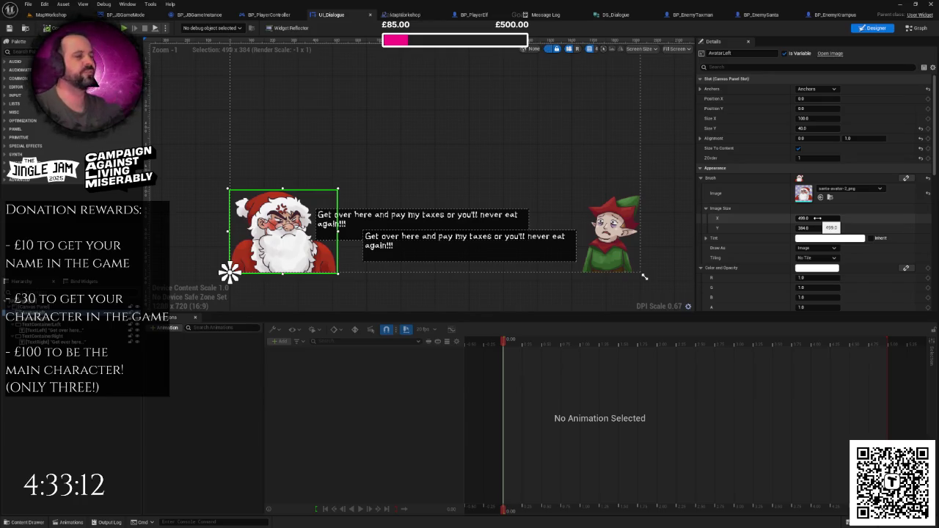
- Select the dialogue canvas and then the Santa portrait image in UI_Dialogue
left_click(233, 177)
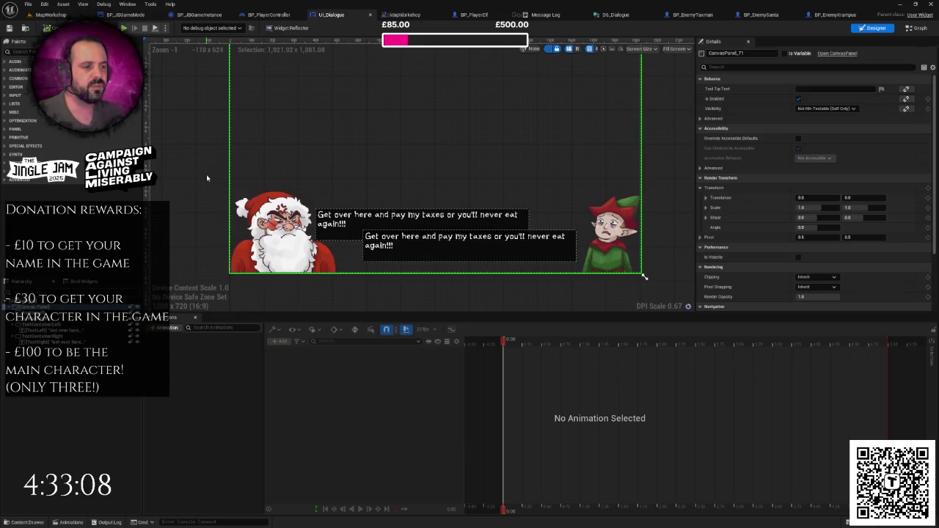
left_click(229, 272)
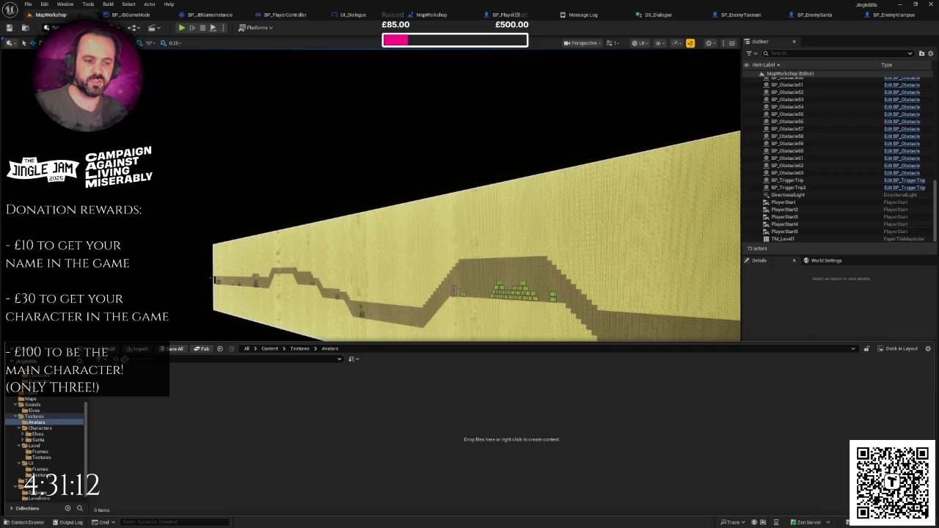
- Import the four avatar images into the Textures/Avatars folder
left_click_drag(183, 395, 183, 390)
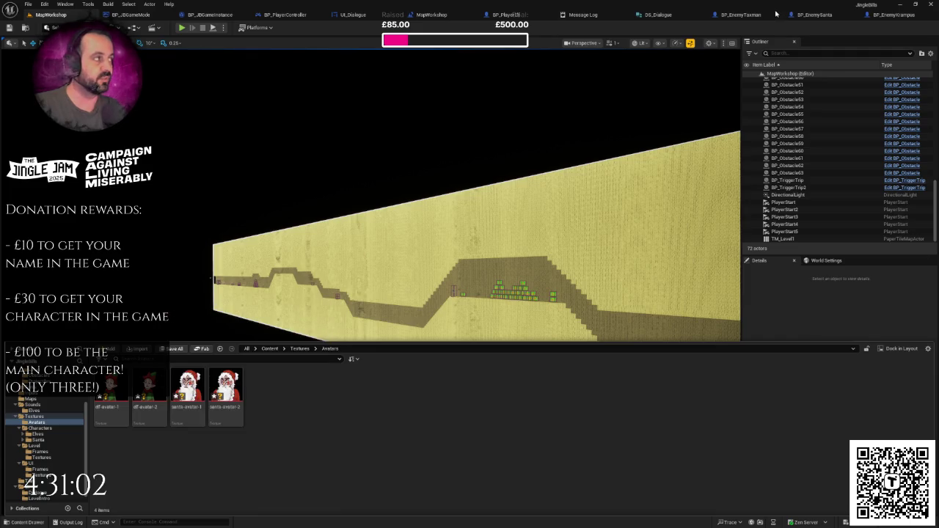
left_click(818, 15)
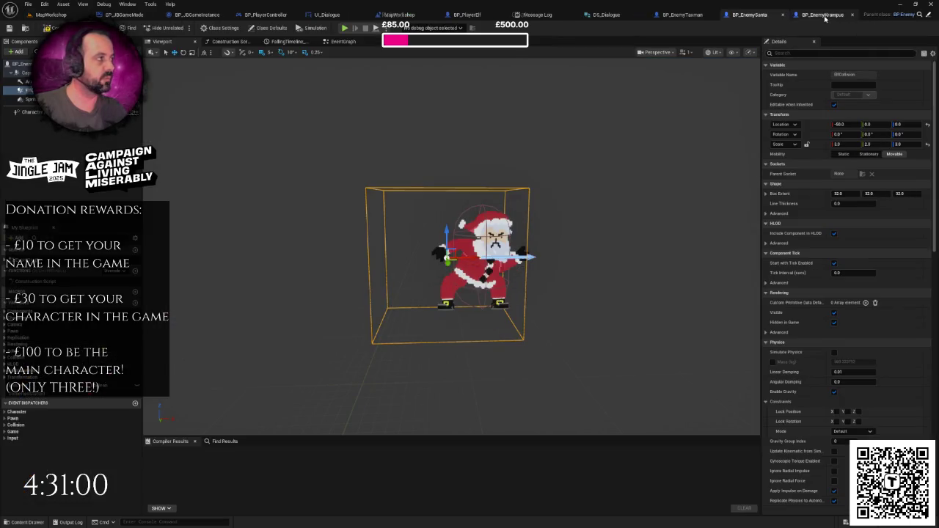
left_click(611, 15)
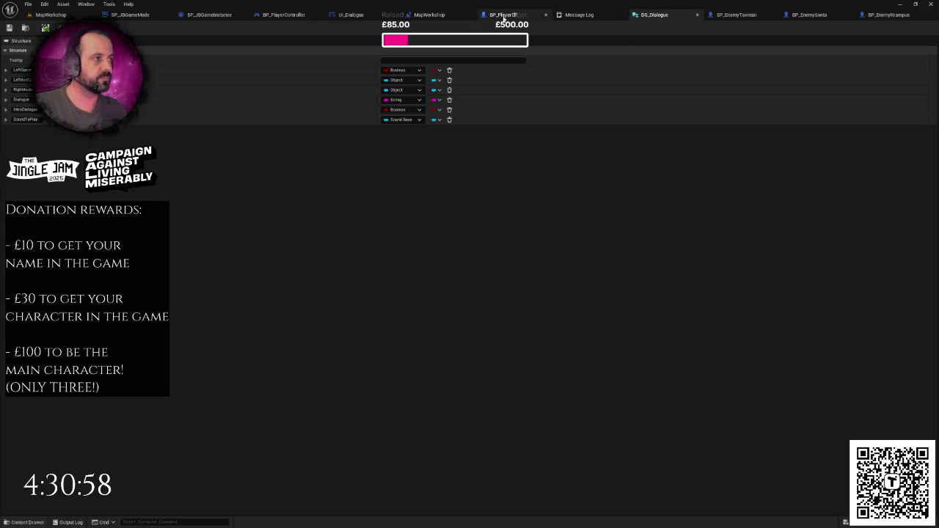
left_click(504, 14)
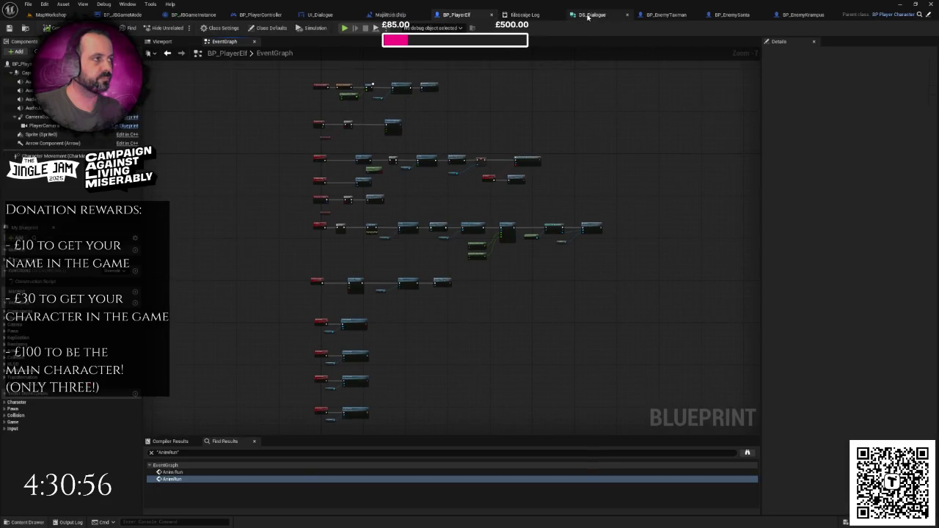
left_click(588, 16)
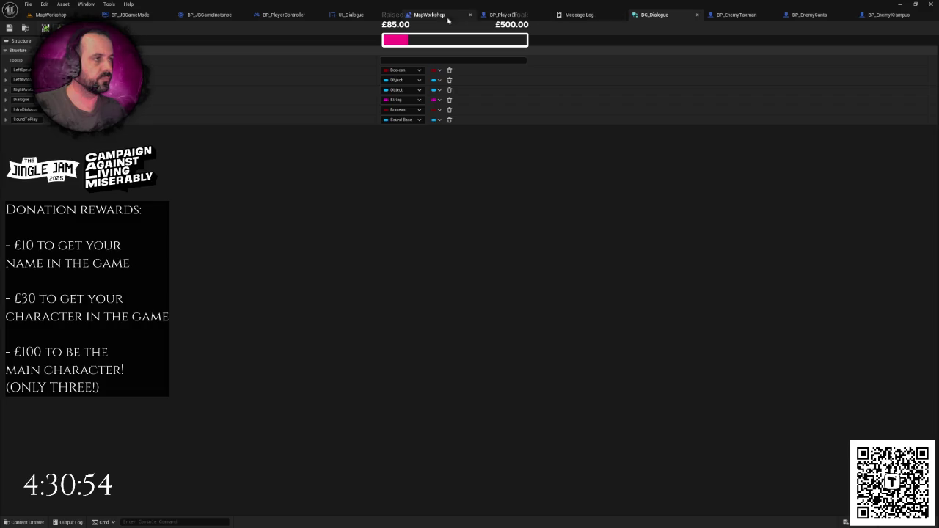
left_click(362, 16)
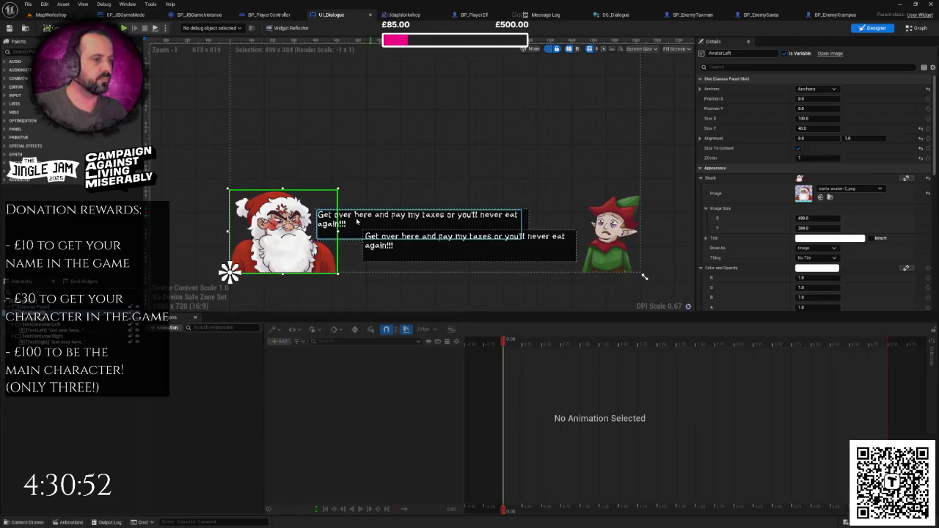
- Set the Santa portrait to santa-avatar-2 and the elf portrait to elf-avatar-1
left_click(849, 191)
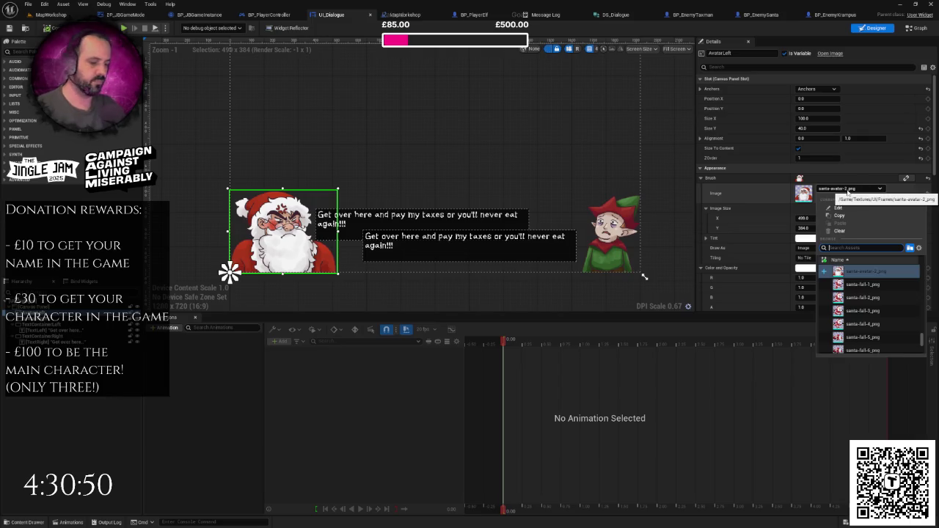
type("avataer")
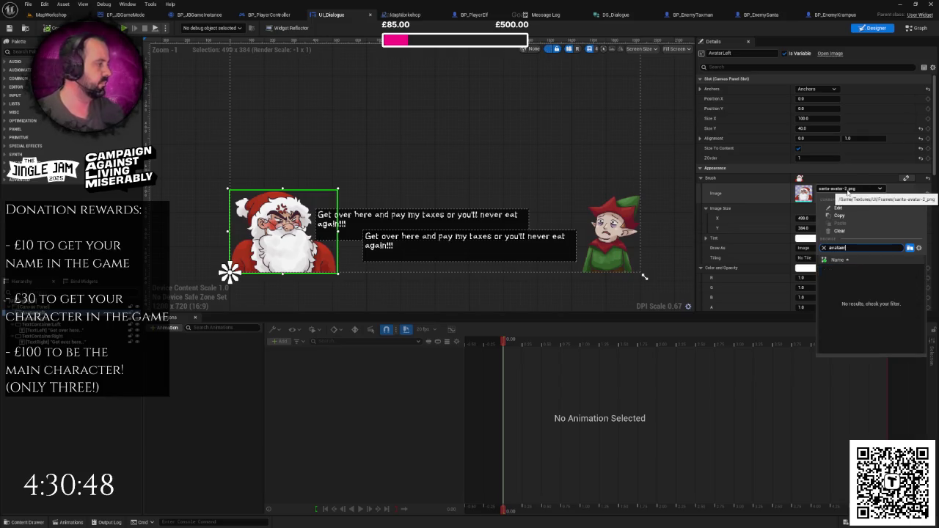
type("r")
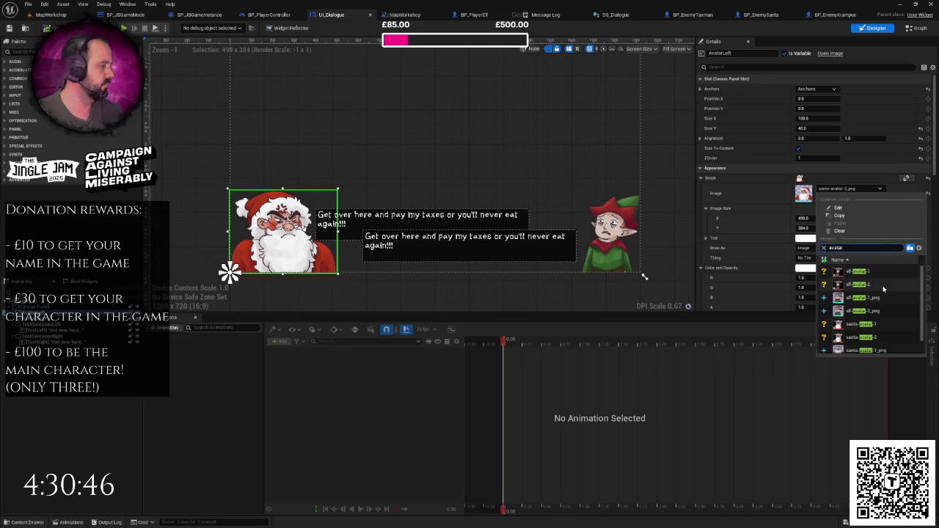
left_click(874, 330)
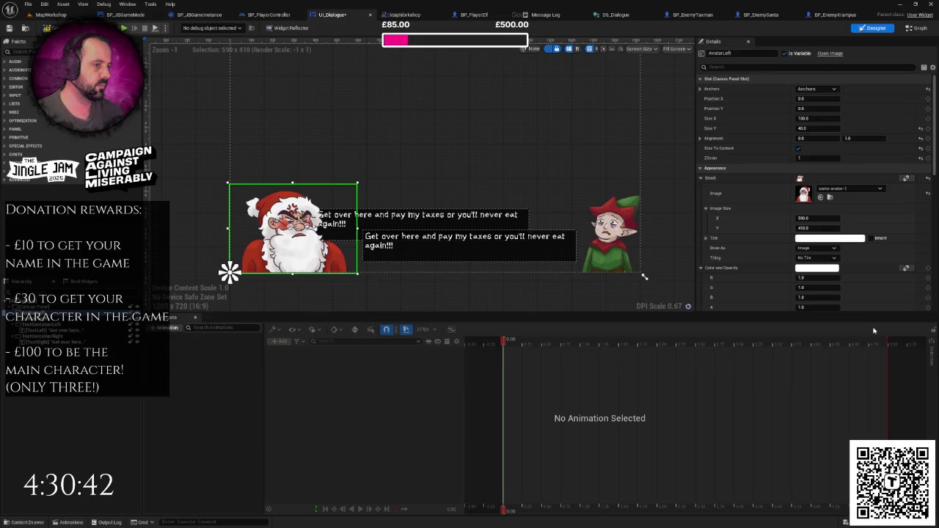
left_click(848, 189)
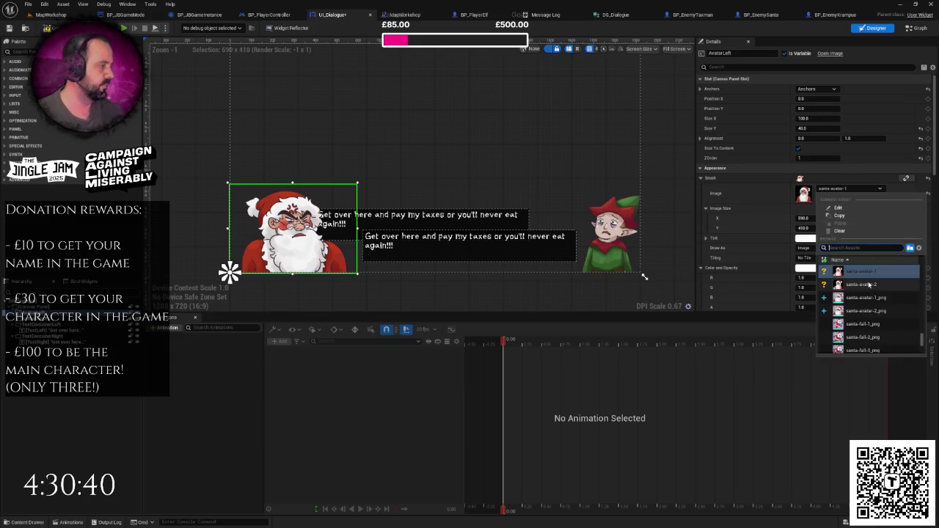
left_click(868, 283)
left_click(617, 213)
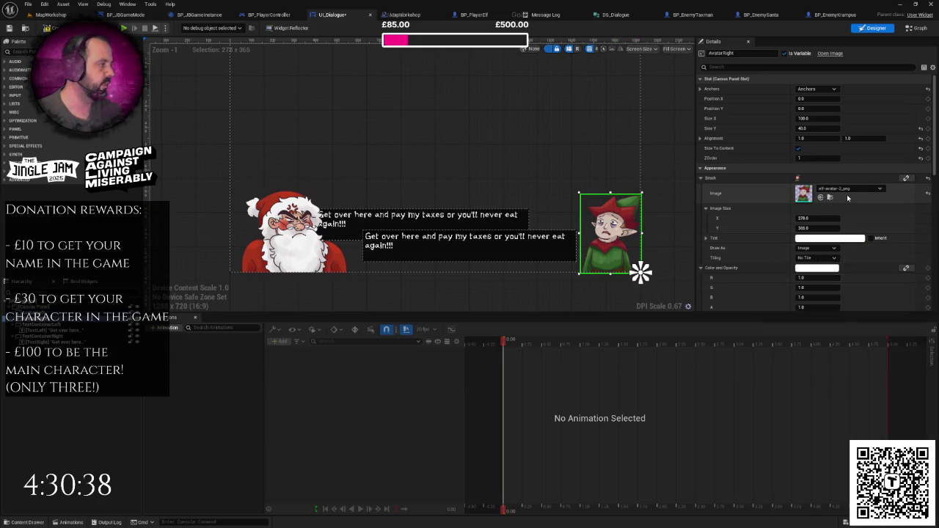
left_click(848, 189)
type("elf")
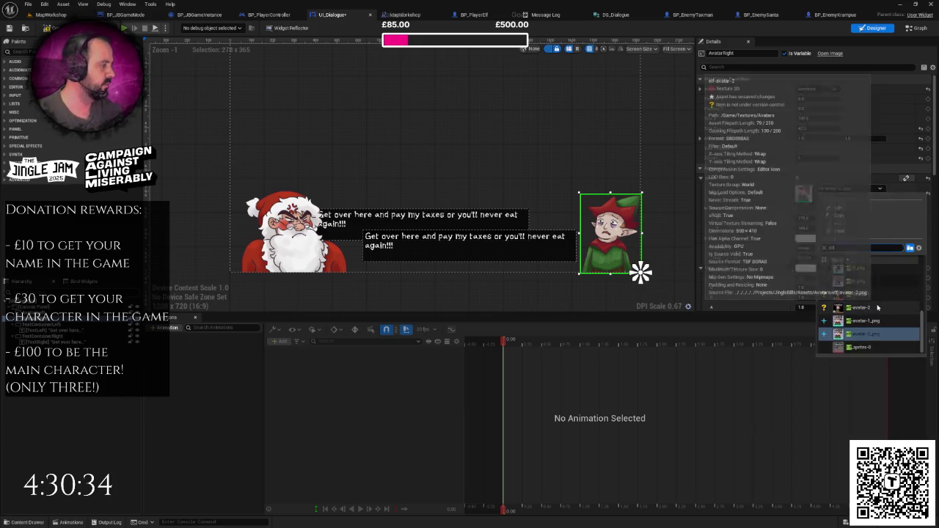
left_click(867, 296)
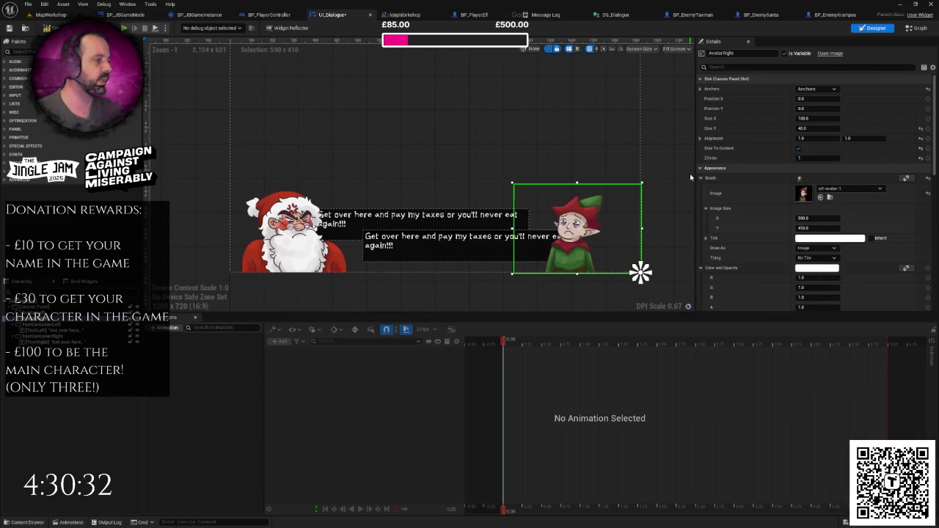
left_click(521, 145)
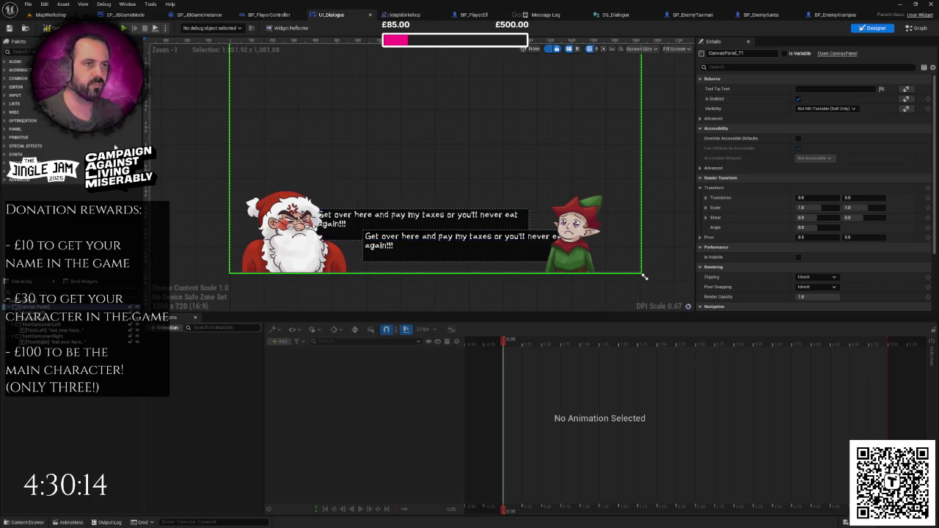
scroll(466, 236, "up", 1)
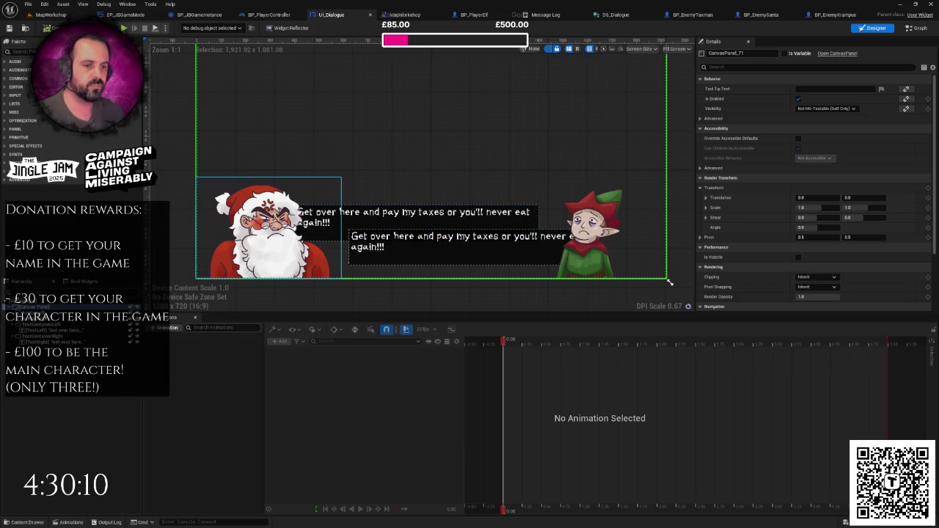
- Move the top text box to X 460 and the lower text box to X -400
left_click(304, 217)
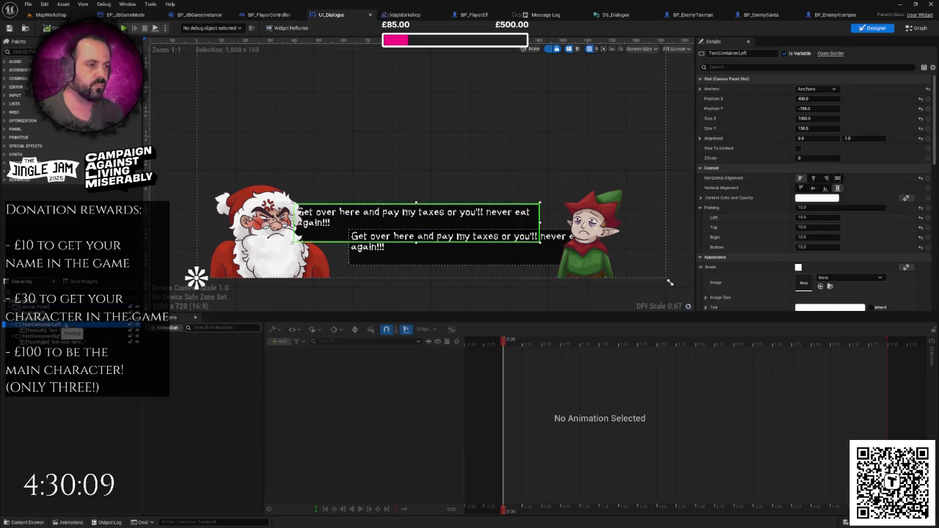
left_click(807, 98)
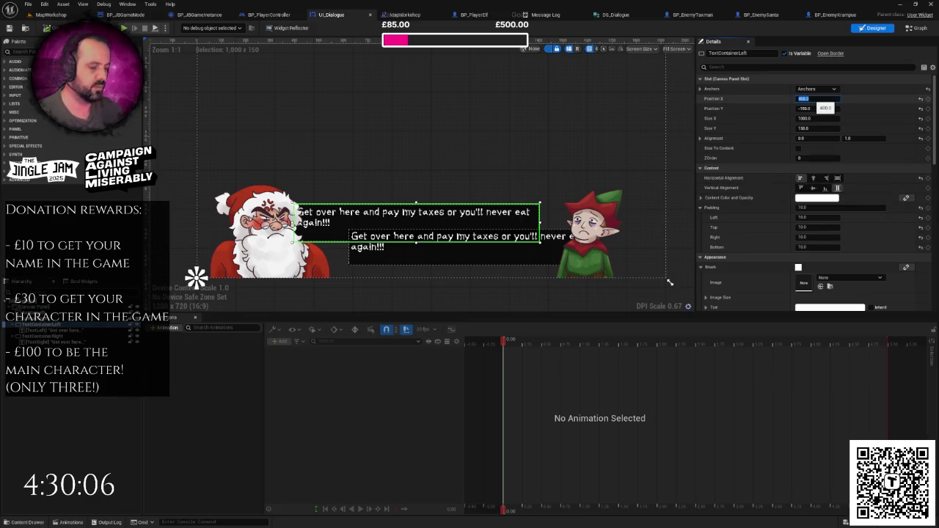
type("450")
key("Return")
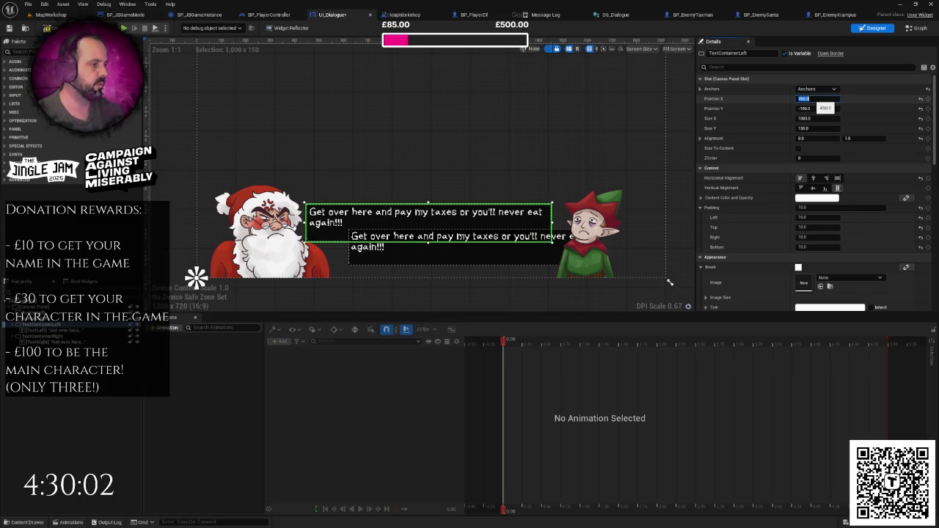
left_click(41, 336)
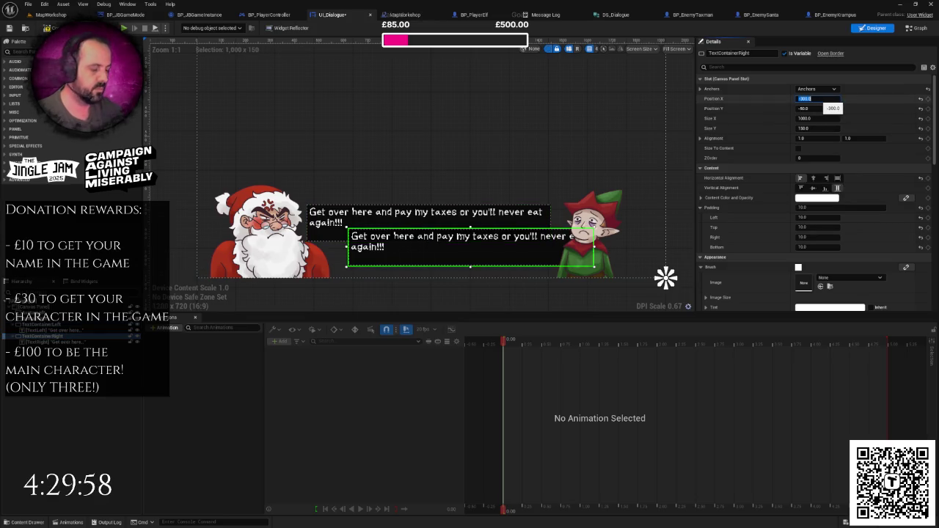
type("0")
key("Return")
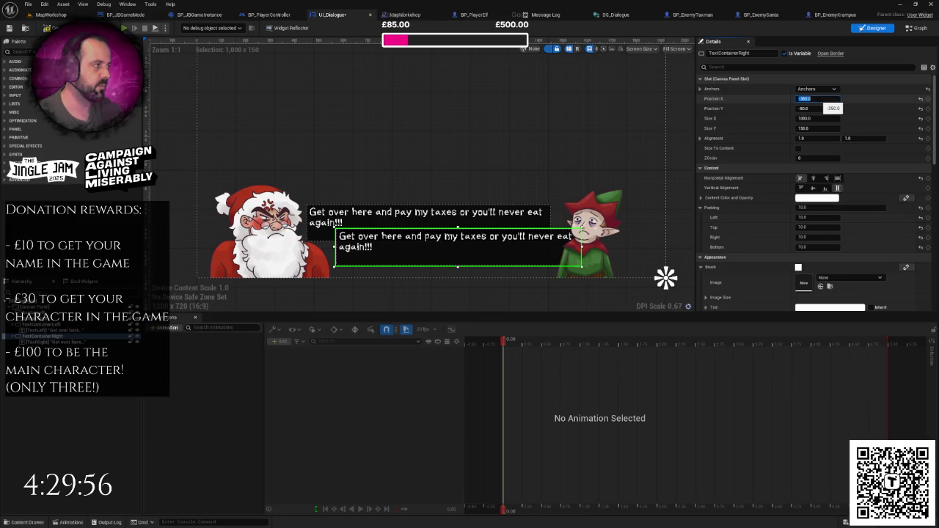
type("-400")
key("Return")
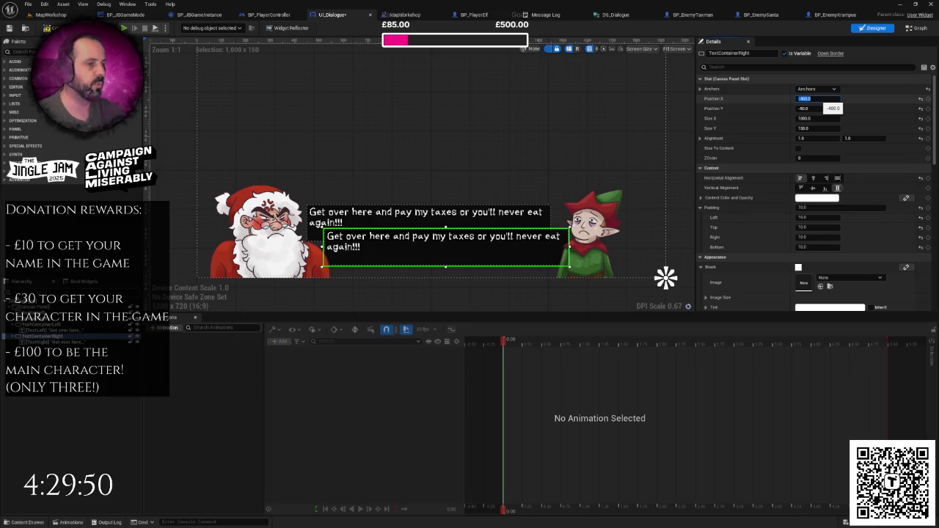
- Narrow both text boxes to 900 wide and check the TextLeft and TextRight placement
left_click(811, 118)
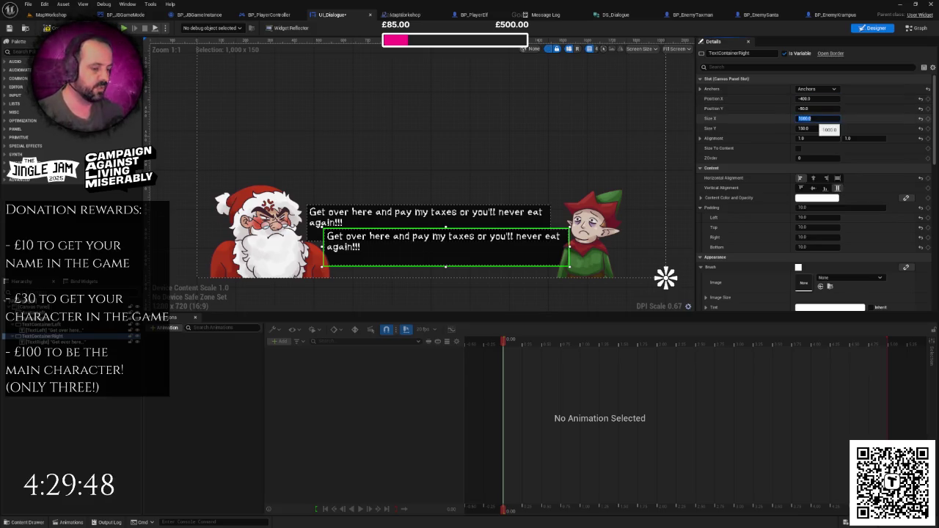
type("900")
key("Return")
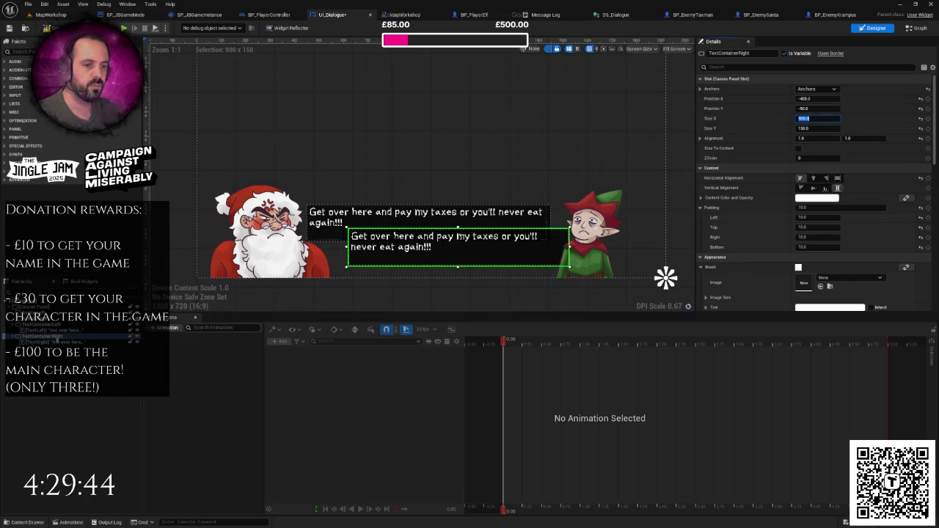
left_click(44, 325)
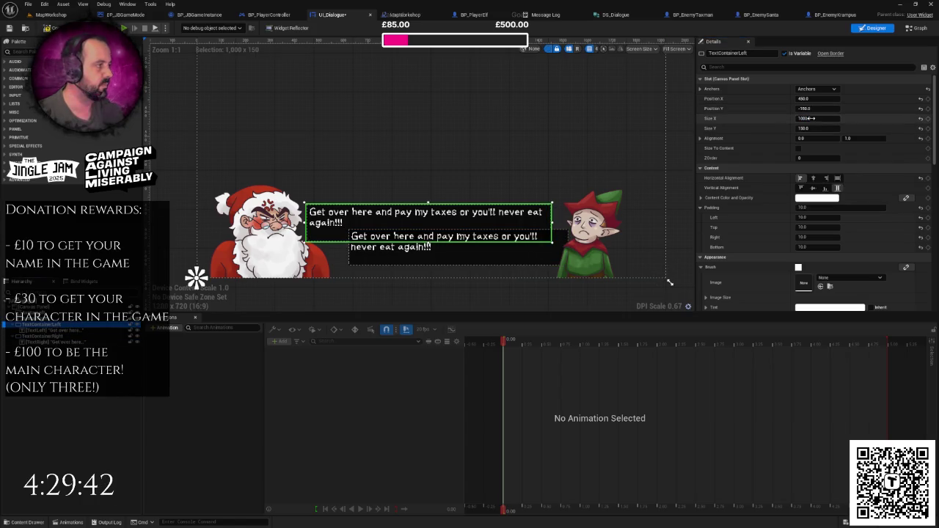
type("900")
key("Return")
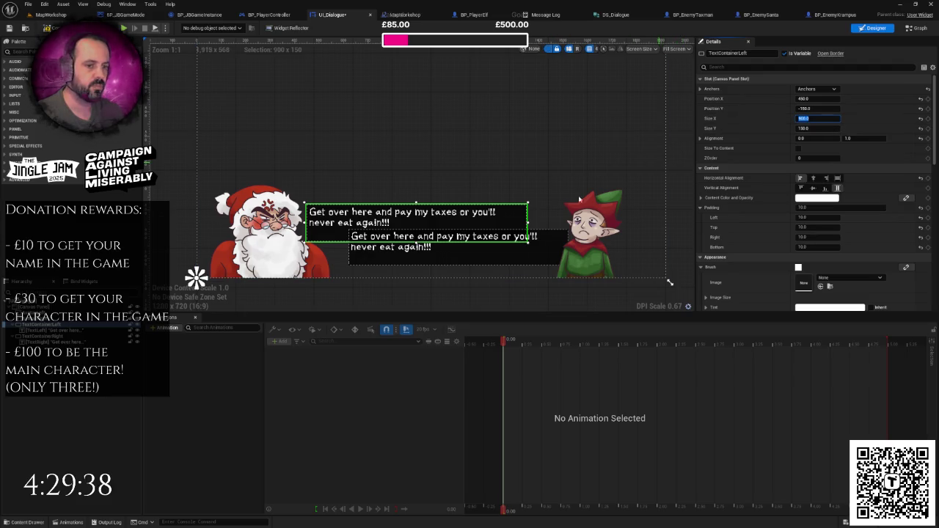
left_click(66, 331)
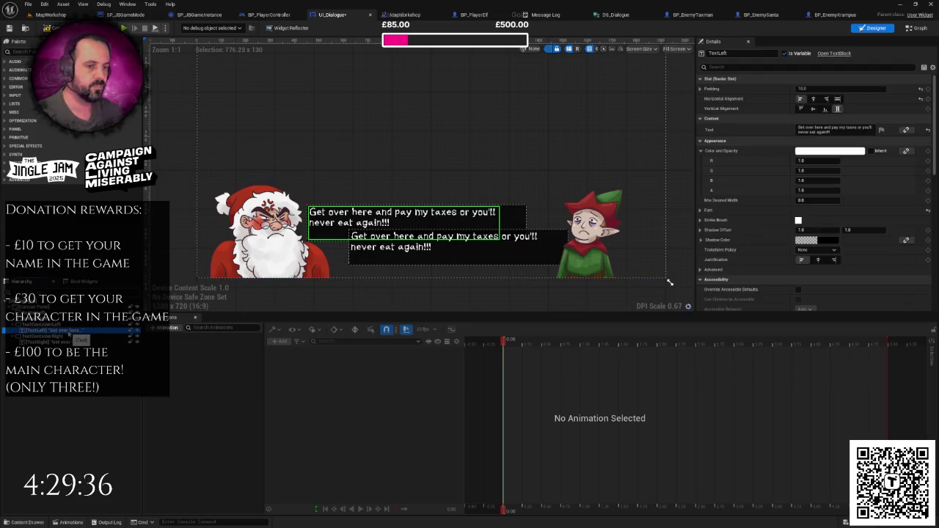
left_click(66, 342)
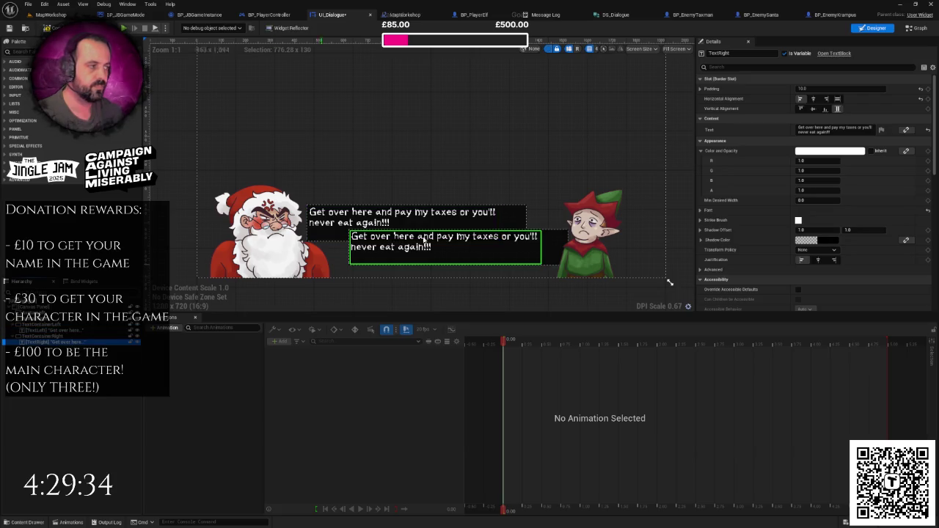
left_click(679, 183)
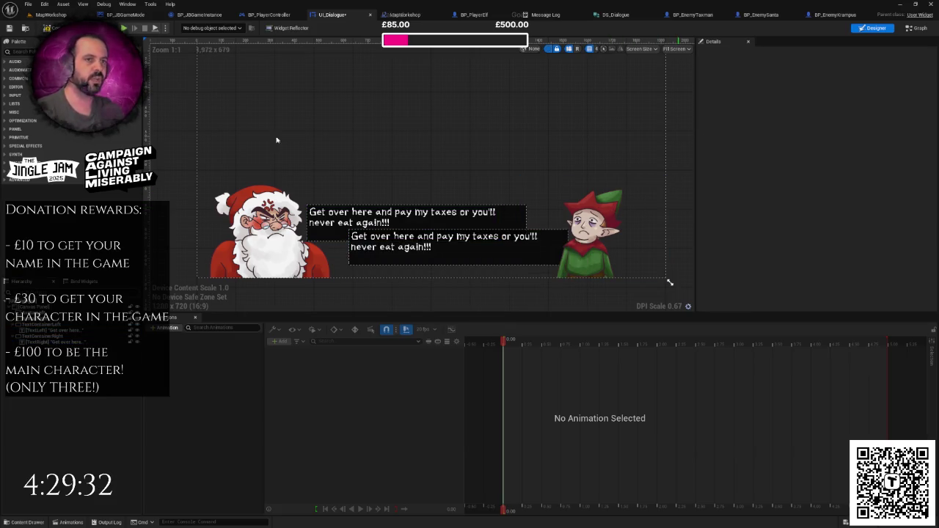
left_click(513, 254)
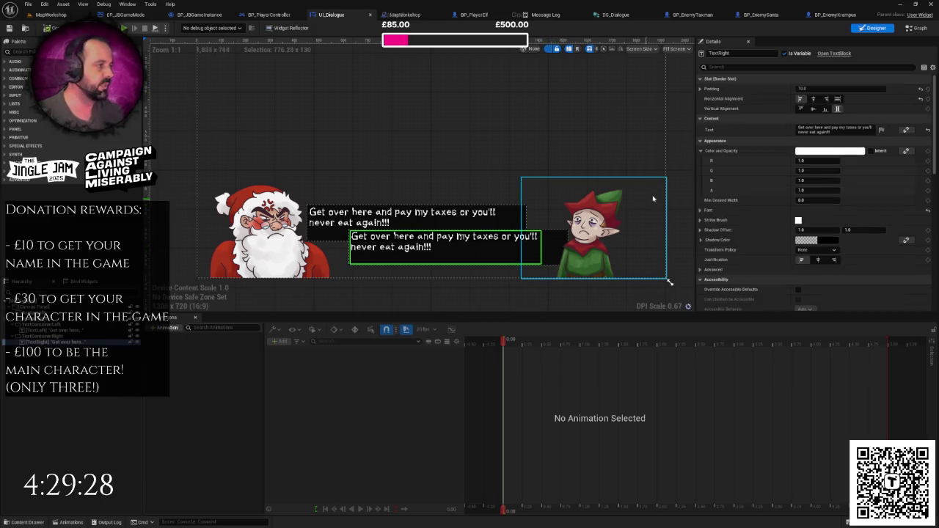
left_click(690, 179)
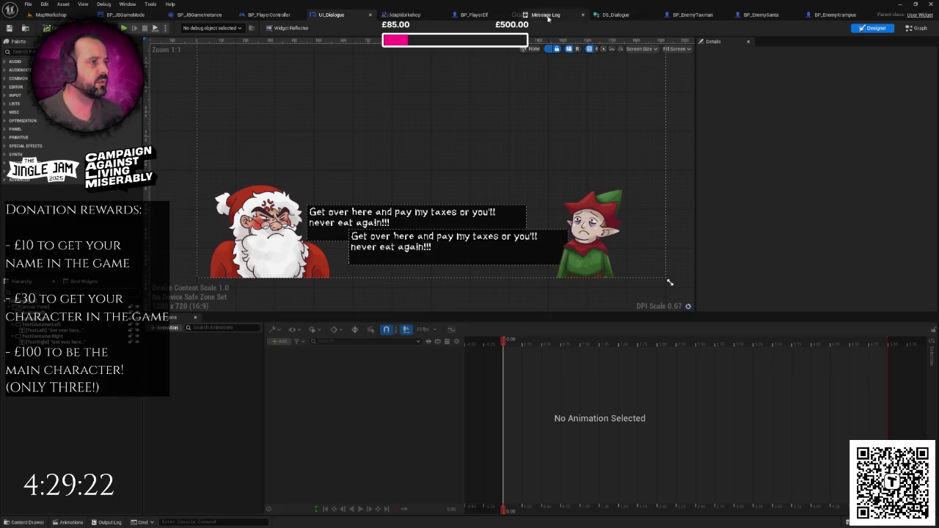
left_click(406, 15)
- Give the first Make DS Dialogue node a santa-avatar Left Avatar and an elf-avatar Right Avatar
scroll(440, 315, "down", 2)
left_click_drag(440, 315, 451, 521)
scroll(433, 220, "up", 2)
left_click(431, 206)
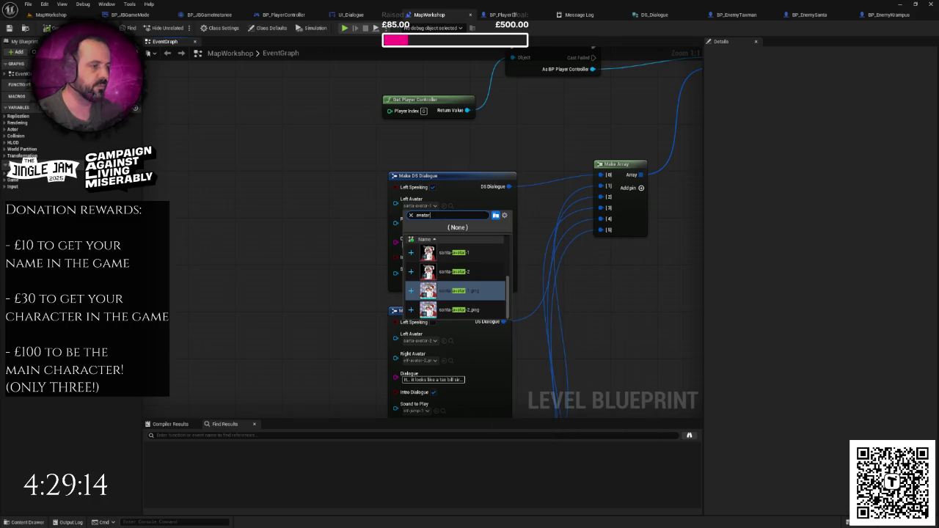
left_click(455, 253)
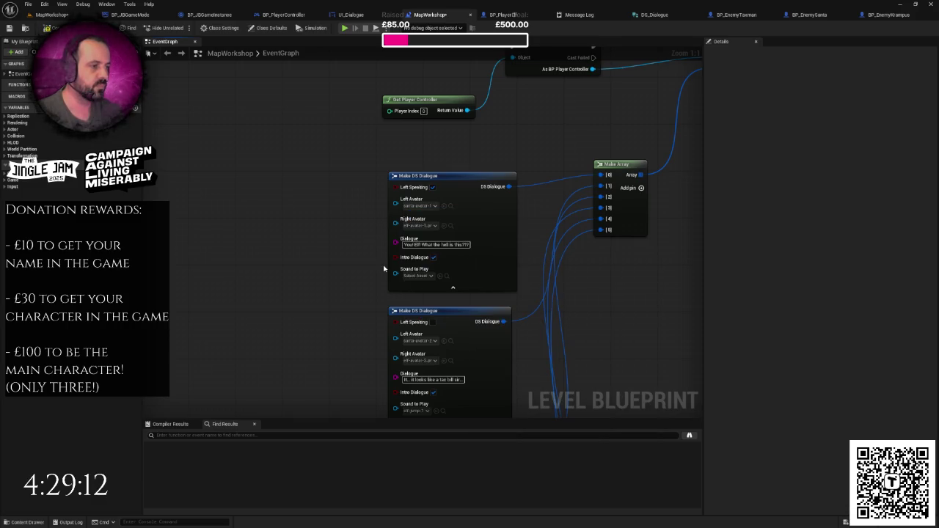
left_click(415, 170)
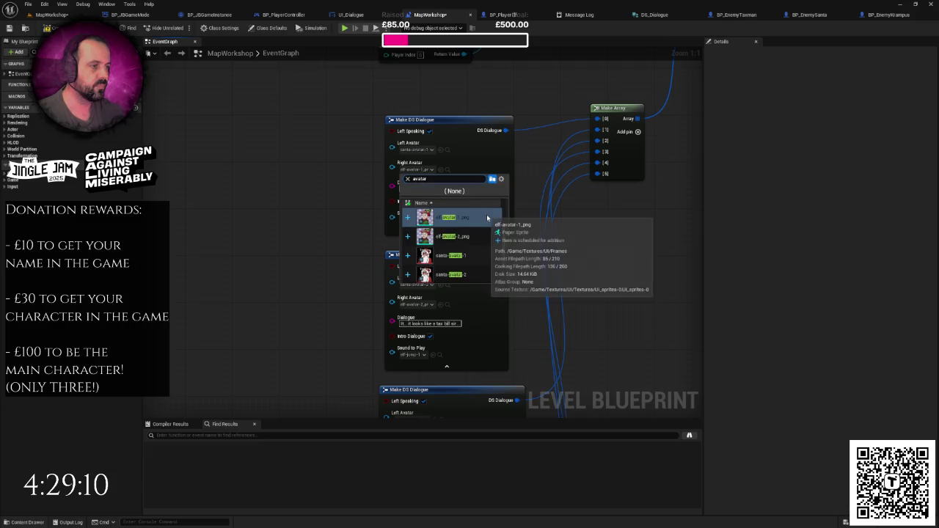
scroll(489, 231, "up", 1)
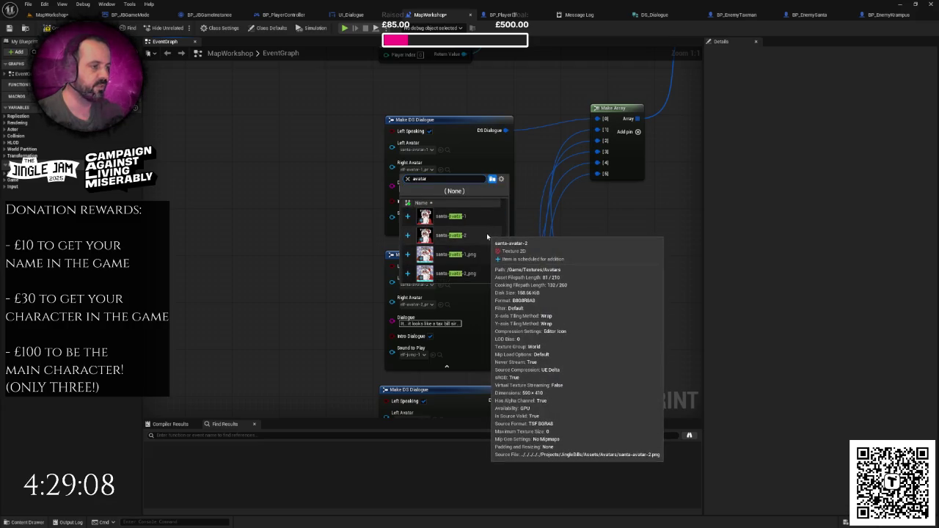
left_click(455, 217)
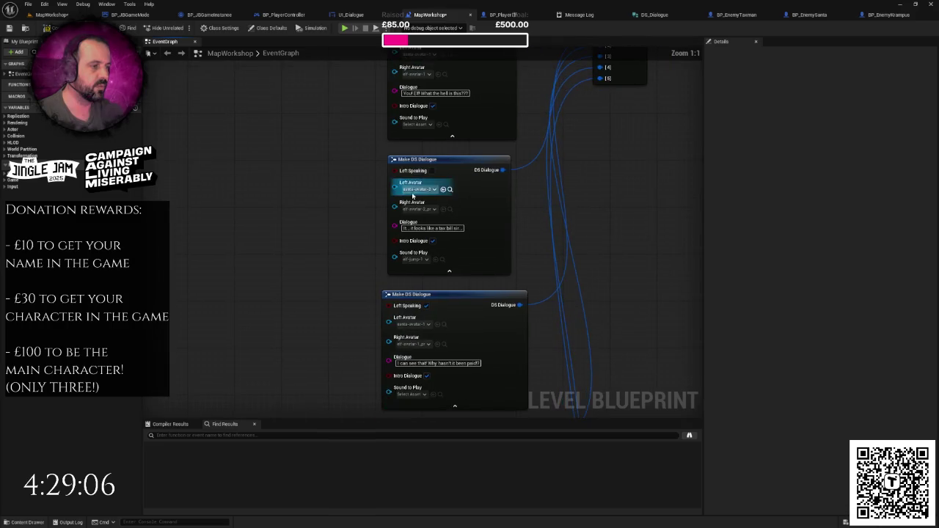
- Set the next dialogue node's avatars to santa-avatar-1 on the left and elf-avatar-1 on the right
left_click(419, 190)
left_click(446, 291)
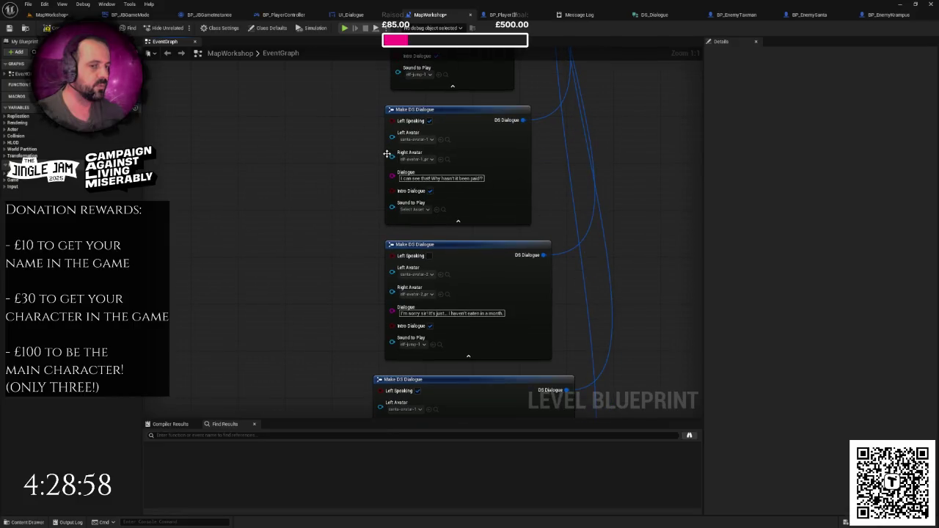
left_click(422, 158)
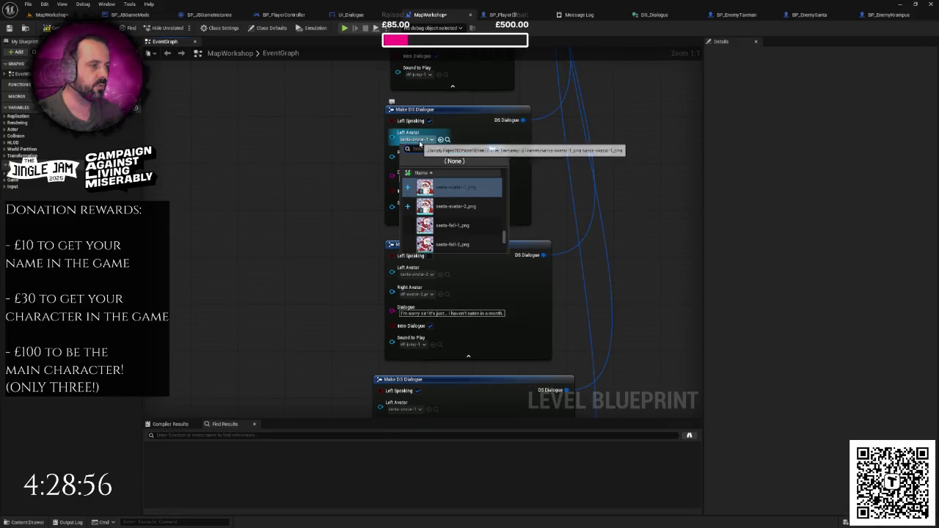
type("avatar")
left_click(478, 189)
left_click(420, 159)
type("avatar")
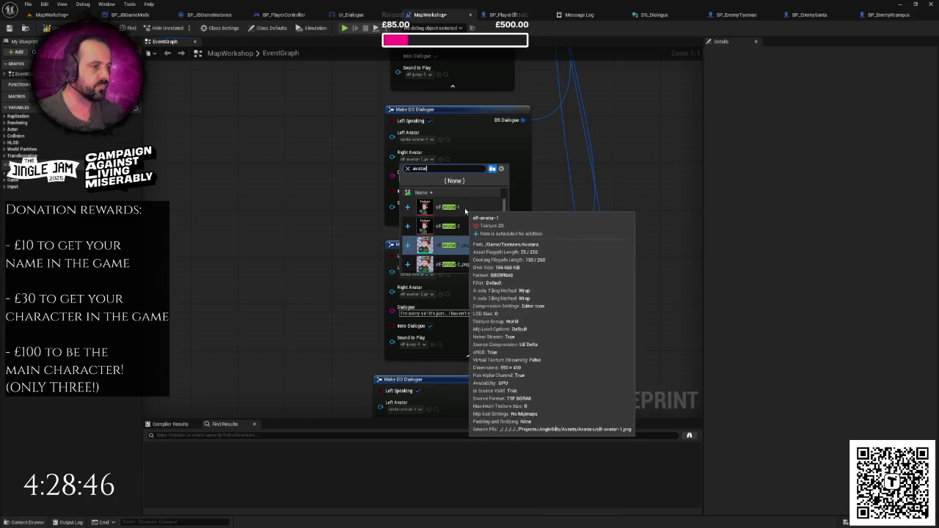
left_click(470, 208)
- Set the third dialogue node's avatars to santa-avatar-2 on the left and elf-avatar-2 on the right
scroll(398, 172, "up", 2)
left_click(399, 173)
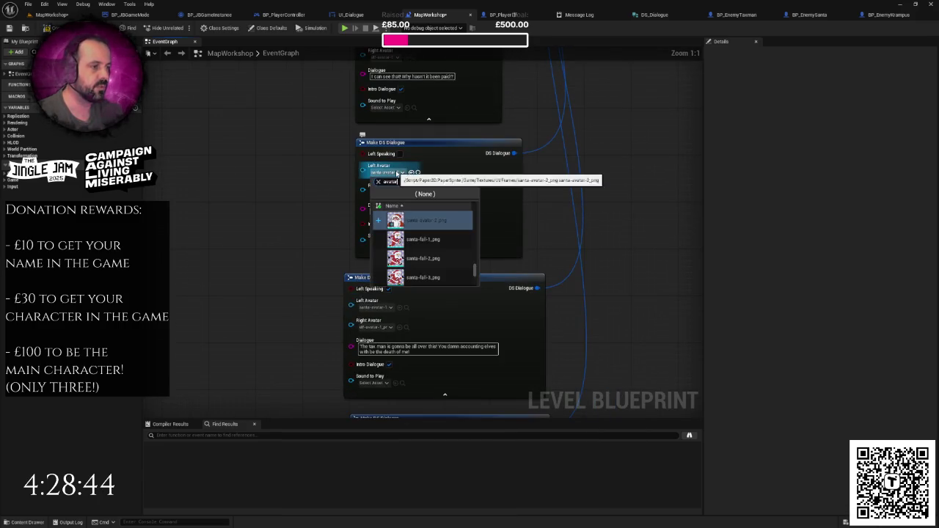
type("santa")
left_click(410, 220)
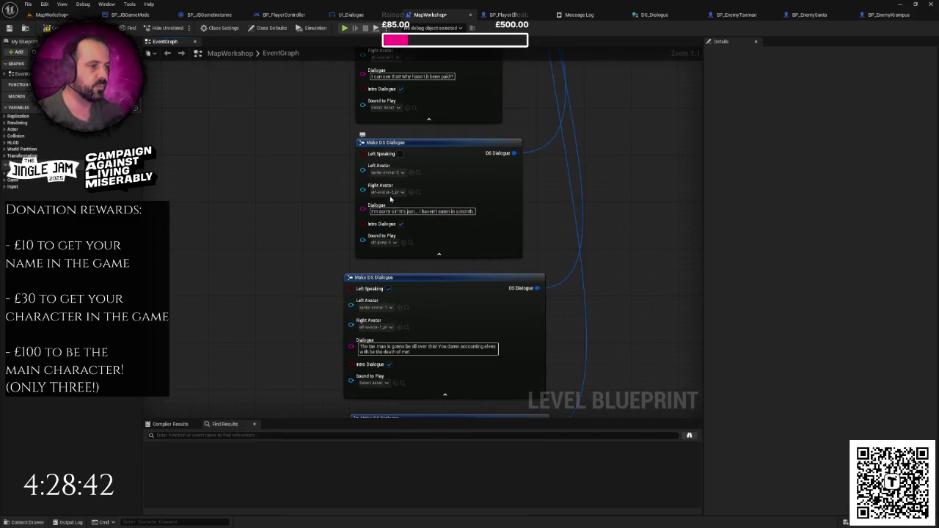
left_click(387, 192)
type("avatar")
left_click(423, 259)
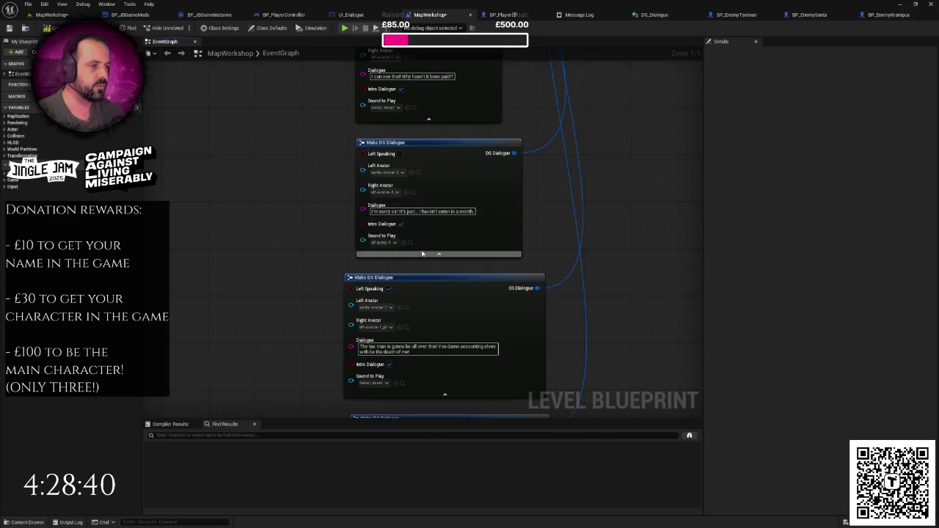
left_click(387, 172)
left_click(340, 188)
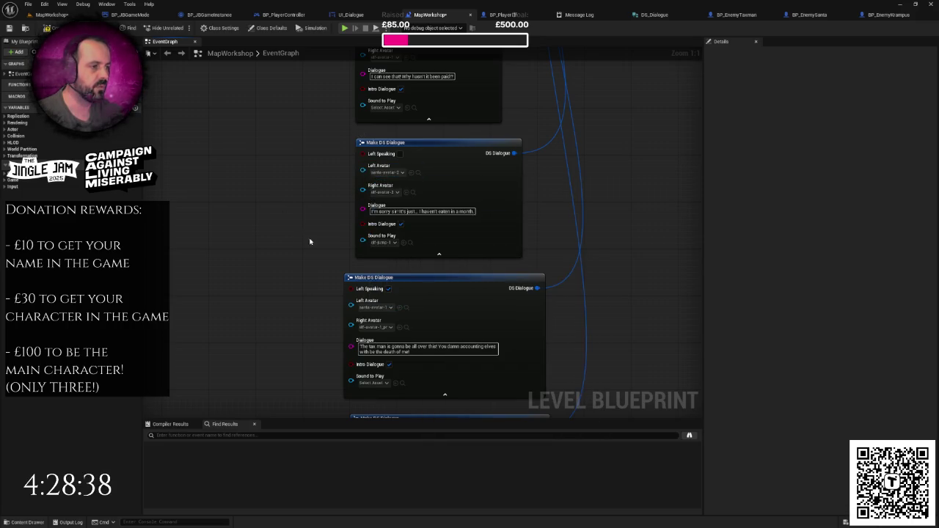
- Set the fourth dialogue node's Left and Right Avatars both to santa-avatar-1
left_click(401, 150)
type("avatar")
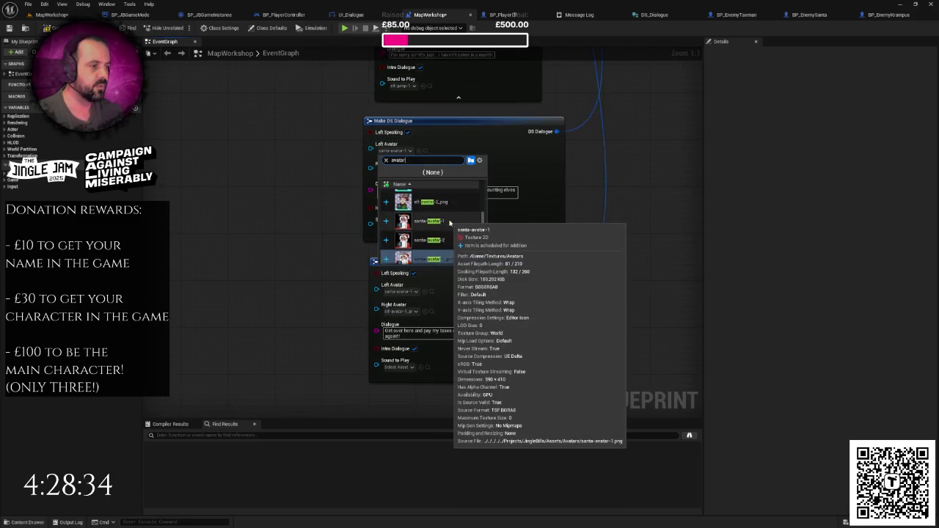
left_click(450, 223)
left_click(400, 171)
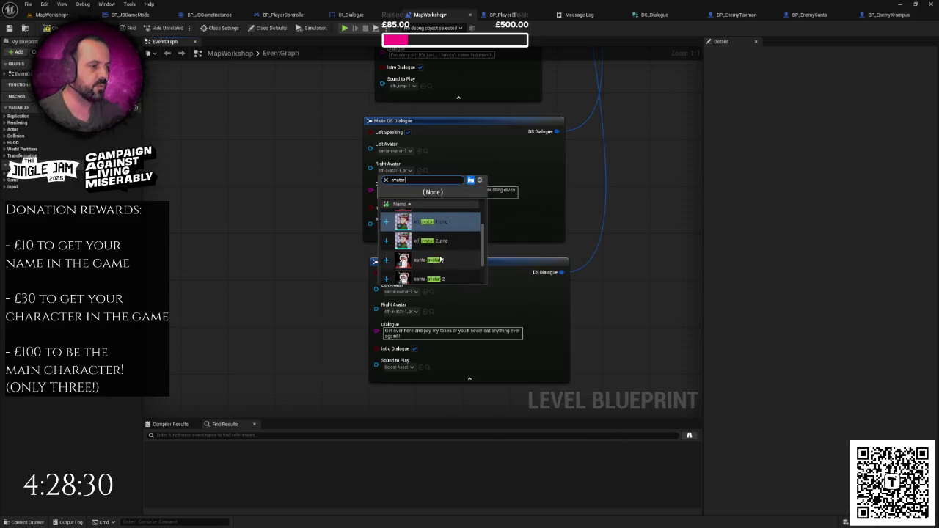
left_click(450, 262)
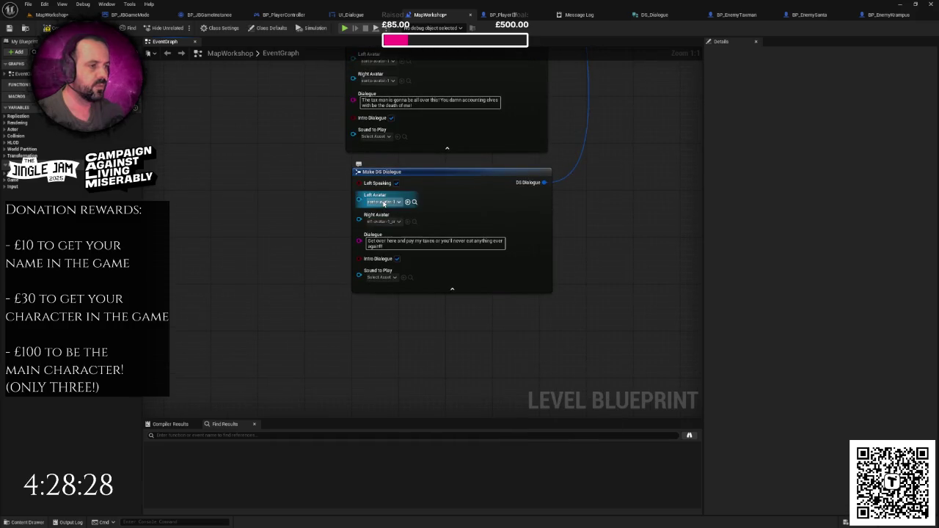
- Set the last dialogue node's Right Avatar to elf-avatar-1, then return to the MapWorkshop level
left_click(383, 201)
left_click(389, 221)
left_click(422, 257)
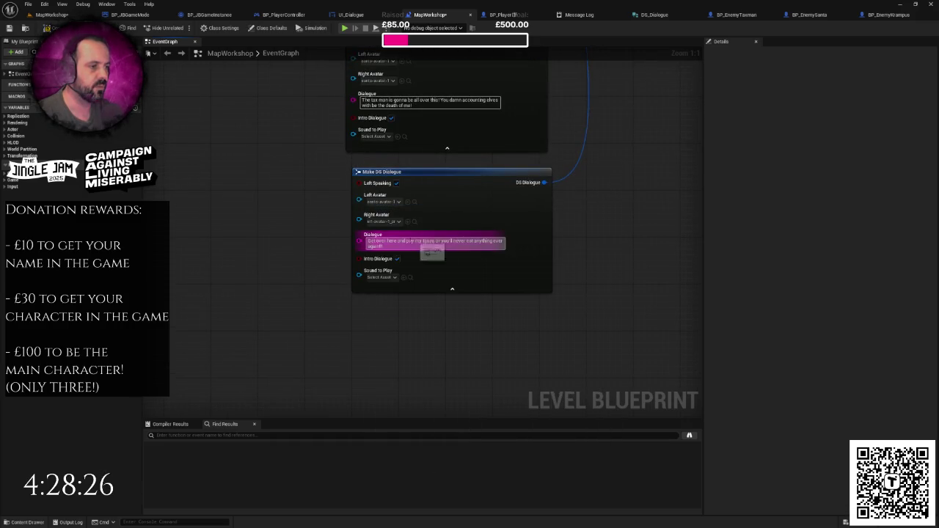
left_click(389, 223)
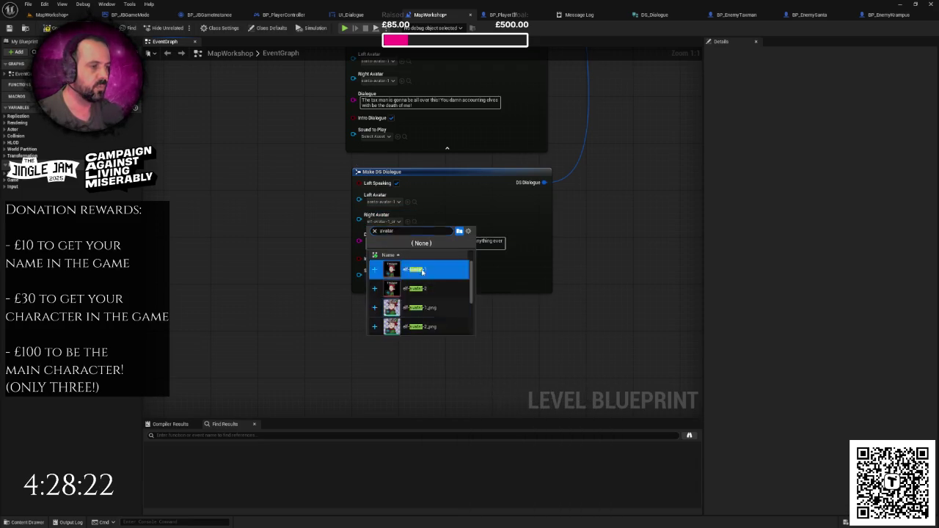
left_click(296, 228)
left_click_drag(296, 228, 272, 266)
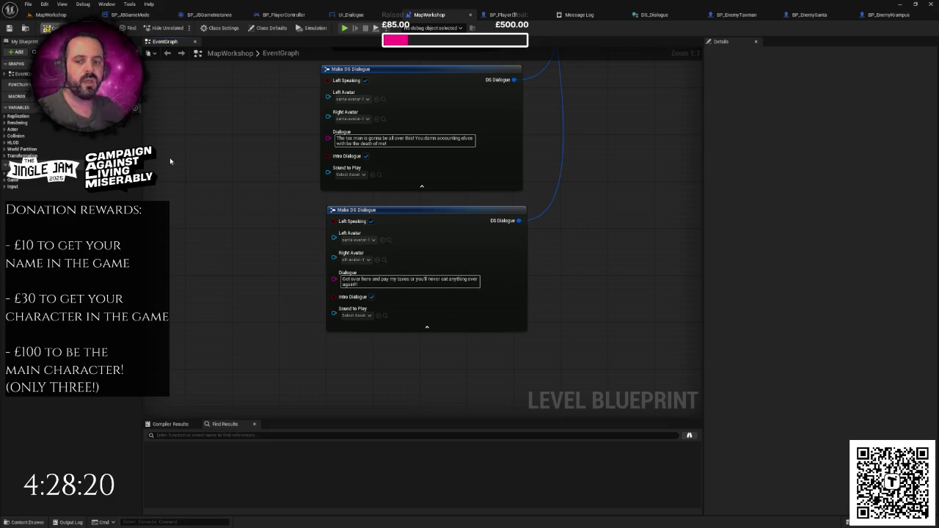
left_click_drag(170, 161, 201, 216)
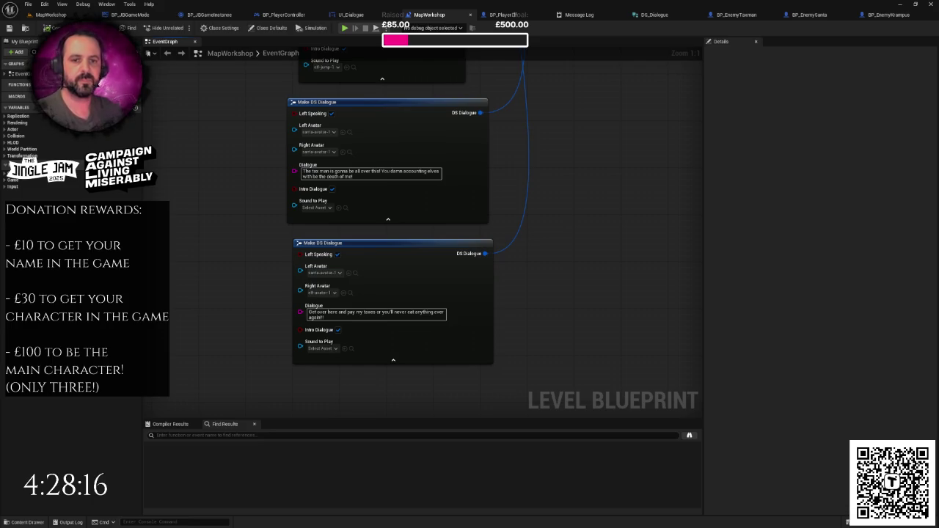
left_click(51, 14)
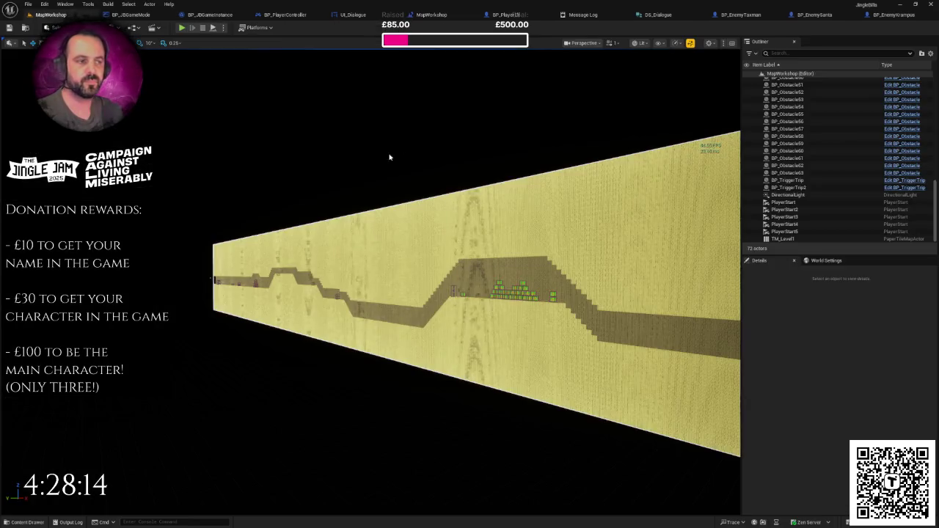
- Playtest the level fullscreen with F11, then select the AvatarLeft image in the UI_Dialogue designer
left_click(181, 28)
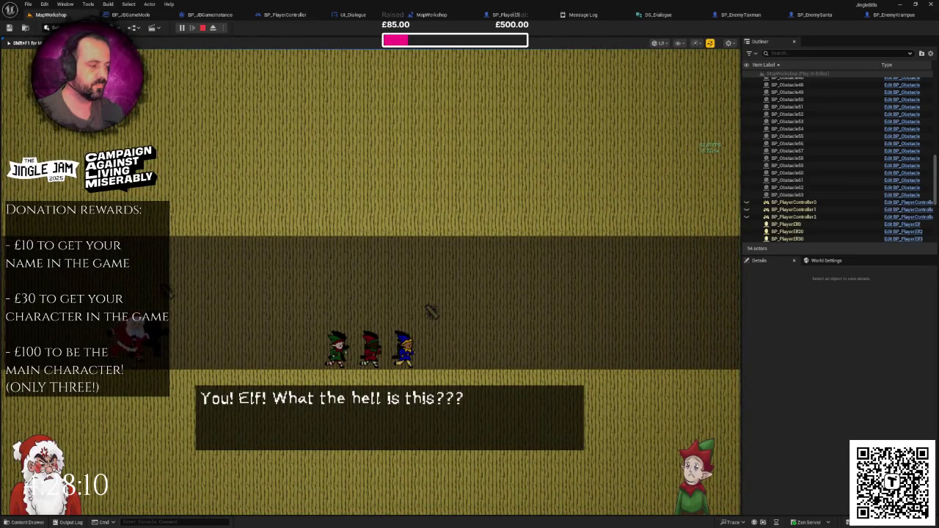
key("F11")
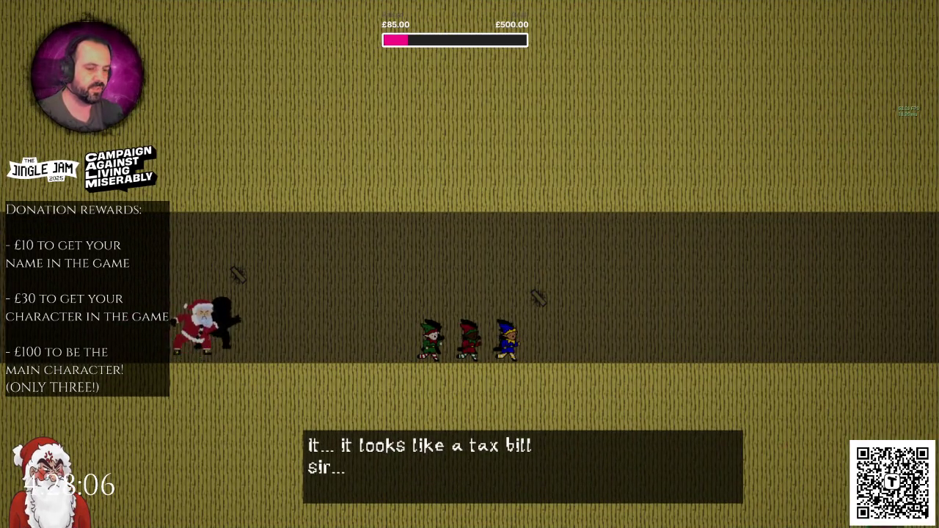
key("Escape")
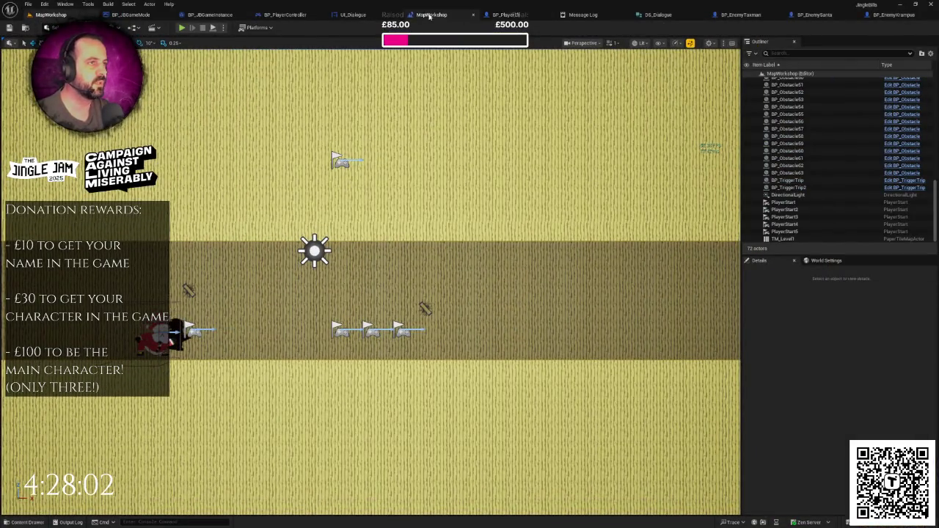
left_click(352, 14)
left_click(259, 251)
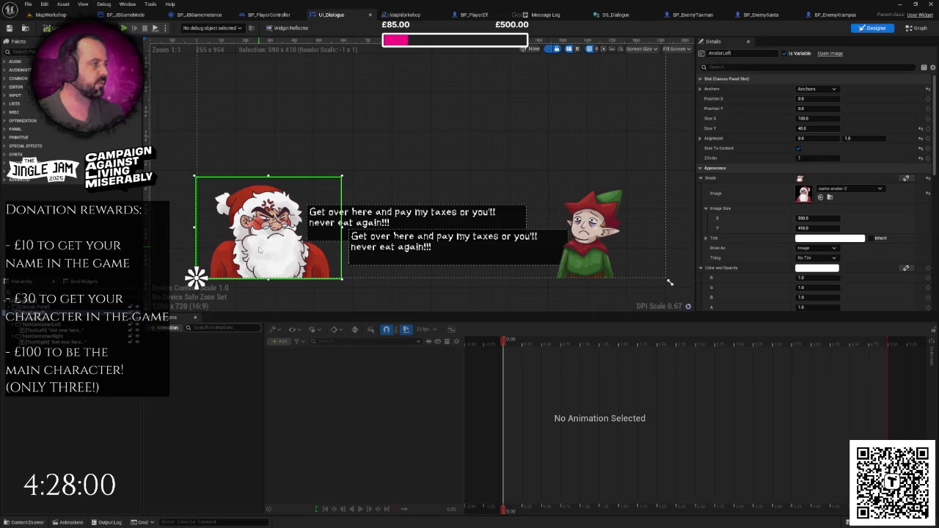
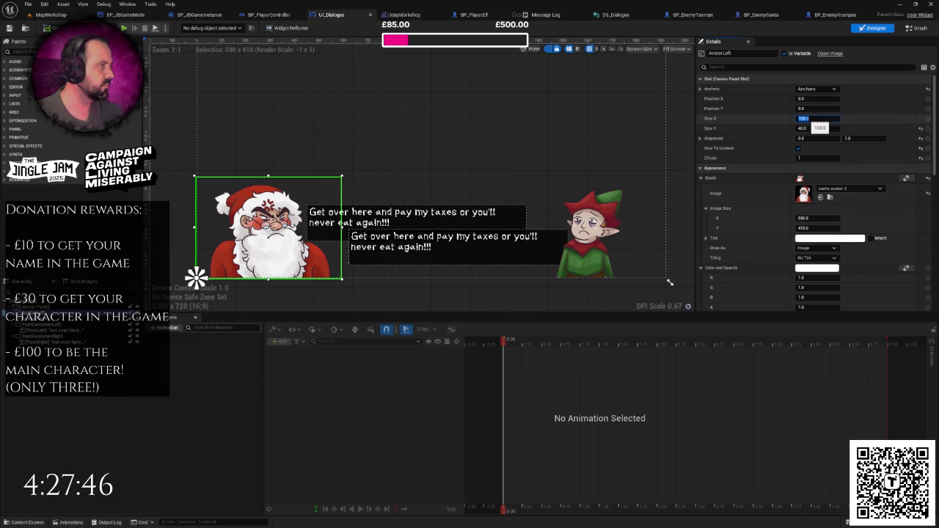
- Check the DS_Dialogue structure fields, then go to UI_Dialogue's event graph
left_click(624, 16)
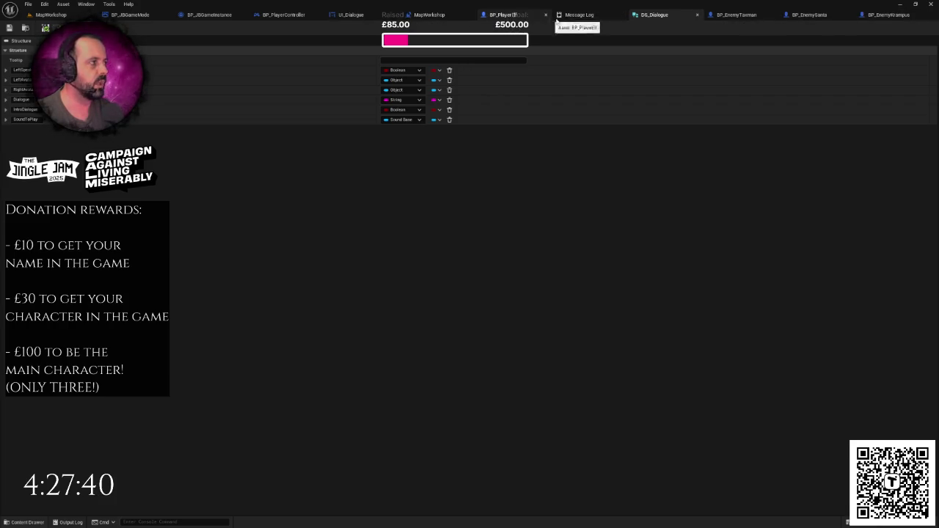
left_click(363, 16)
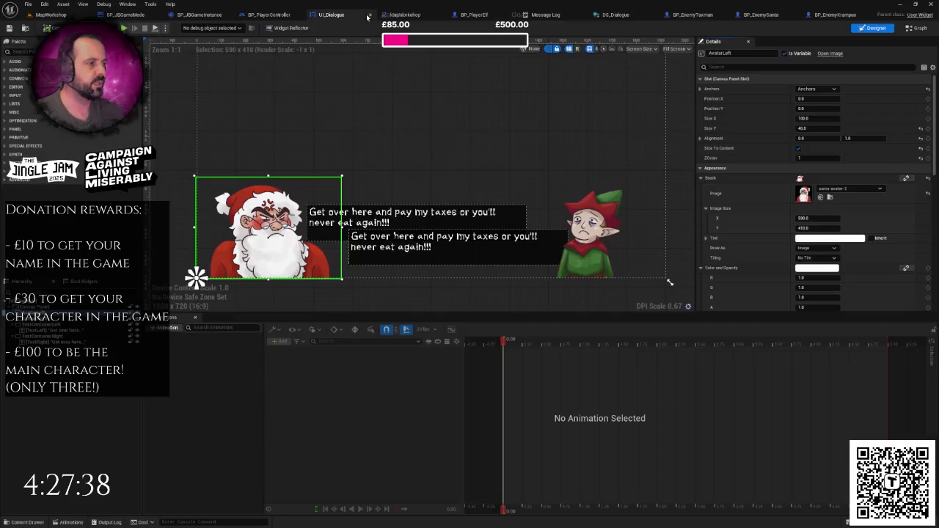
left_click(912, 28)
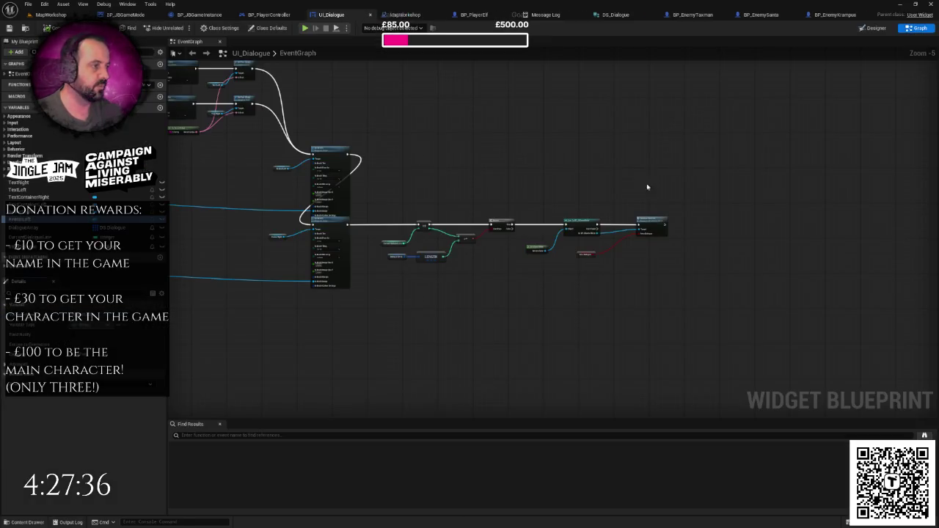
scroll(587, 191, "up", 3)
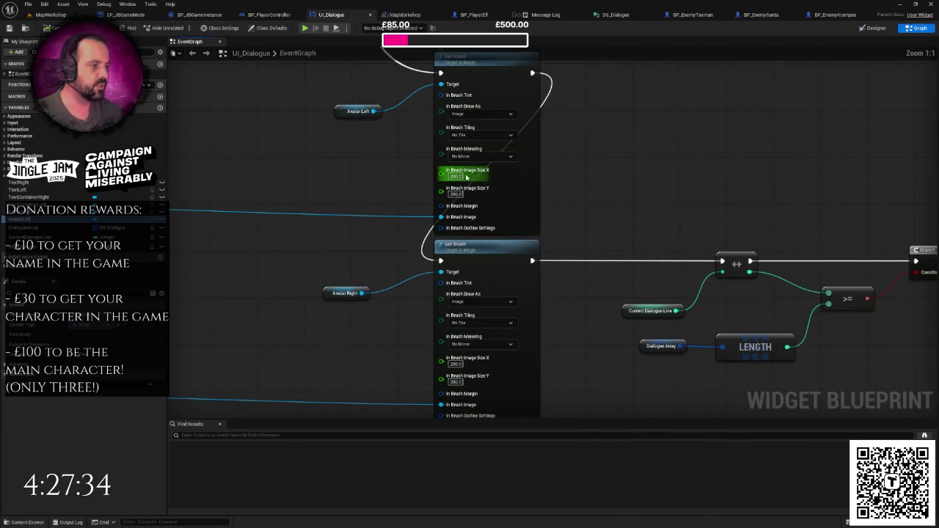
- Set the left avatar's Set Brush image size to 590 by 410
type("590")
key("Tab")
type("410")
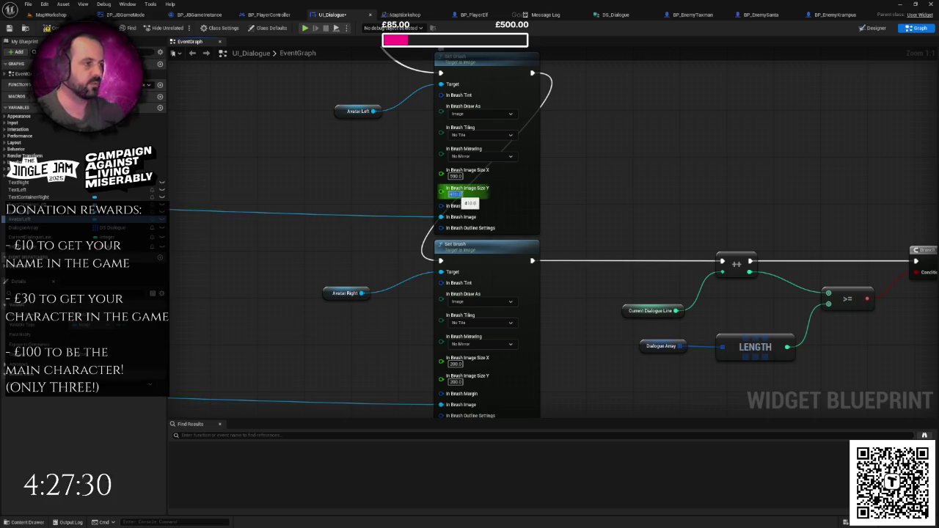
key("Return")
- Set the right avatar's brush image size to 500 by 410 and start a play test
left_click_drag(620, 196, 631, 144)
type("500")
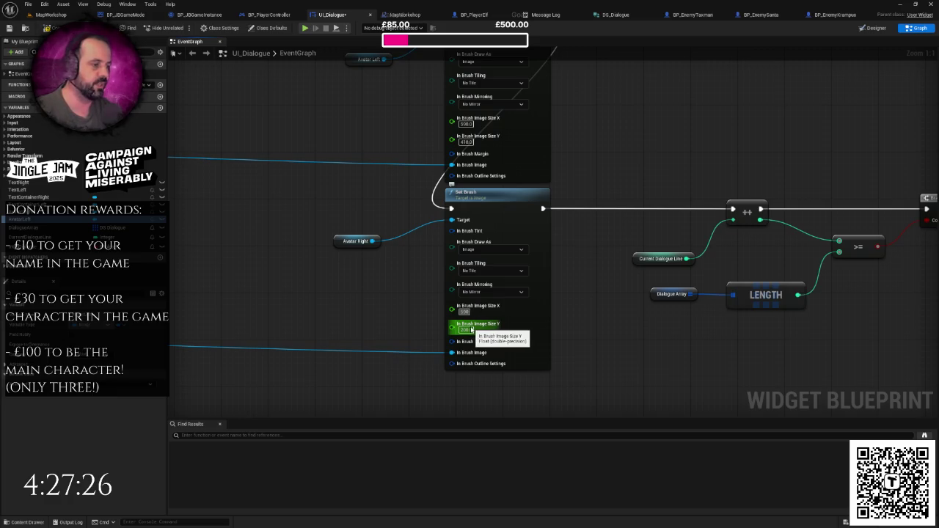
left_click(470, 329)
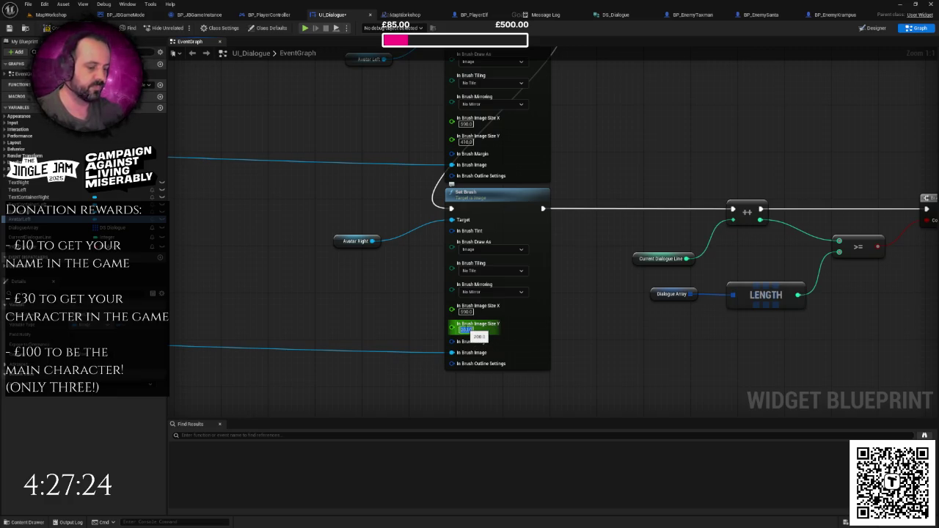
type("410")
key("Return")
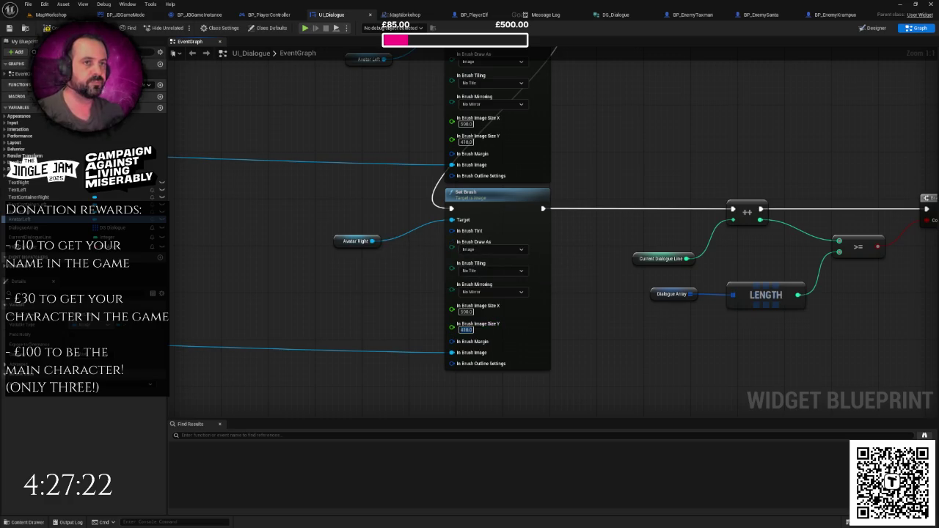
left_click(305, 27)
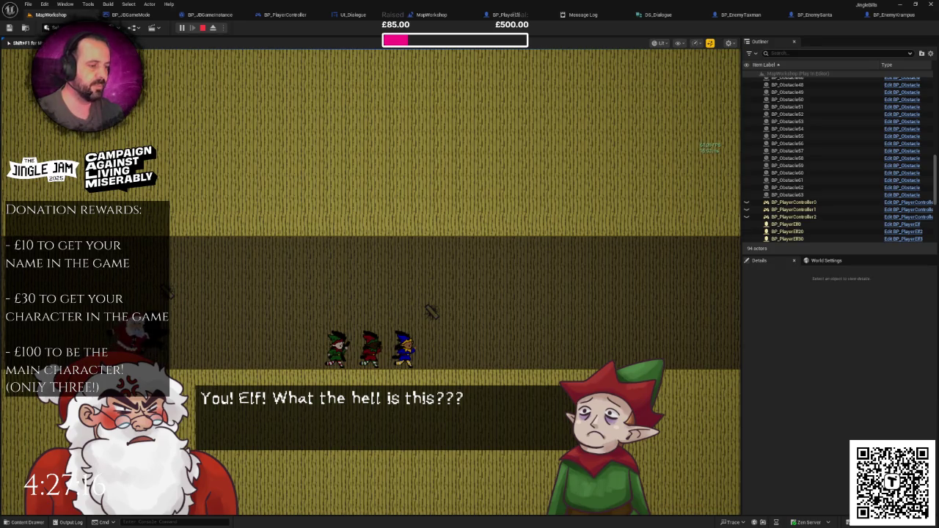
- Advance through the elf's reply, Santa's next line and the elf's next line, then stop playing
key("F11")
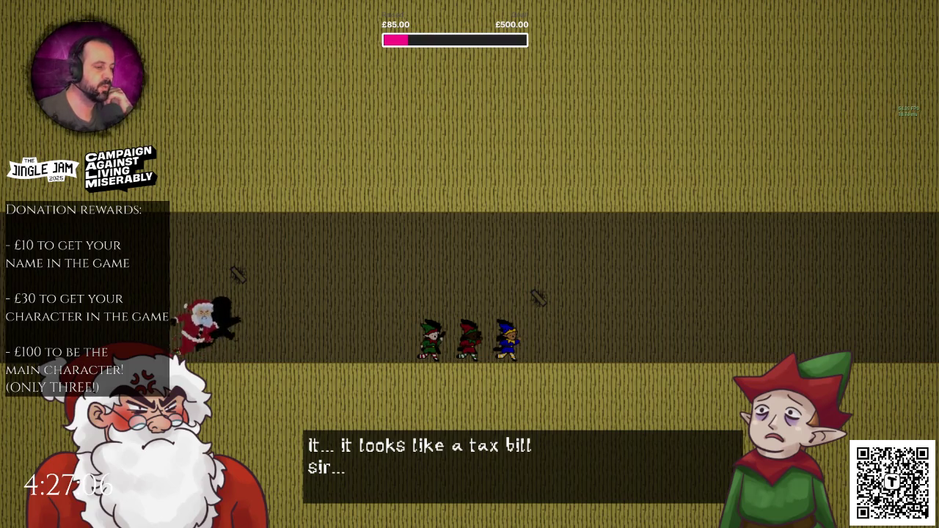
key("space")
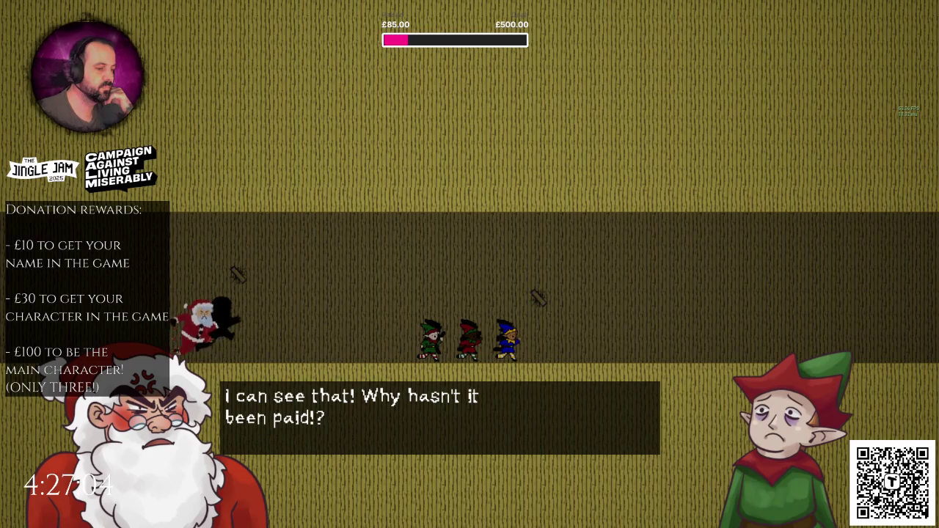
key("space")
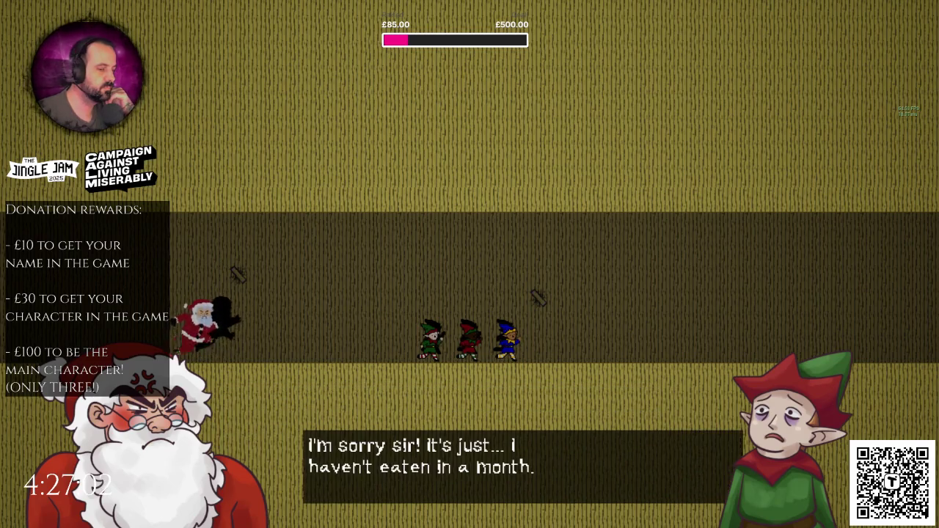
key("Escape")
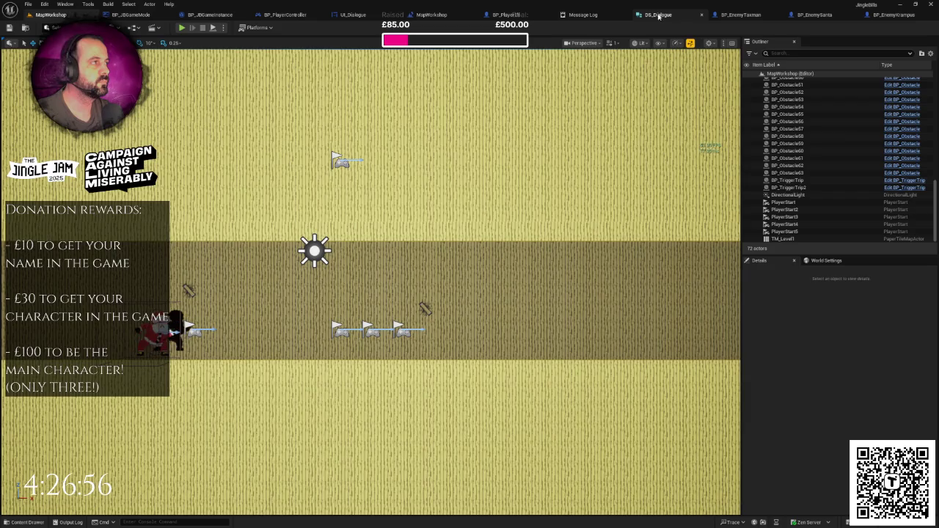
- In the MapWorkshop level blueprint, set the 'I'm sorry sir' line's Sound to Play to elf-jump-2
left_click(657, 15)
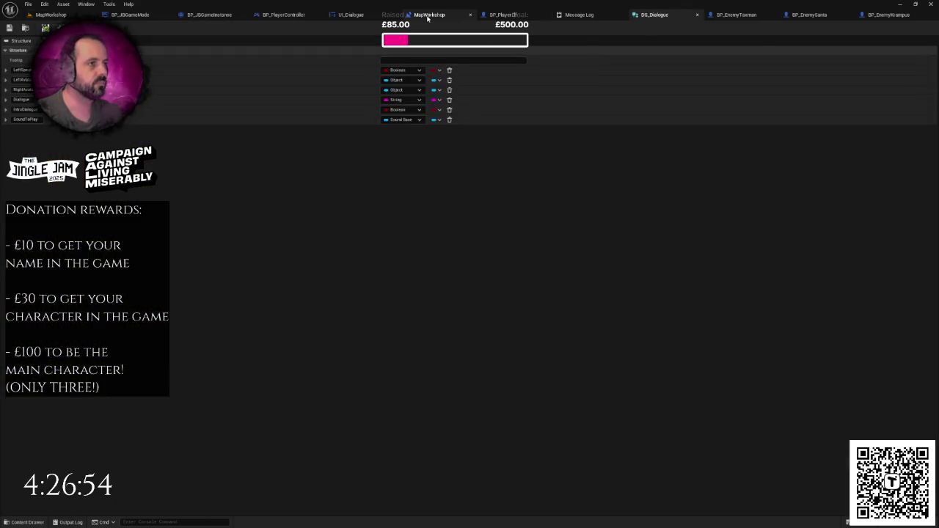
left_click(429, 14)
scroll(543, 188, "up", 3)
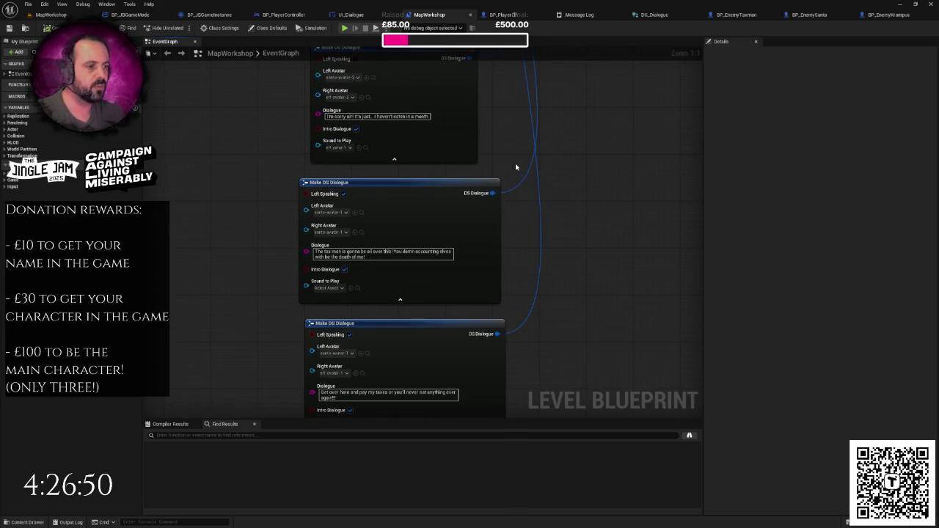
scroll(545, 157, "down", 1)
scroll(545, 158, "down", 4)
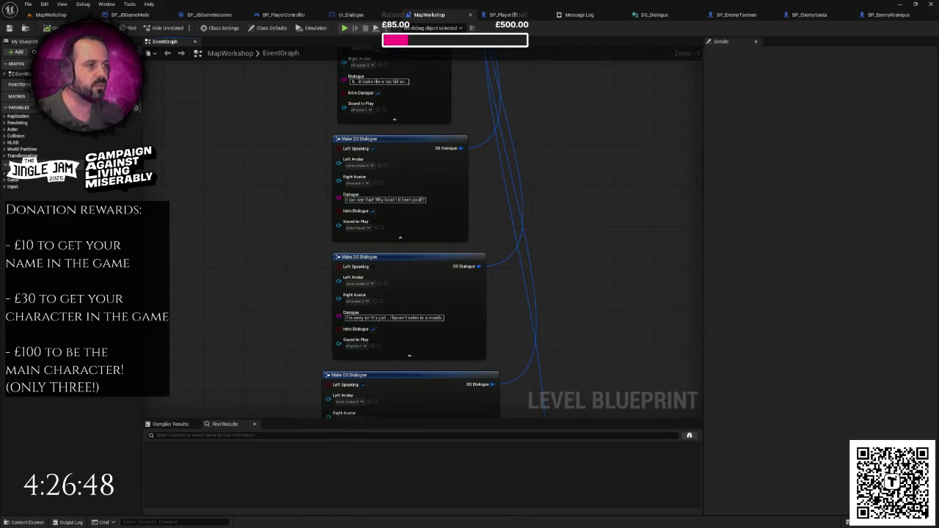
scroll(379, 180, "up", 3)
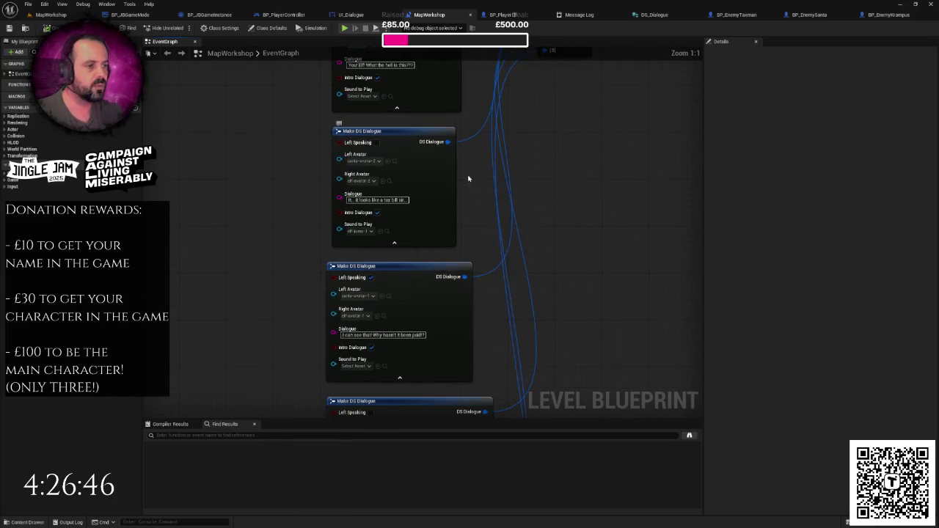
scroll(506, 169, "down", 2)
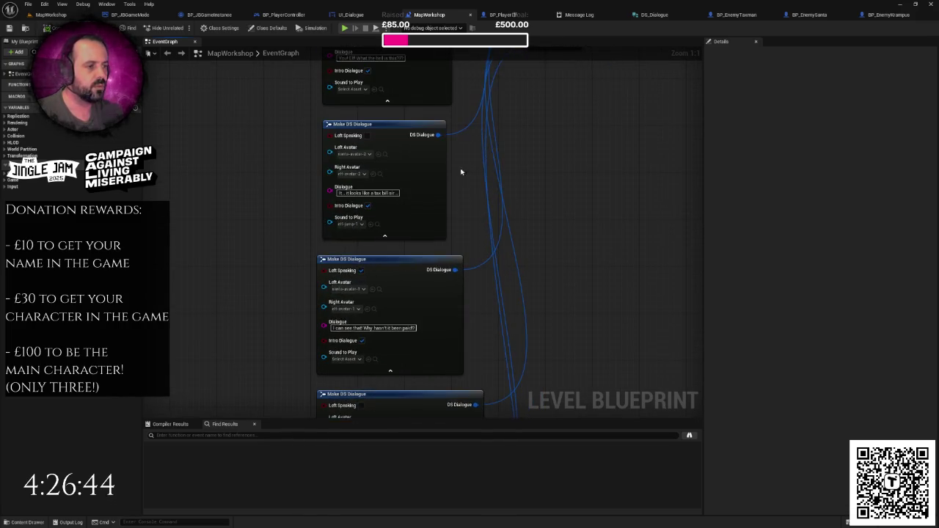
scroll(506, 220, "down", 2)
mouse_move(535, 215)
left_mouse_down()
mouse_move(527, 121)
mouse_move(532, 205)
left_mouse_up()
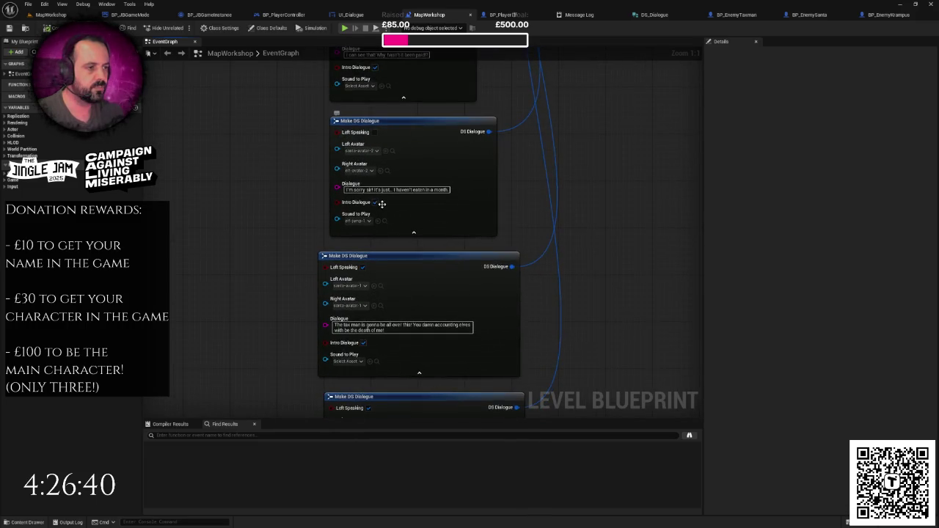
left_click(358, 221)
left_click(400, 289)
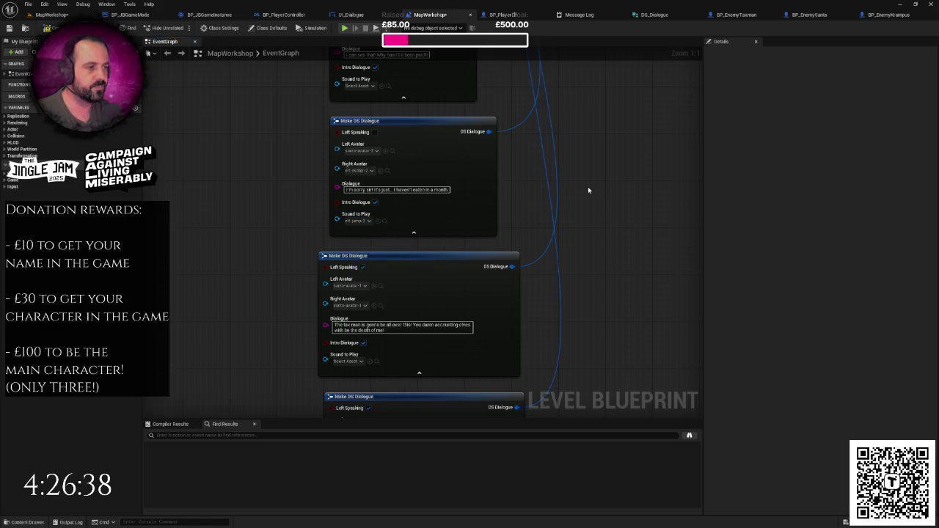
left_click_drag(588, 190, 487, 234)
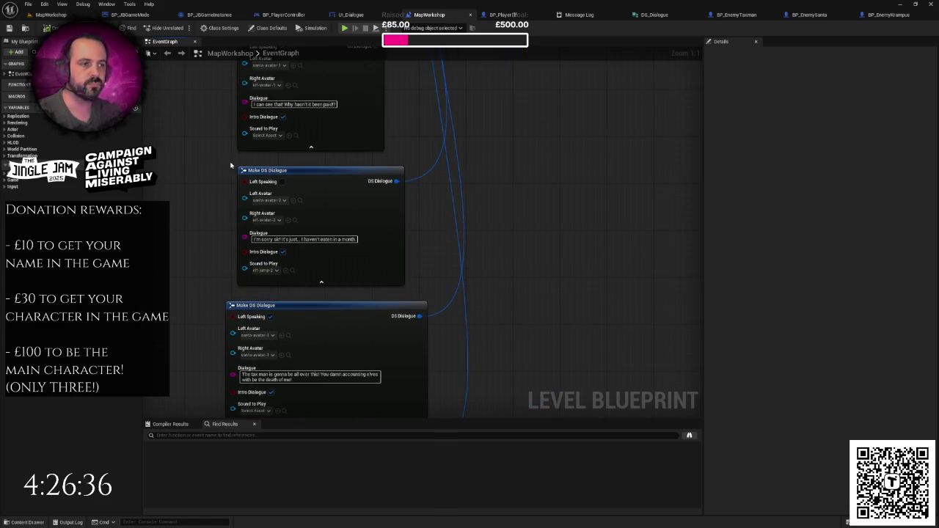
scroll(213, 154, "down", 2)
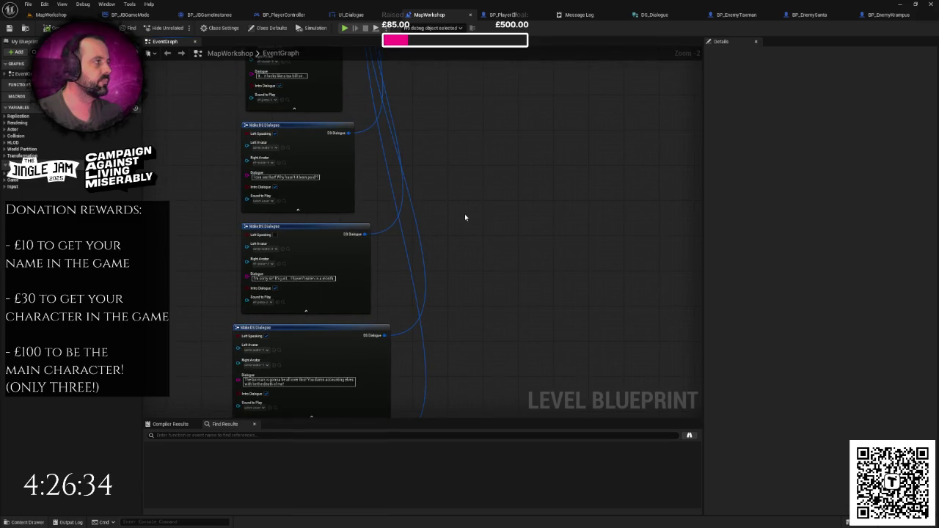
- Close BP_EnemyTaxman, BP_EnemyKrampus, BP_EnemySanta and the Message Log, returning to UI_Dialogue's graph
left_click(774, 14)
middle_click(815, 19)
left_click(795, 15)
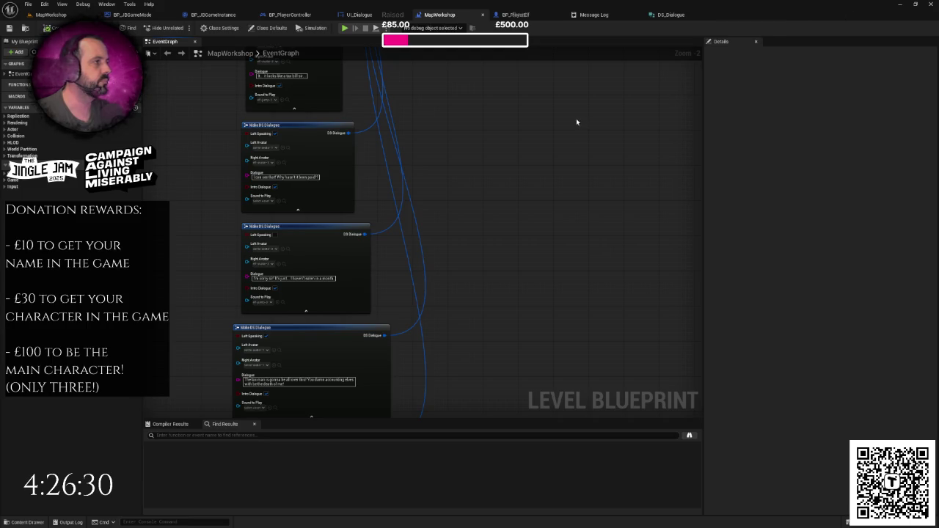
right_click(576, 118)
left_click(606, 83)
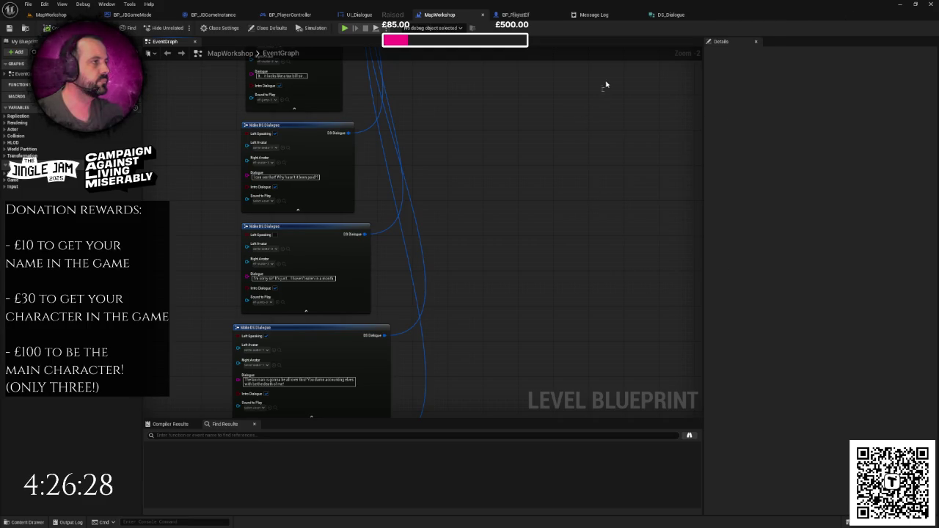
left_click(637, 14)
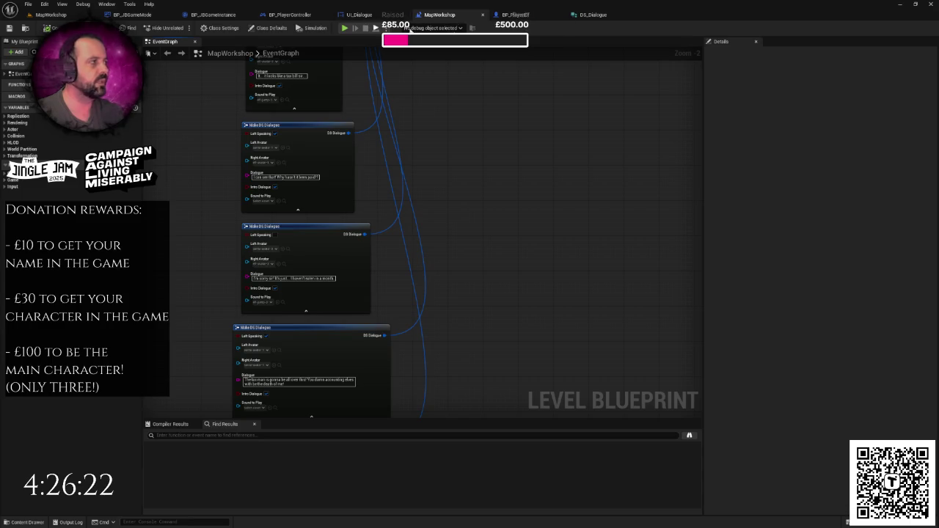
left_click(359, 15)
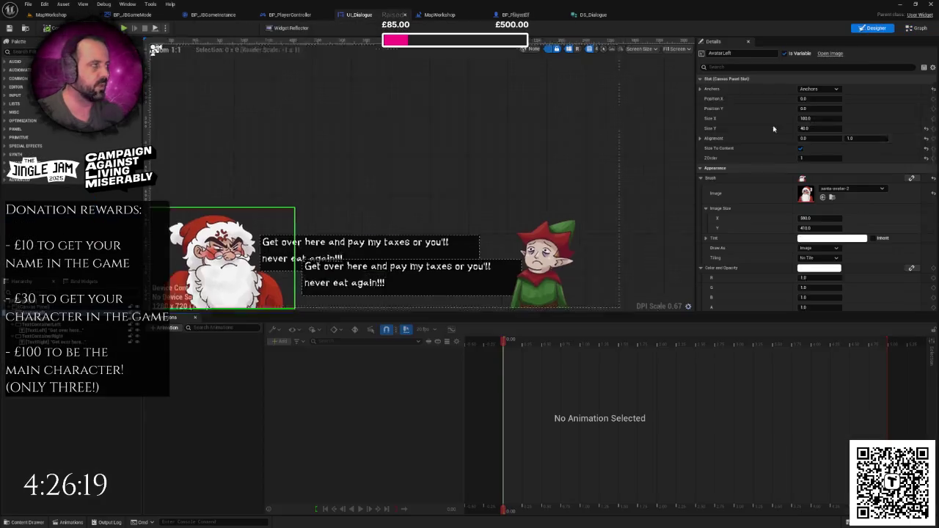
left_click(873, 28)
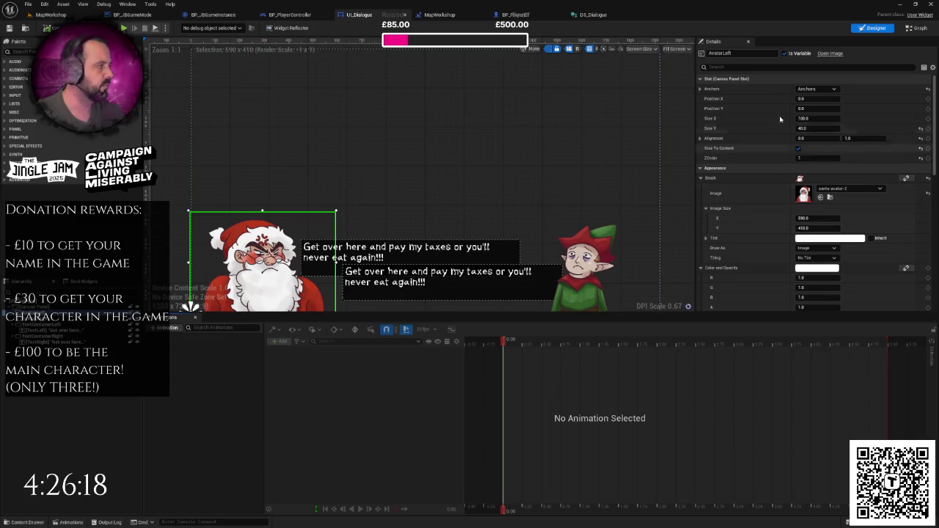
type("he")
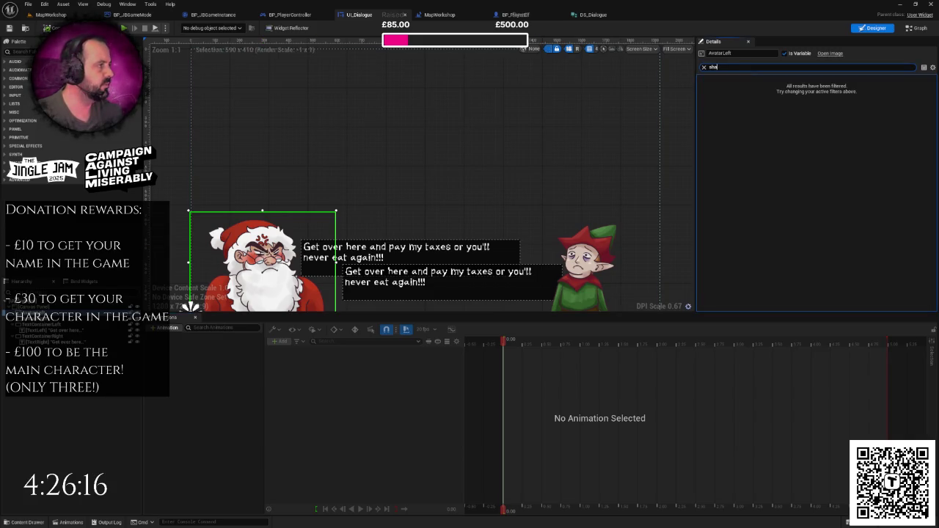
type("sha")
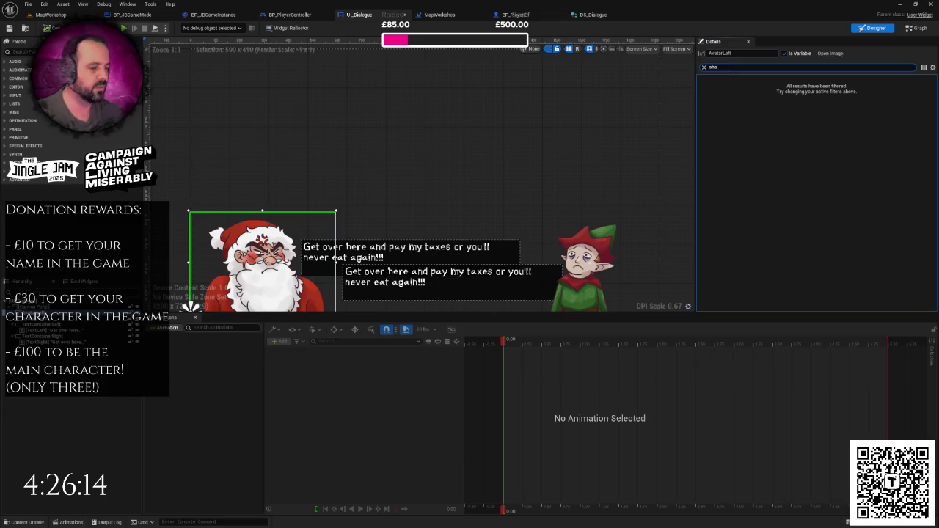
scroll(783, 166, "down", 3)
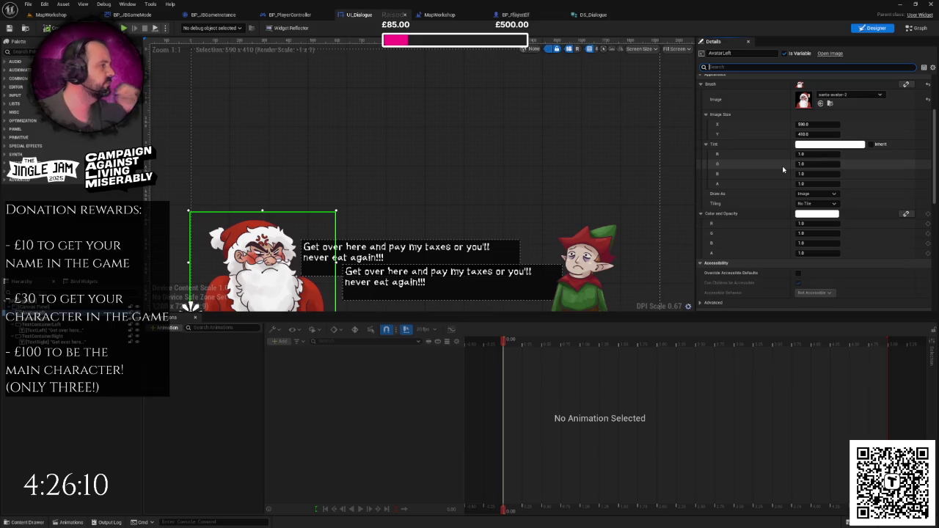
scroll(782, 166, "down", 5)
scroll(804, 188, "down", 3)
mouse_move(937, 197)
left_mouse_down()
mouse_move(936, 74)
mouse_move(937, 136)
left_mouse_up()
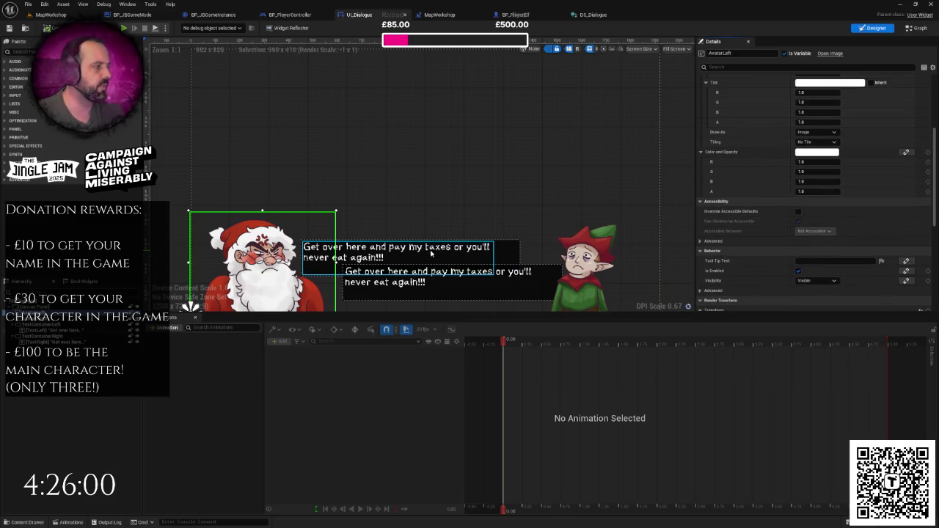
left_click(430, 254)
left_click(748, 68)
type("w")
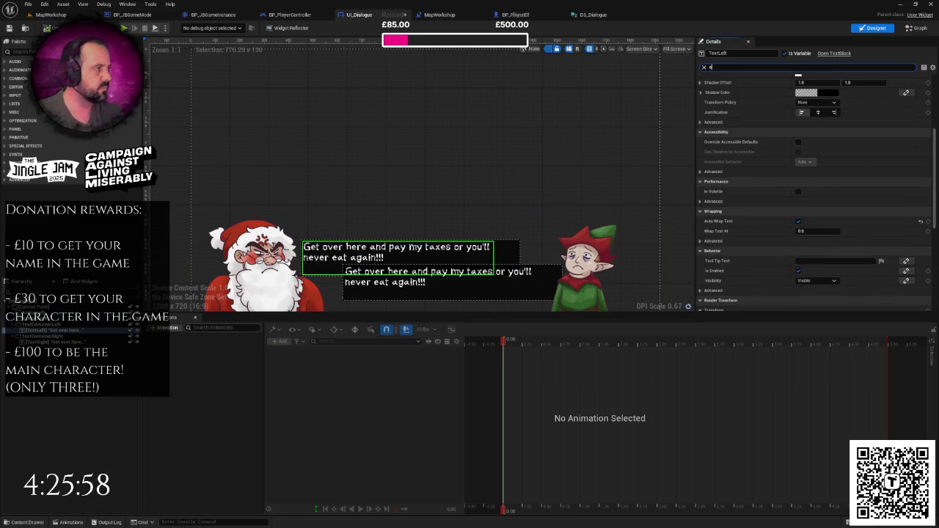
type("ha")
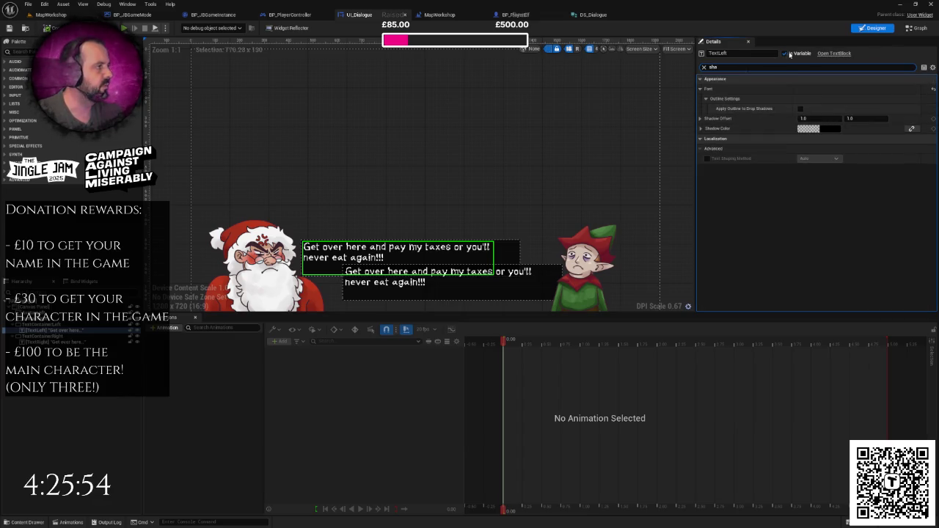
left_click(704, 66)
left_click(669, 101)
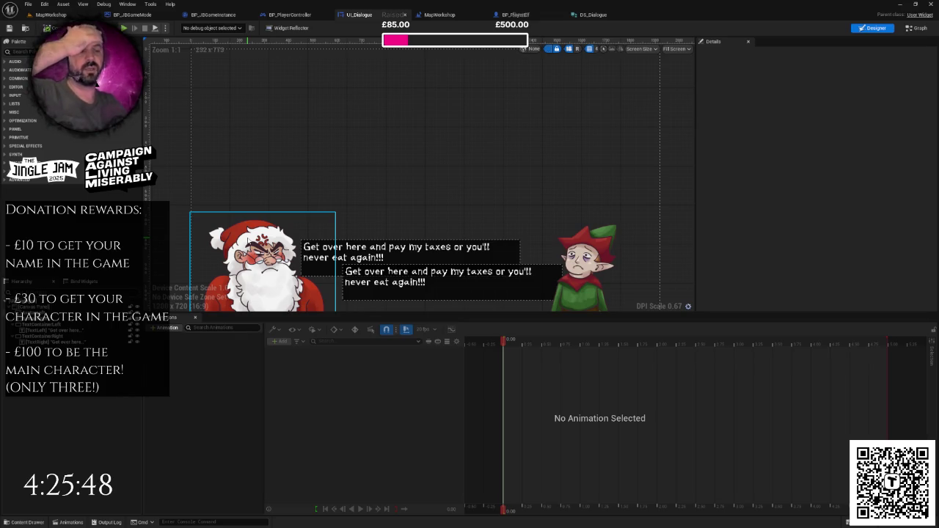
- Select the TextLeft text block and search its properties for size settings
scroll(513, 193, "down", 2)
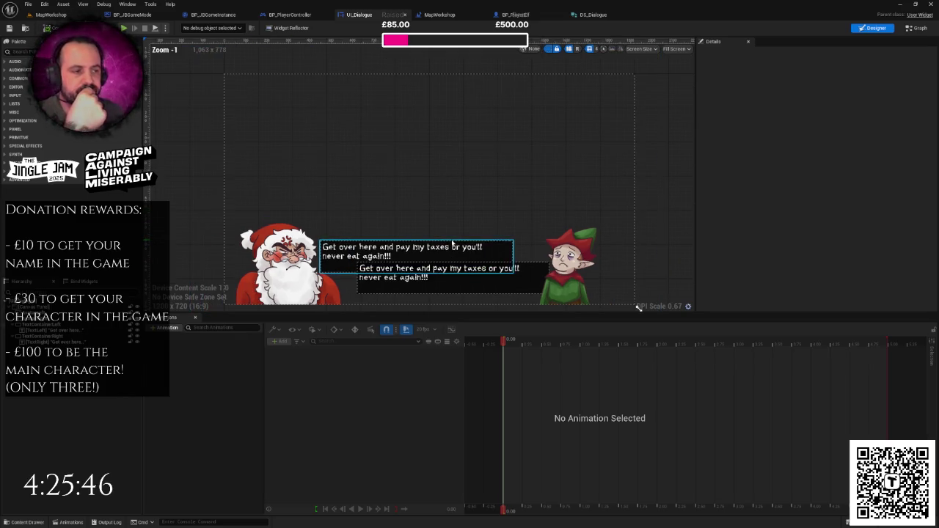
left_click(475, 227)
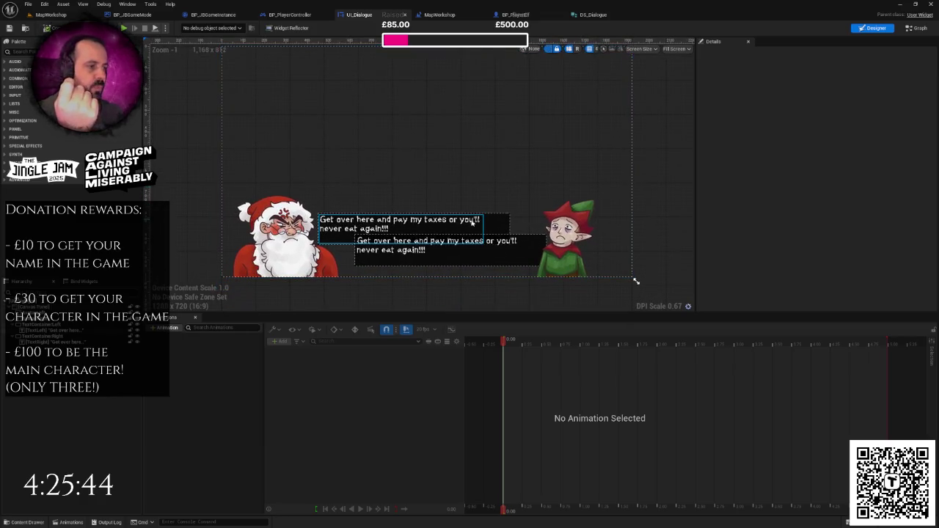
left_click(475, 227)
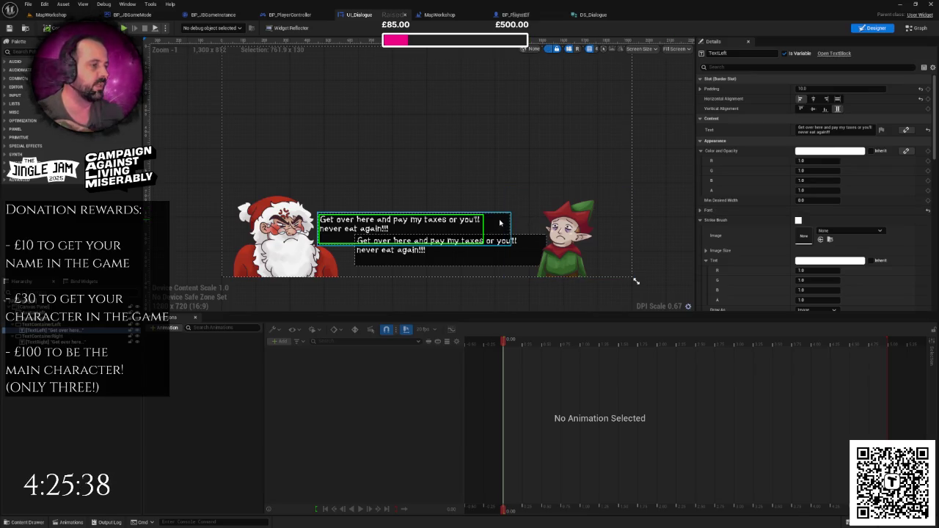
left_click(501, 222)
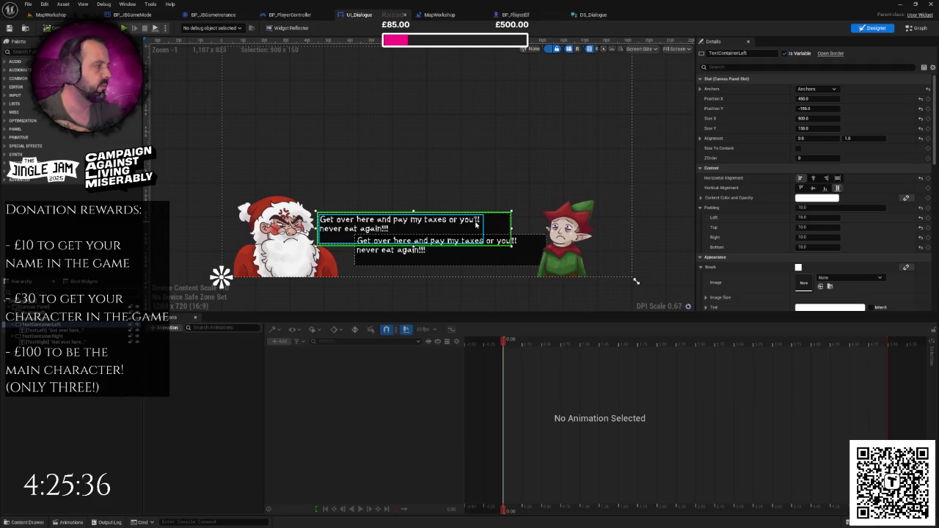
left_click(478, 224)
scroll(830, 188, "down", 1)
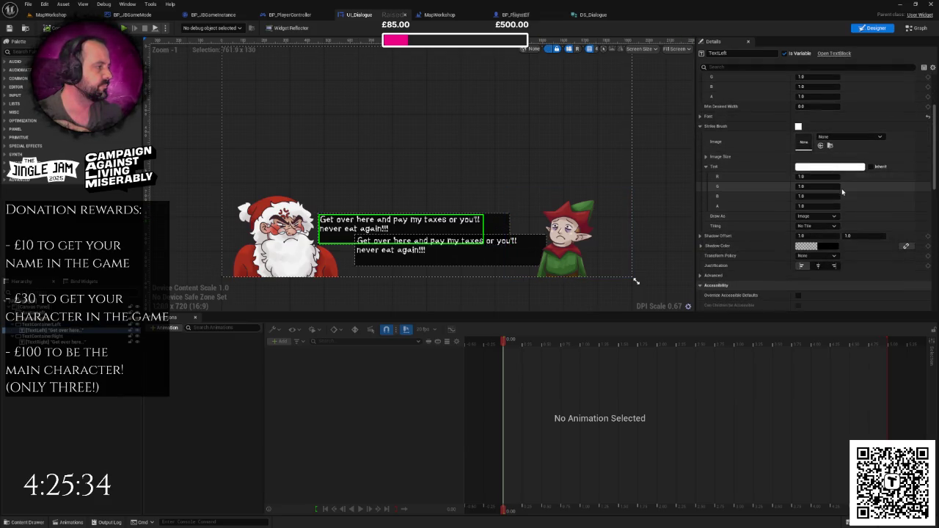
scroll(827, 198, "up", 1)
left_click(724, 69)
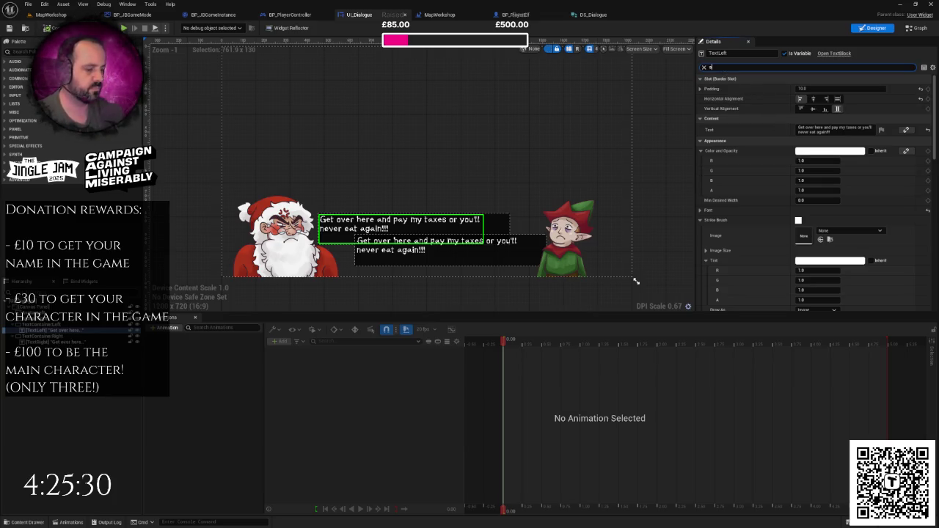
type("iz")
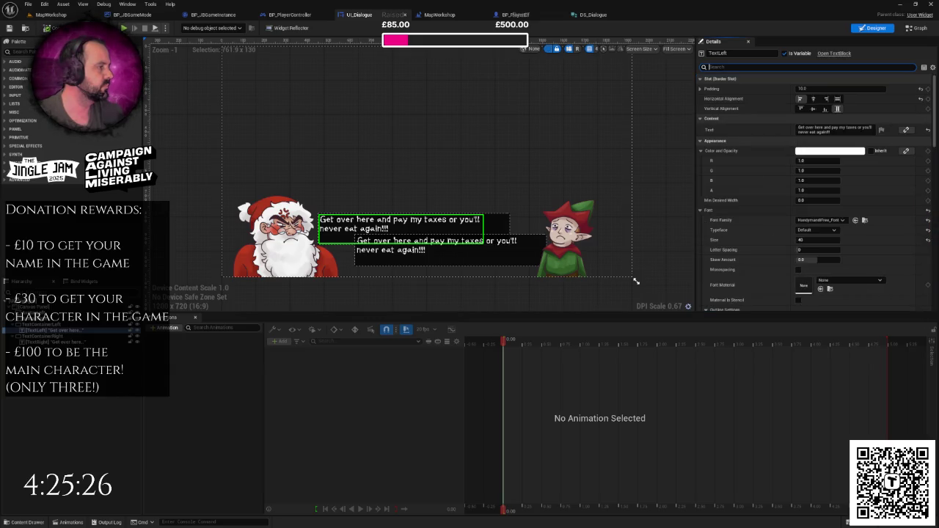
left_click(502, 224)
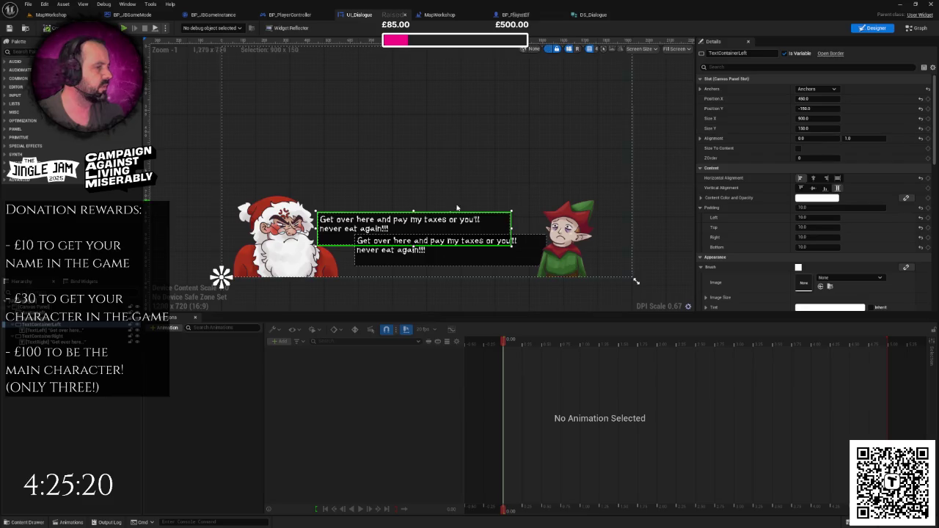
left_click(400, 224)
left_click(742, 67)
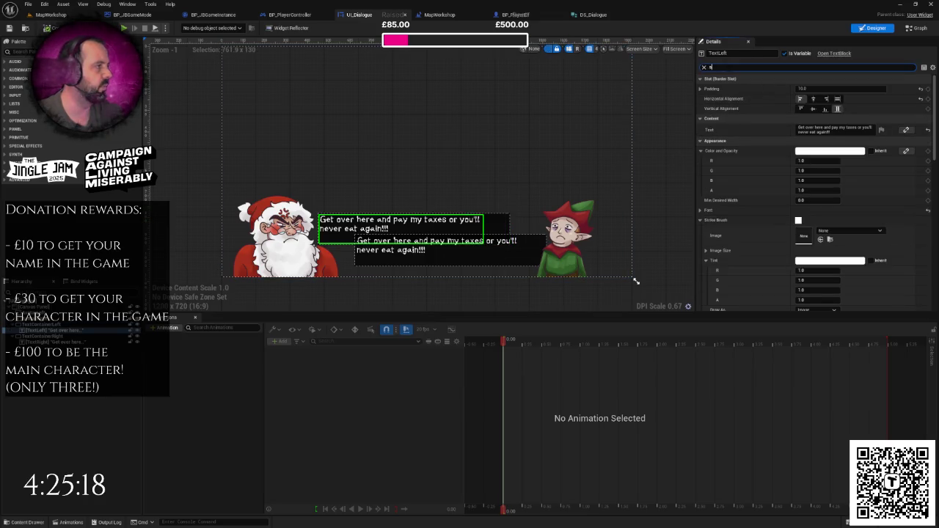
type("size")
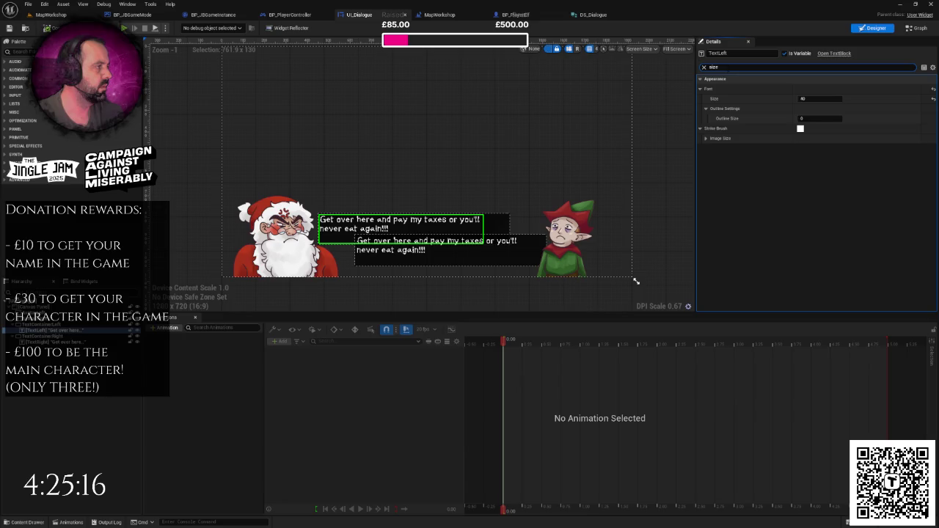
key("BackSpace")
key("BackSpace")
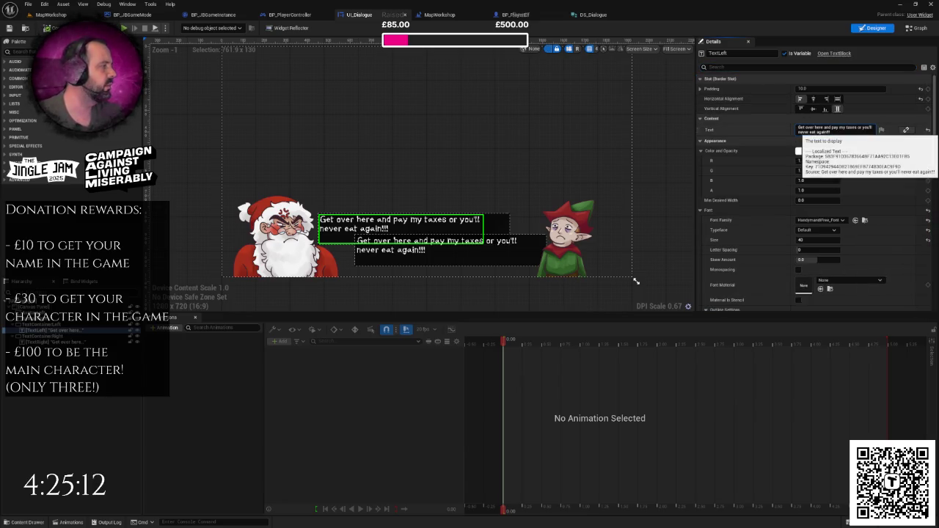
- Make the TextLeft placeholder text break onto a new line after 'or'
left_click(809, 133)
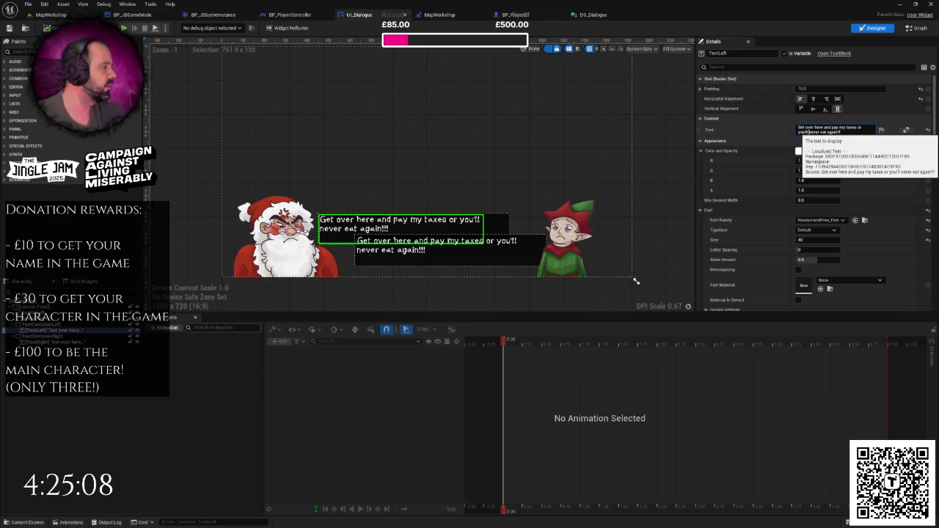
key("shift+Return")
key("BackSpace")
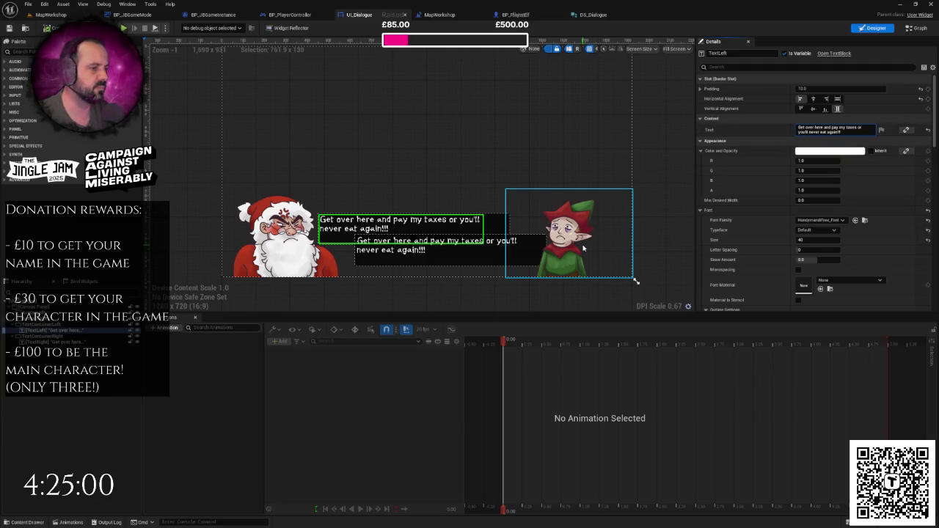
- Move the TextRight placeholder's line break to after 'or', then deselect the box
left_click(503, 246)
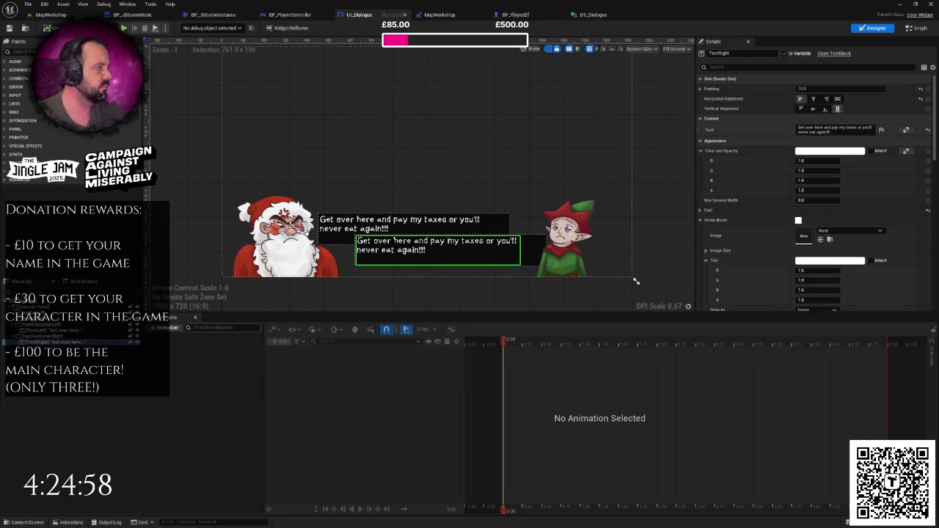
left_click(807, 131)
key("BackSpace")
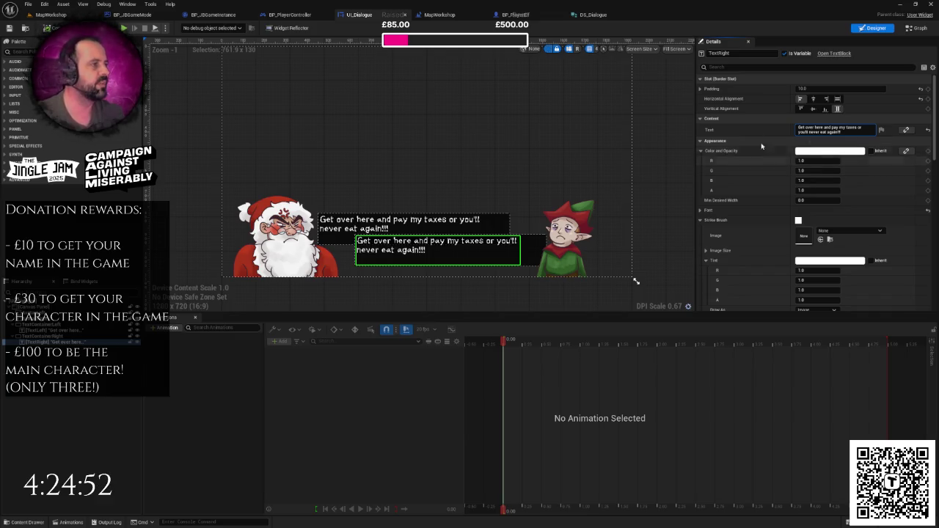
left_click(673, 102)
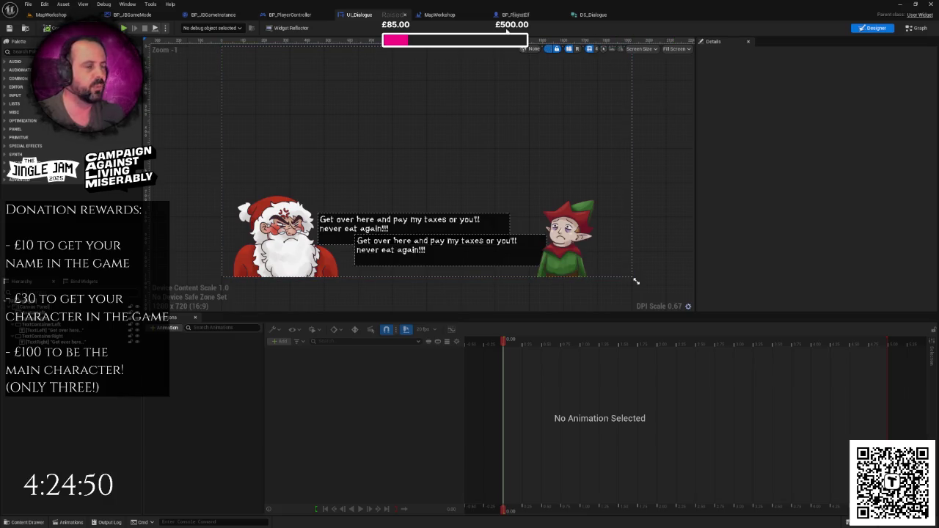
left_click(440, 15)
- Edit the tax-man line to end 'You damn accounting elves will be the death of me!' and Play (Alt+P)
mouse_move(447, 130)
left_mouse_down()
mouse_move(490, 207)
mouse_move(563, 85)
left_mouse_up()
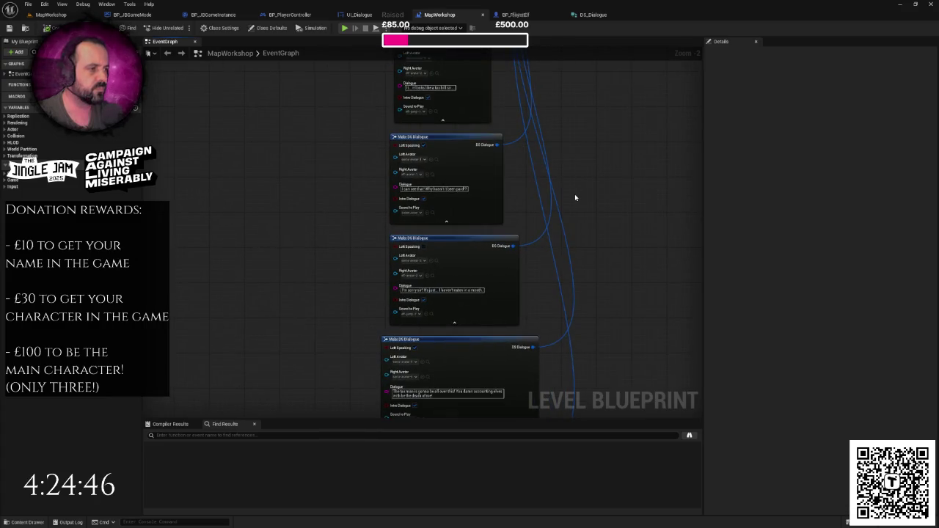
scroll(575, 194, "up", 3)
left_click(418, 228)
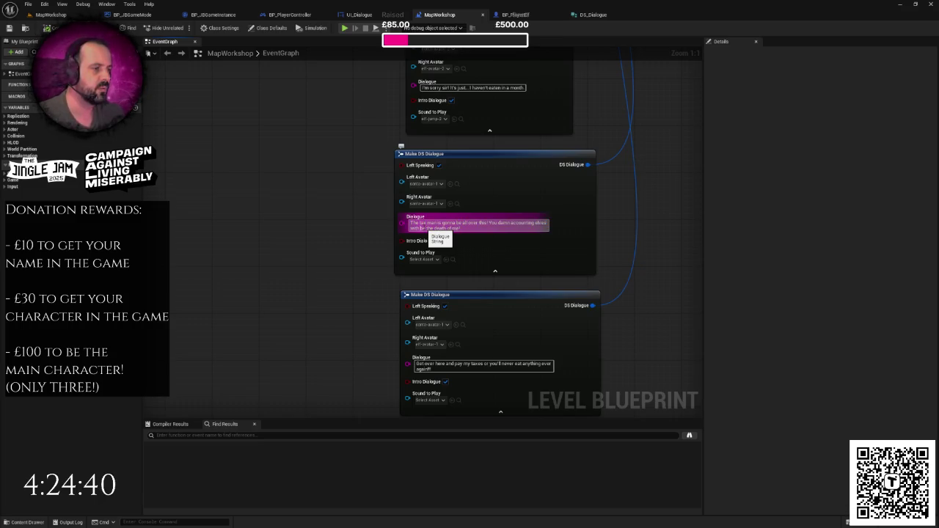
type("shrew")
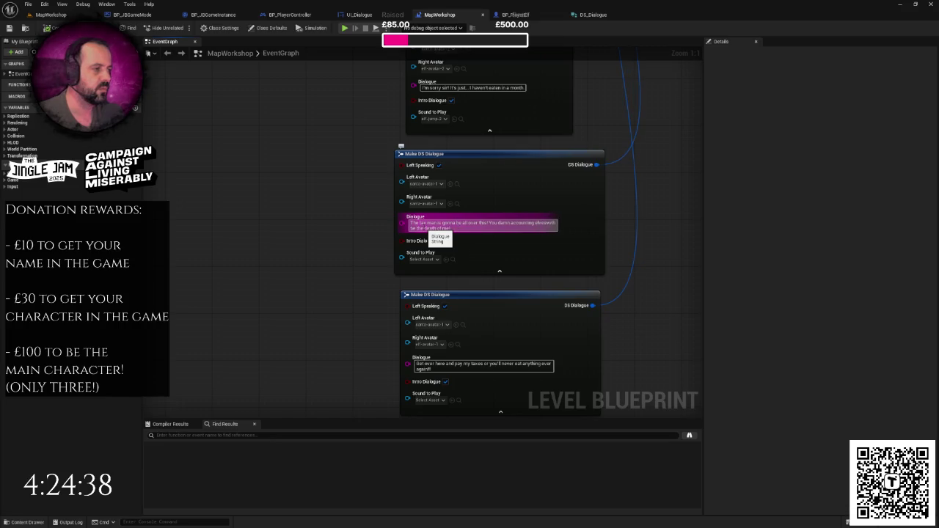
type("s ")
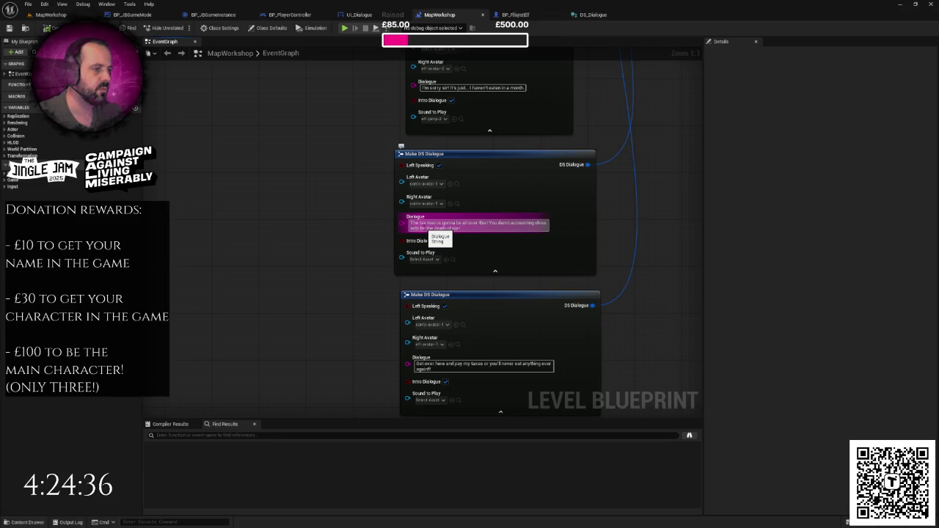
type("l")
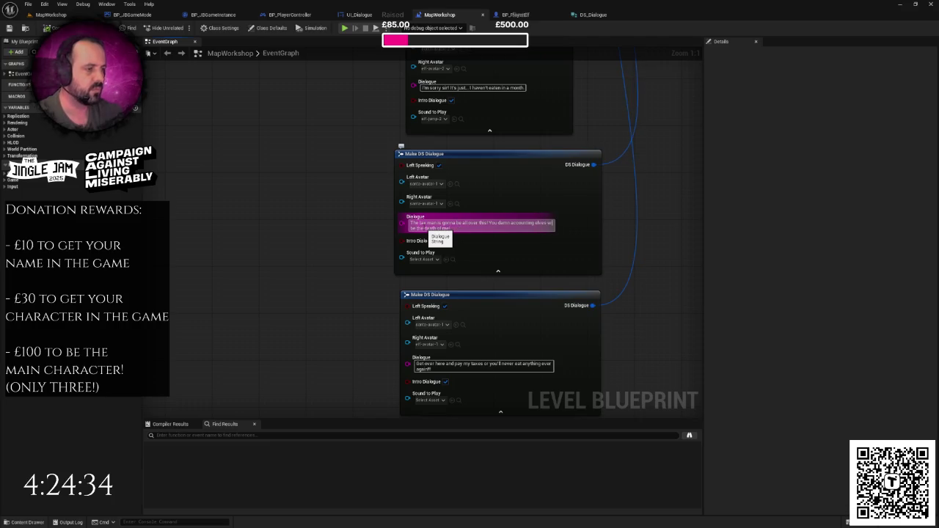
type("l")
key("Return")
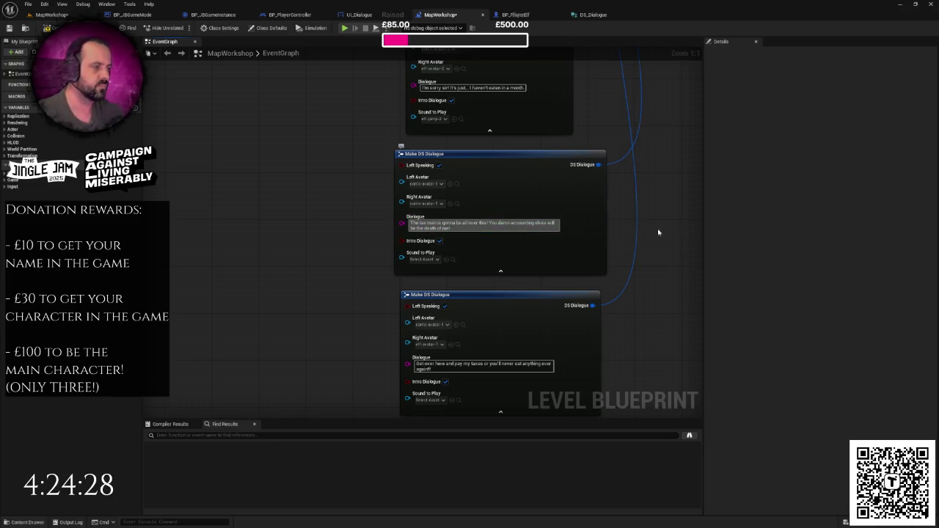
left_click_drag(685, 218, 614, 182)
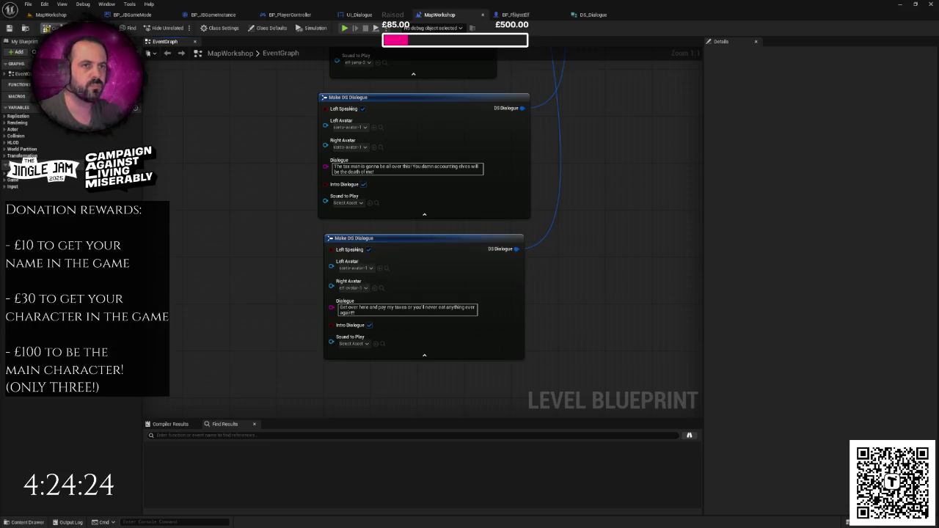
key("alt+p")
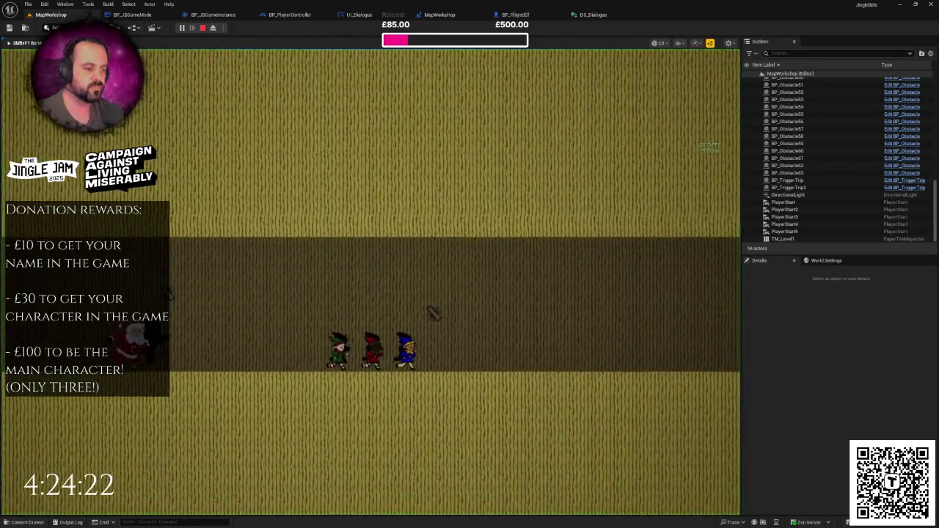
- Go fullscreen with F11, advance through three dialogue lines including the corrected tax-man line, then stop
key("F11")
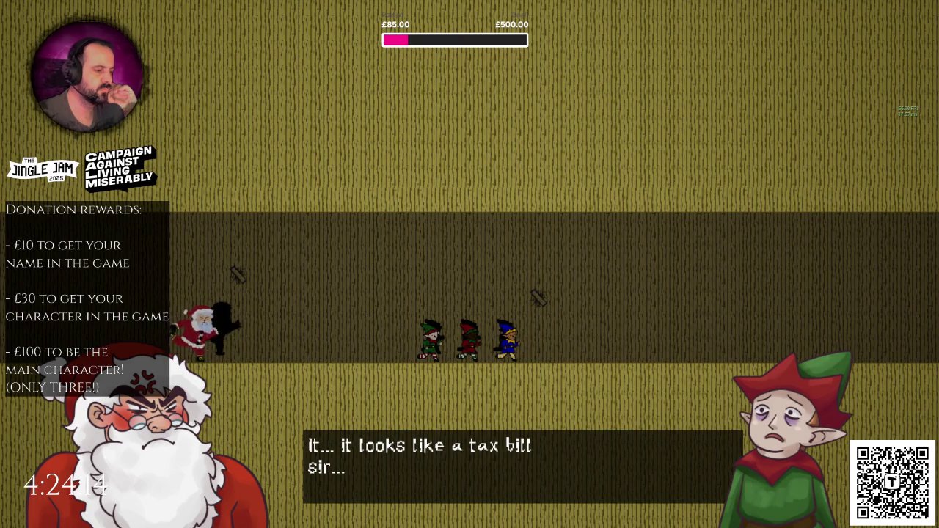
key("space")
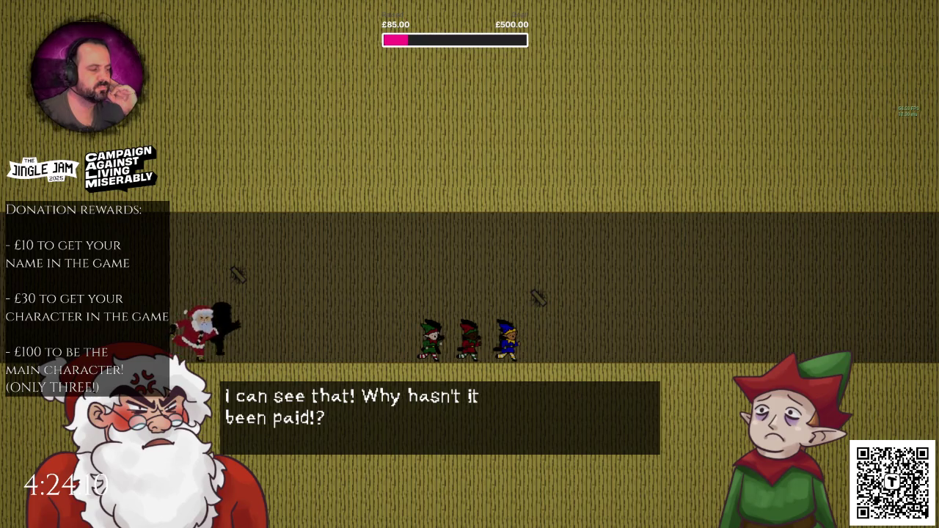
key("space")
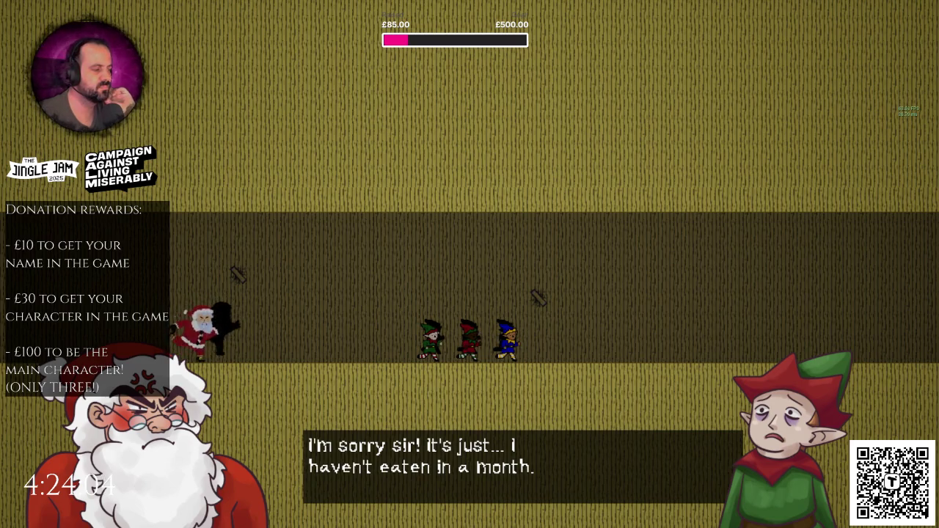
key("space")
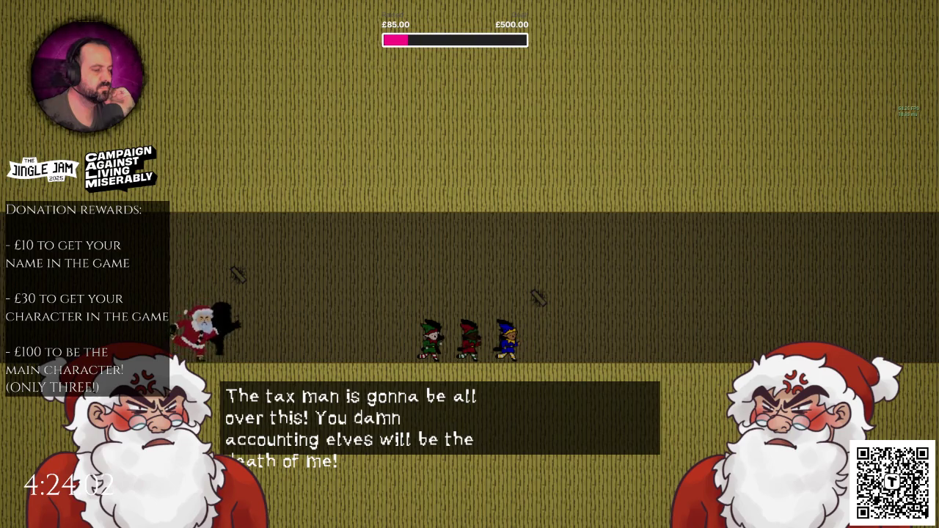
key("Escape")
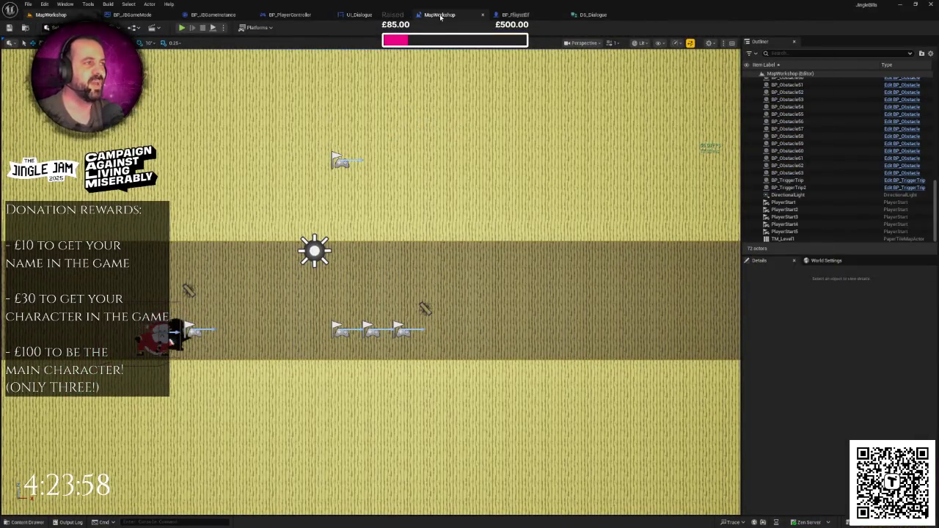
- Set the upper Make DS Dialogue node's Right Avatar to elf-avatar-1, then go to UI_Dialogue
left_click(440, 15)
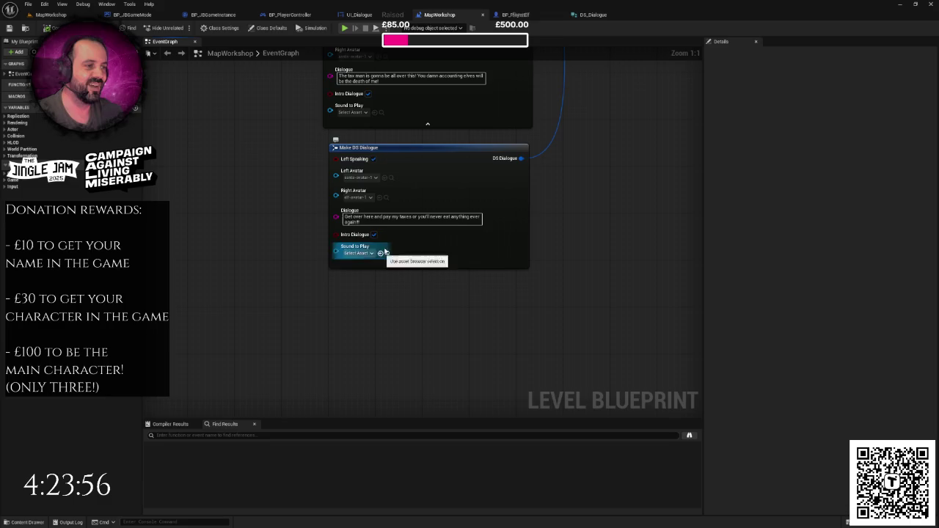
left_click(364, 198)
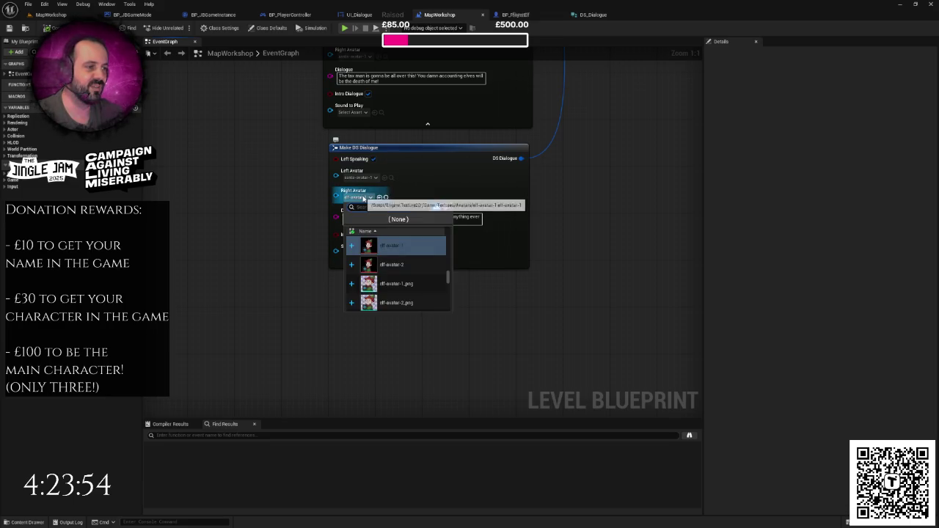
key("Escape")
left_click_drag(363, 200, 356, 266)
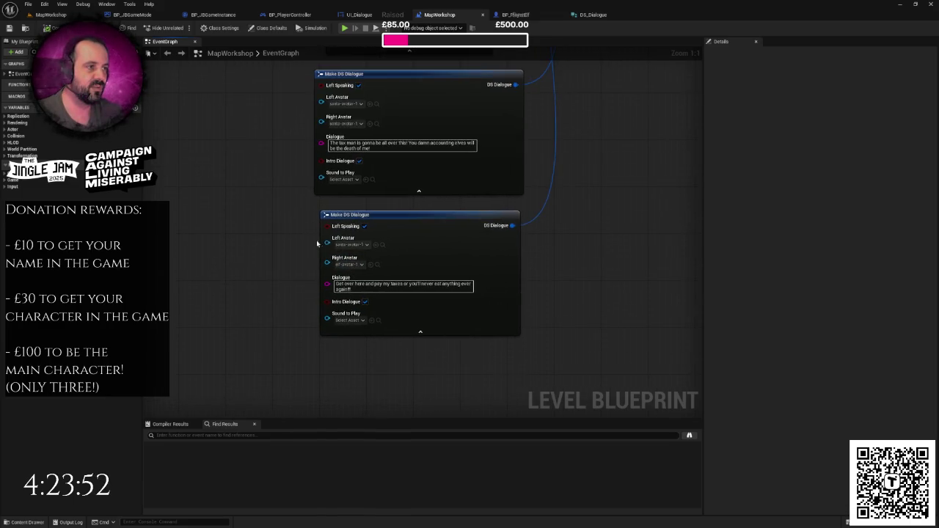
left_click(352, 124)
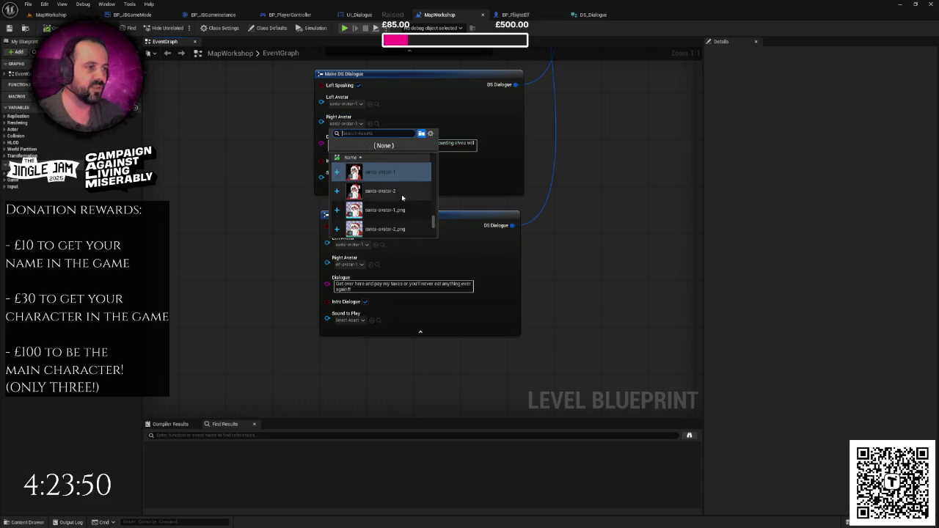
scroll(402, 199, "up", 2)
scroll(403, 200, "up", 4)
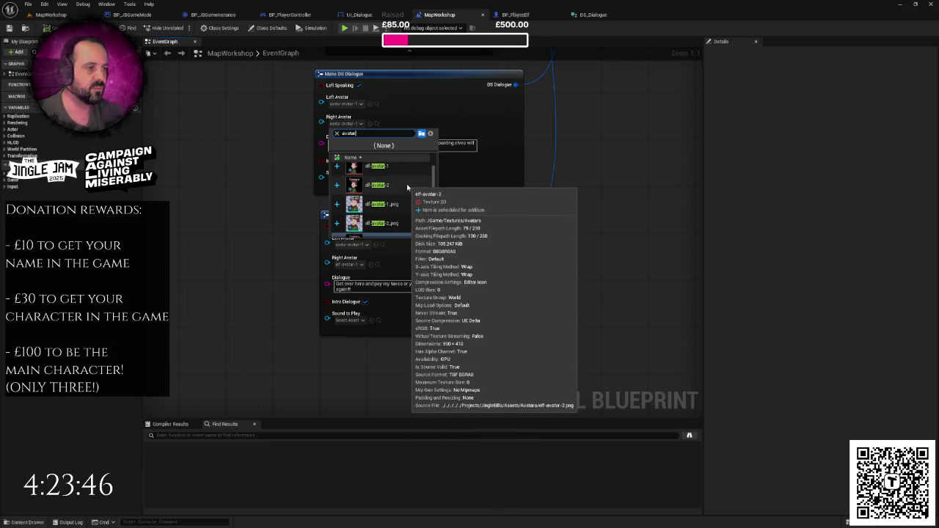
left_click(377, 167)
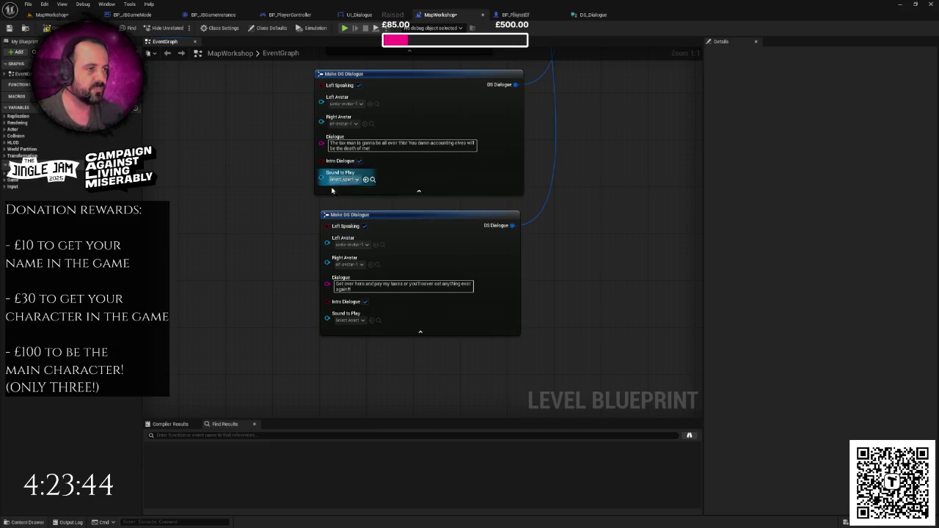
left_click_drag(279, 201, 279, 186)
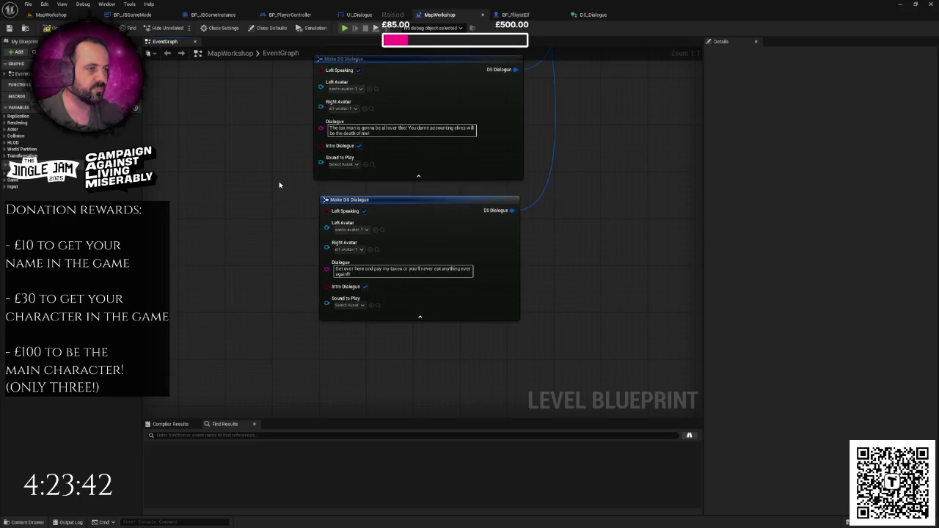
right_click(279, 183)
left_click(244, 159)
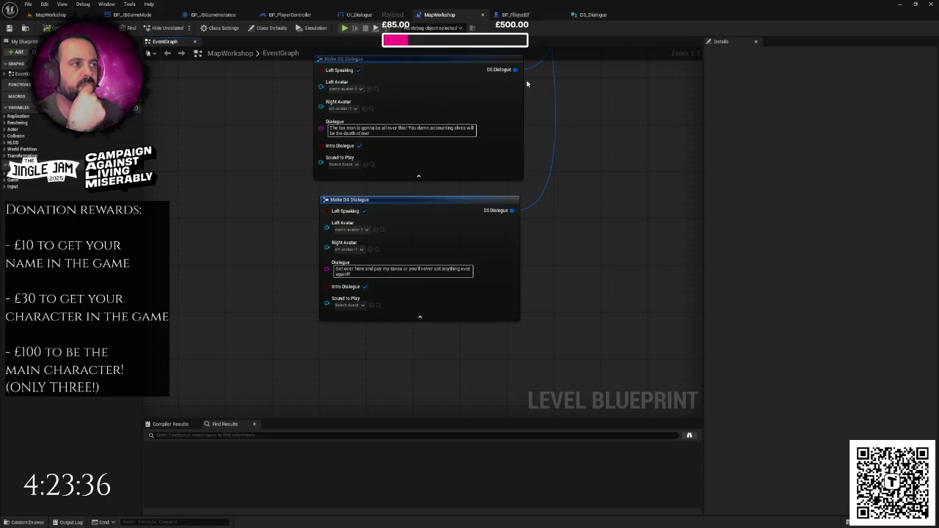
left_click(359, 15)
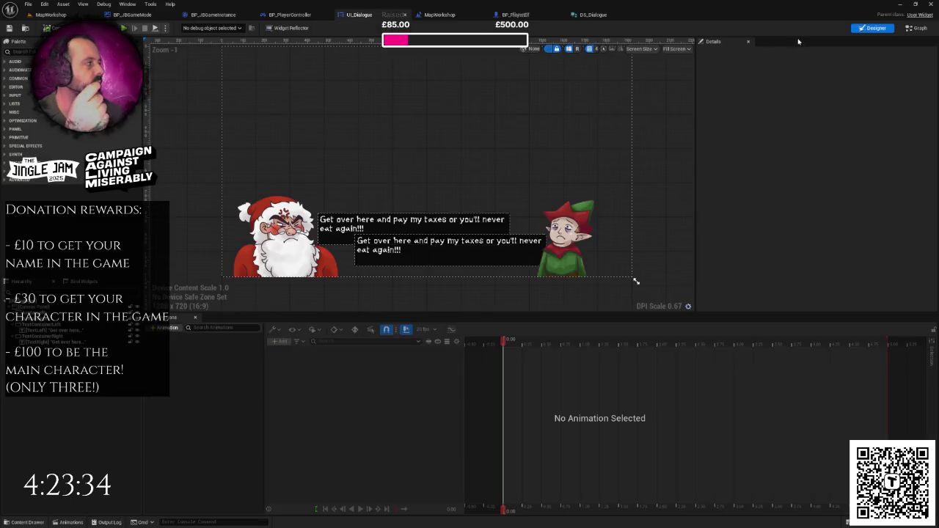
left_click(917, 28)
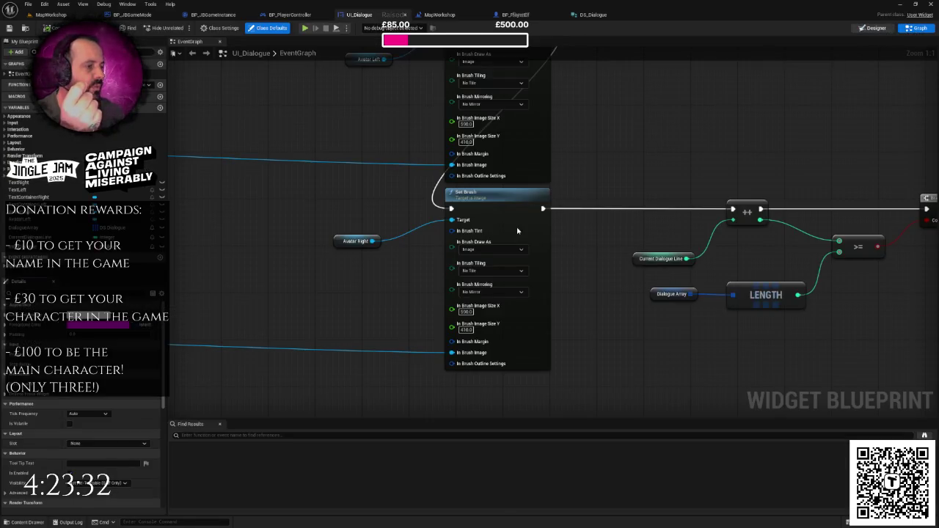
key("shift+F4")
left_click(506, 250)
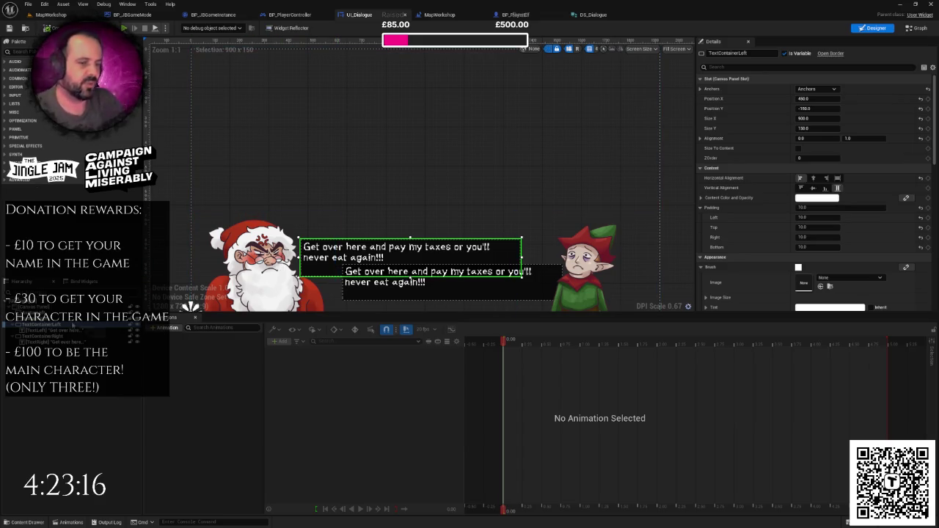
- Select the TextLeft text block, undoing an accidental move out of its border
left_click(59, 331)
double_click(59, 331)
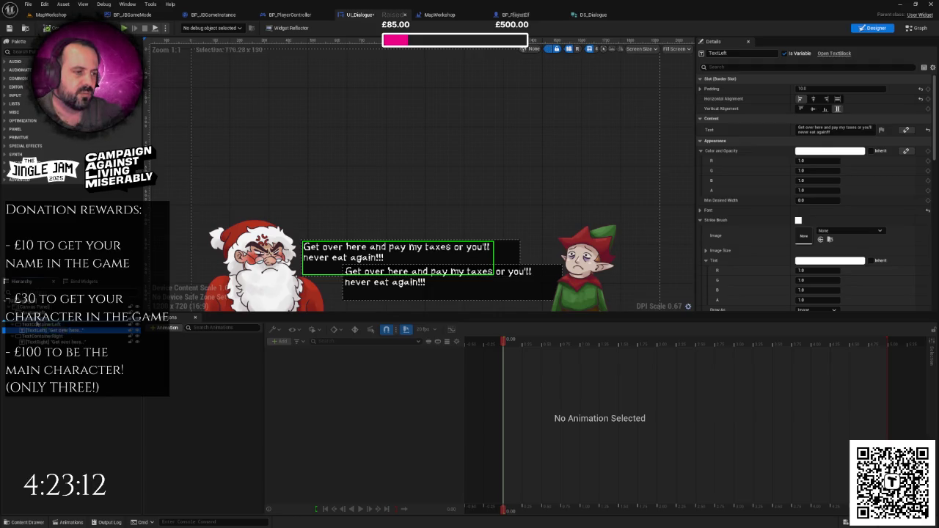
left_click_drag(37, 323, 45, 327)
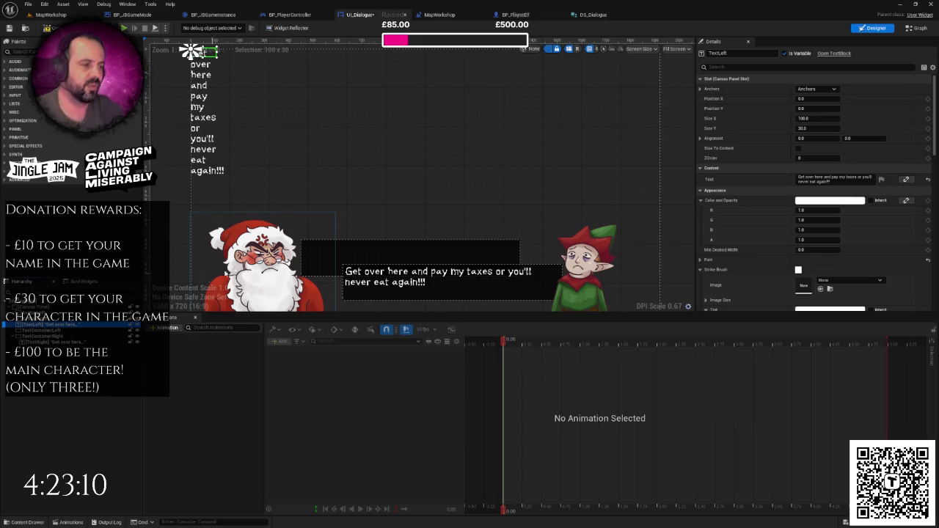
key("ctrl+z")
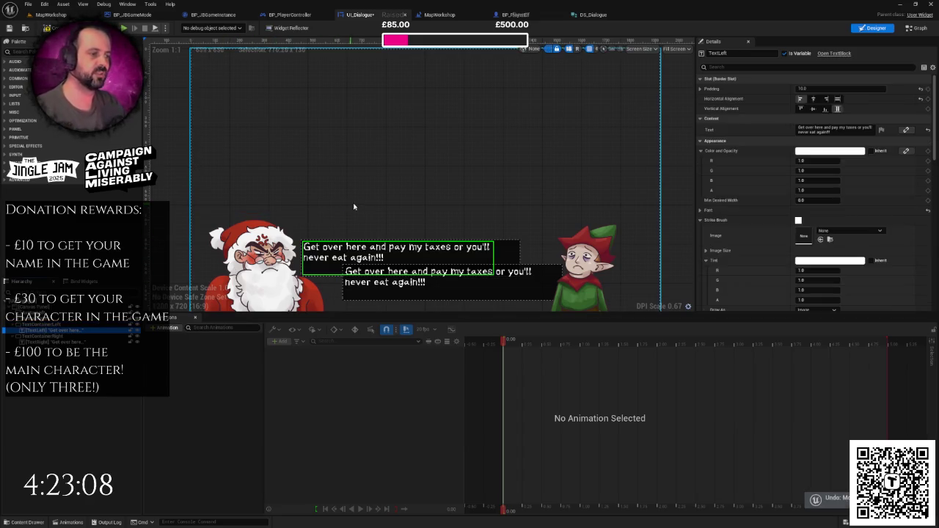
left_click(510, 245)
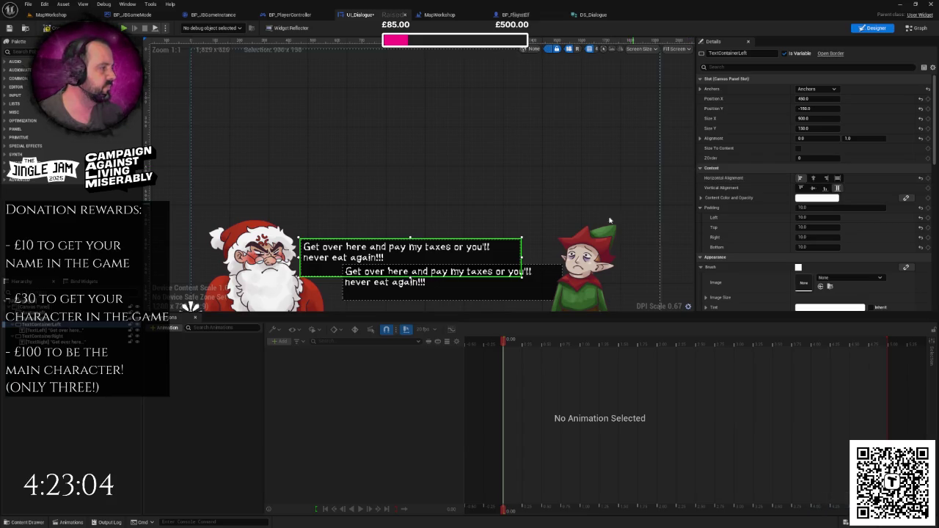
left_click(469, 249)
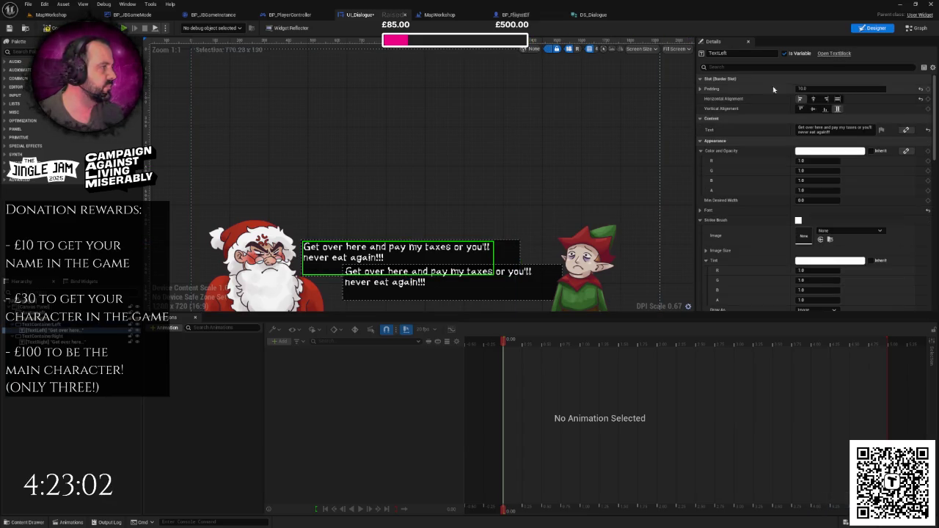
- Filter Details by 'wra' and uncheck Auto Wrap Text on TextLeft, keeping Default Wrapping
left_click(807, 67)
type("wra")
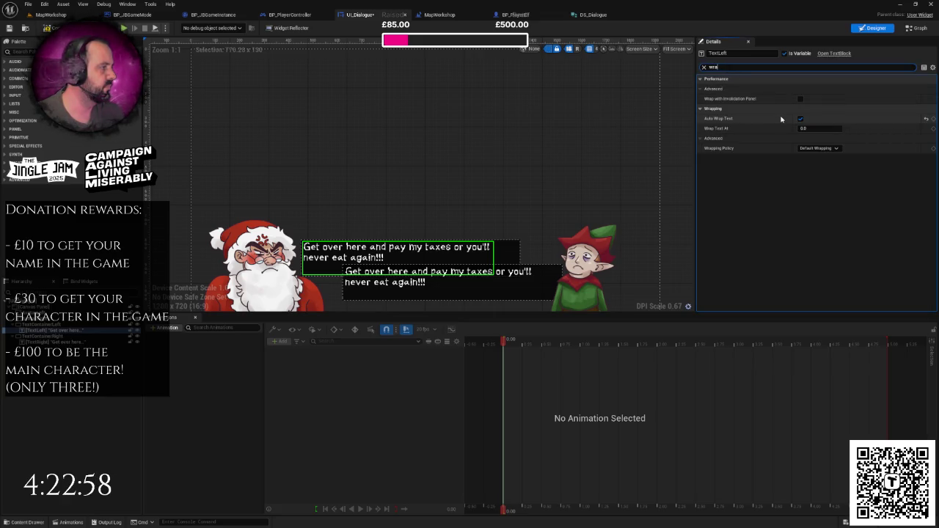
left_click(819, 148)
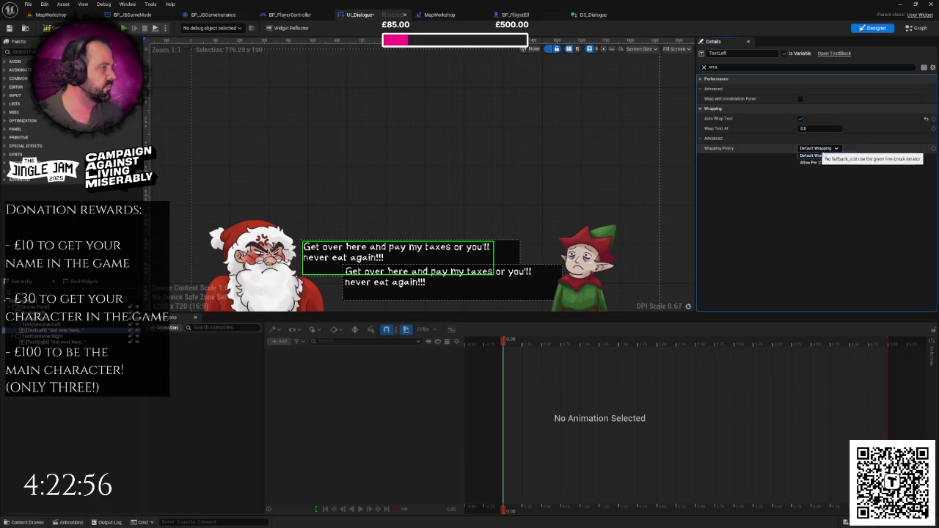
left_click(813, 155)
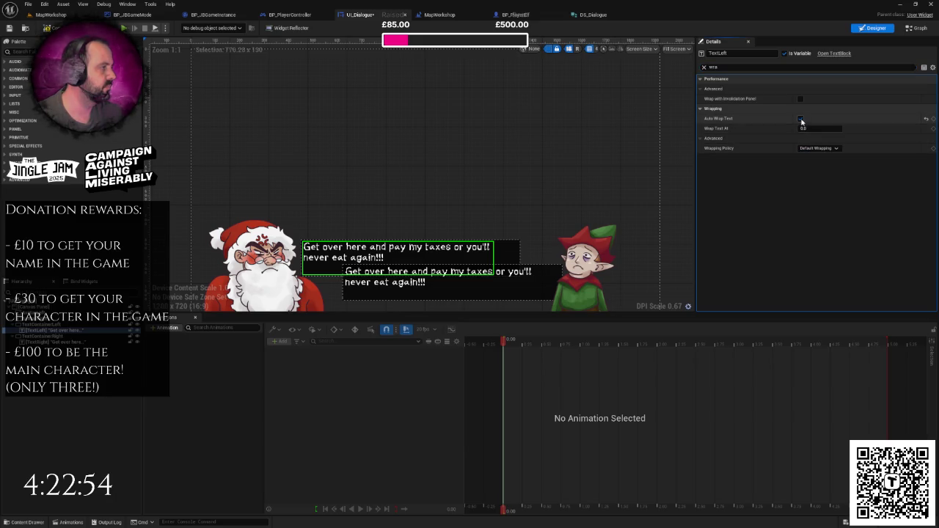
left_click(801, 119)
left_click(715, 66)
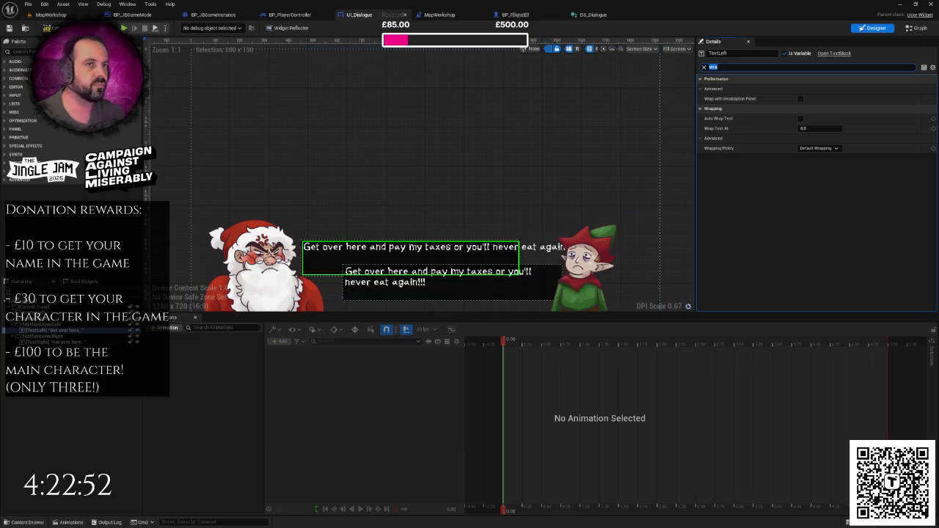
left_click(52, 15)
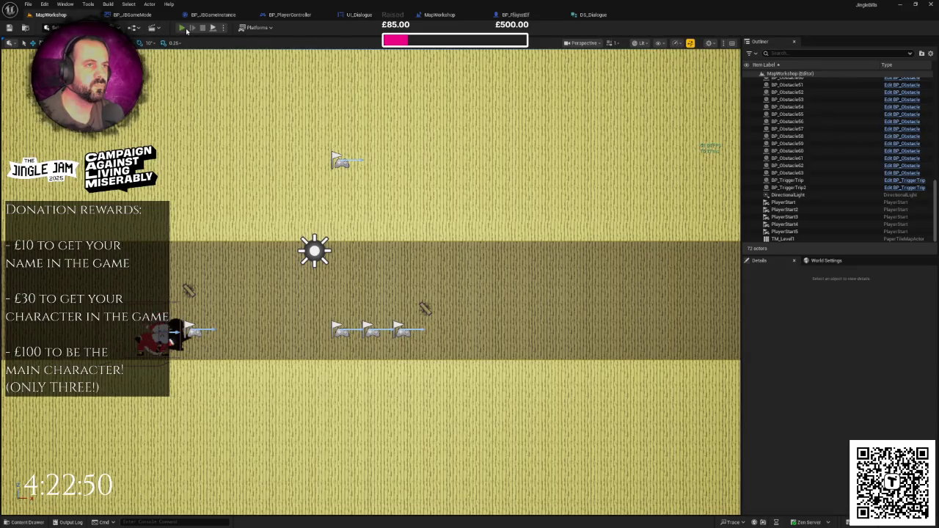
- After a quick play test, re-check Auto Wrap Text on TextLeft and clear the Details filter
left_click(183, 28)
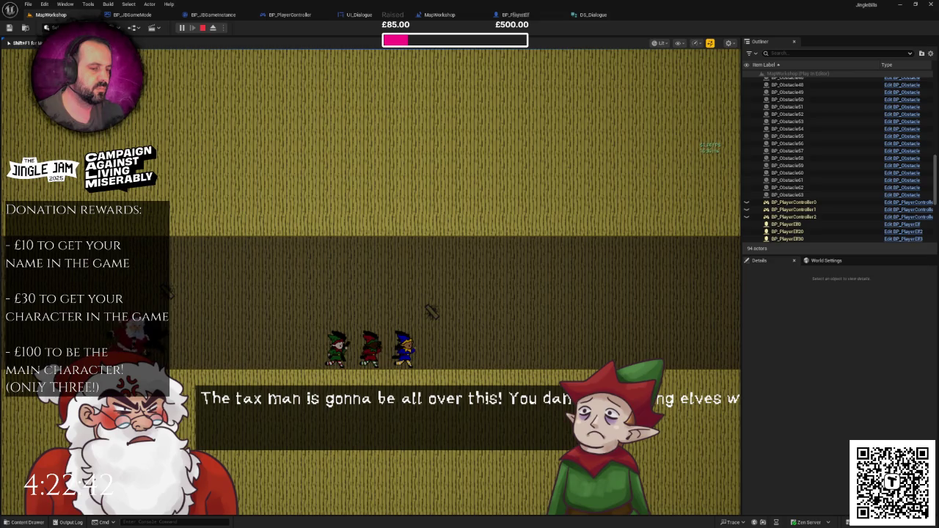
key("Escape")
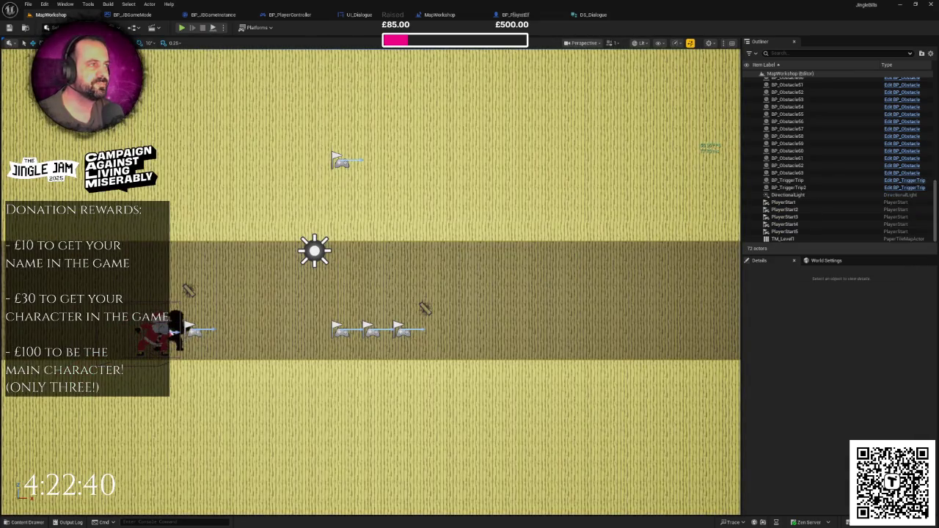
left_click(364, 15)
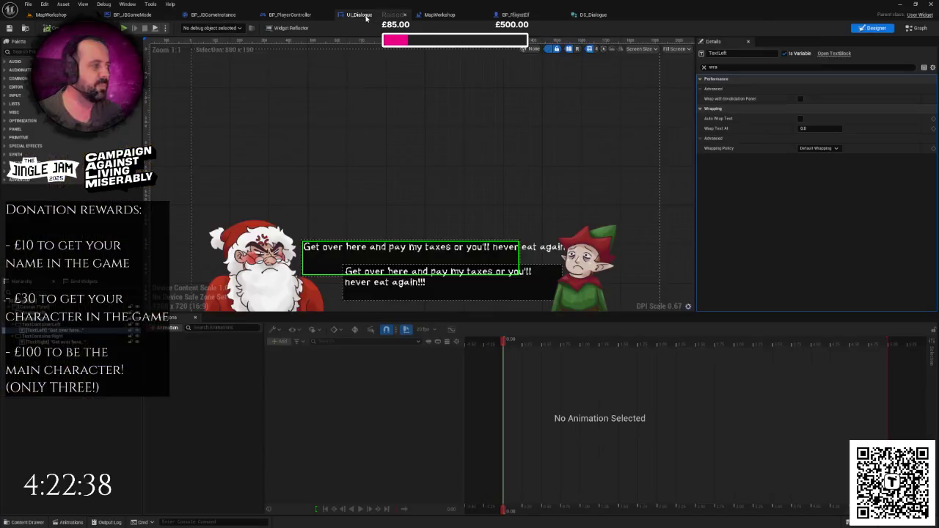
left_click(801, 119)
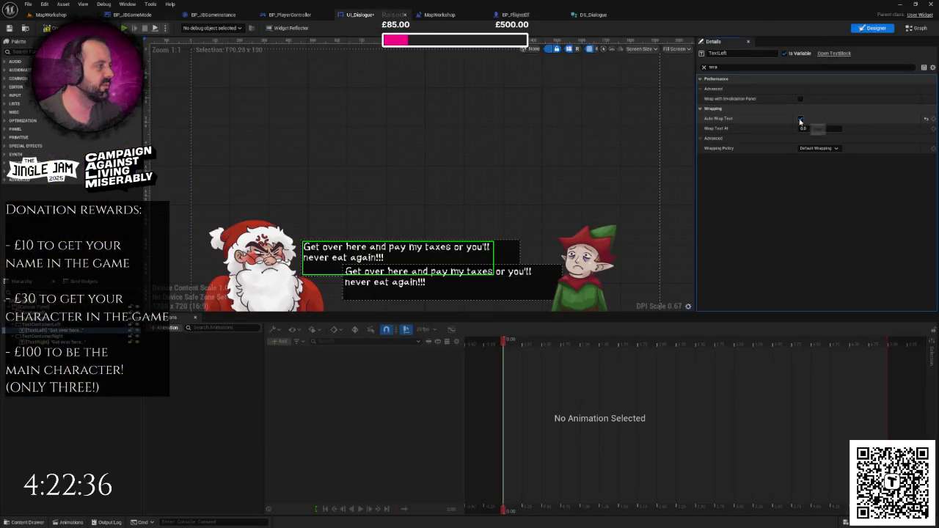
left_click(703, 67)
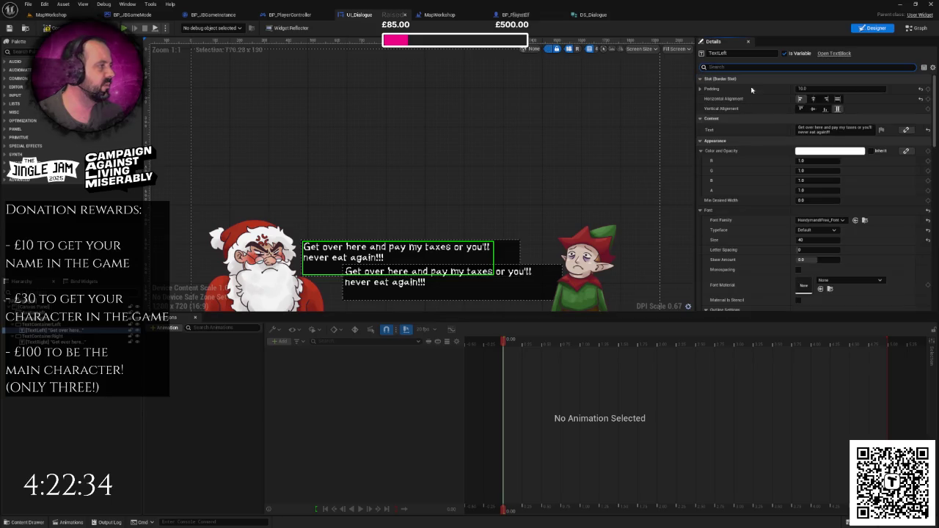
scroll(829, 173, "down", 2)
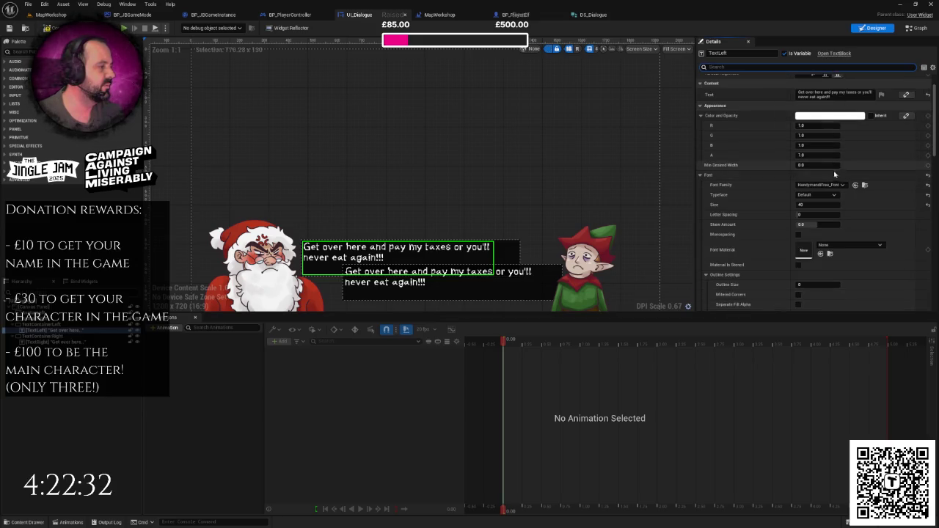
- Drag TextLeft and TextRight out of their containers onto the root canvas, then select TextContainerLeft
scroll(833, 175, "down", 2)
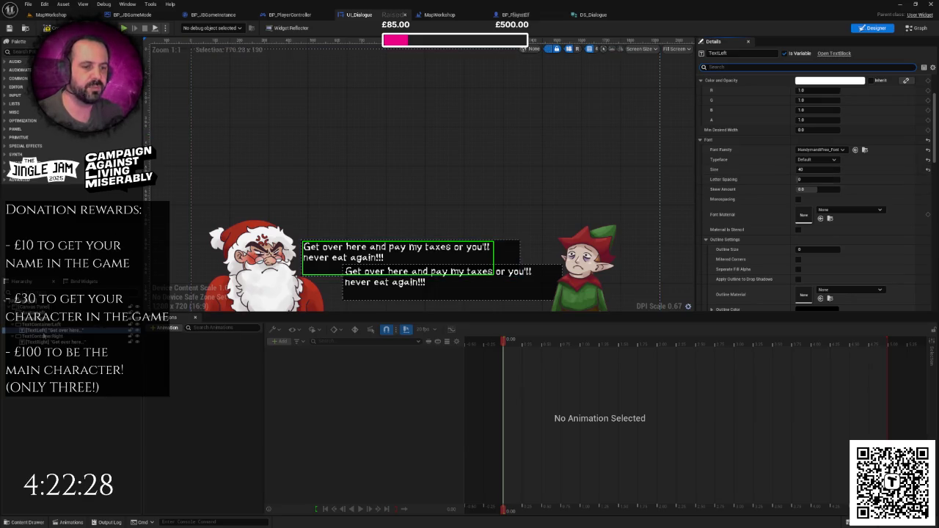
left_click(46, 328)
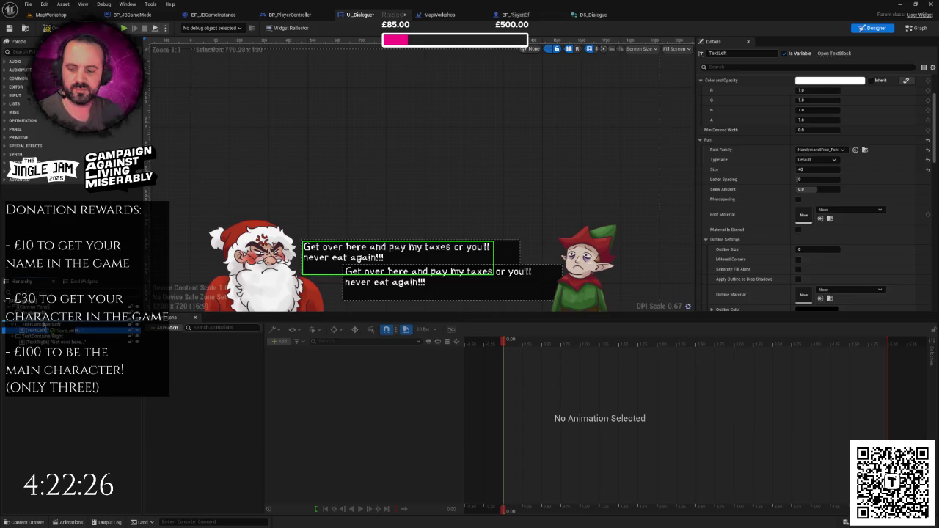
left_click_drag(45, 331, 45, 323)
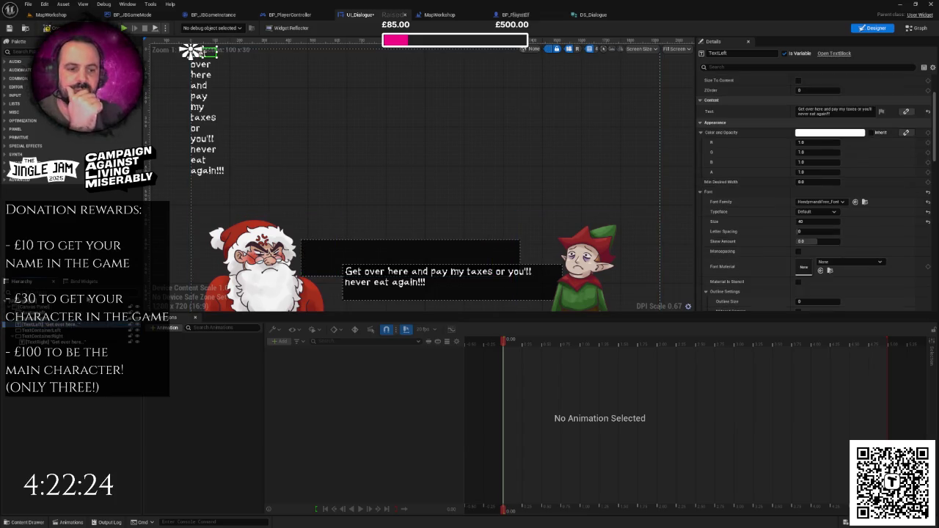
left_click(49, 341)
left_click_drag(50, 342, 55, 336)
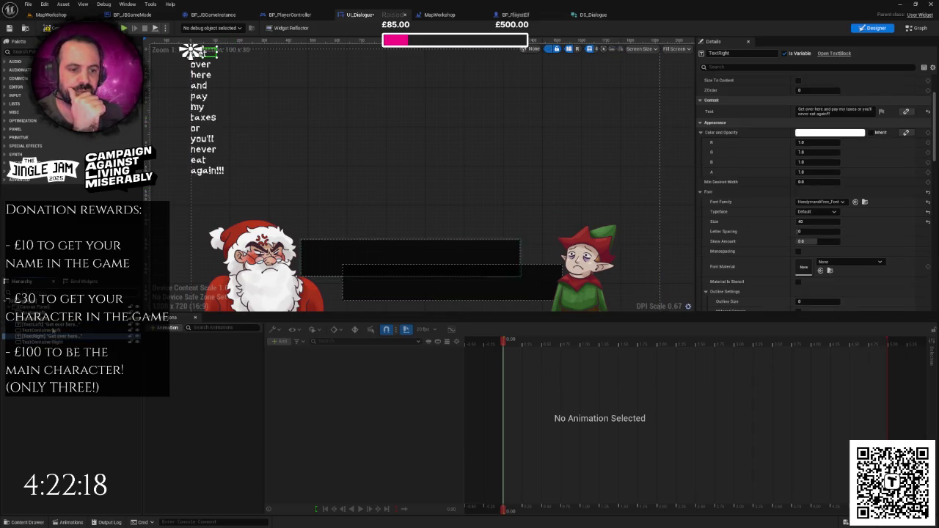
left_click(55, 326)
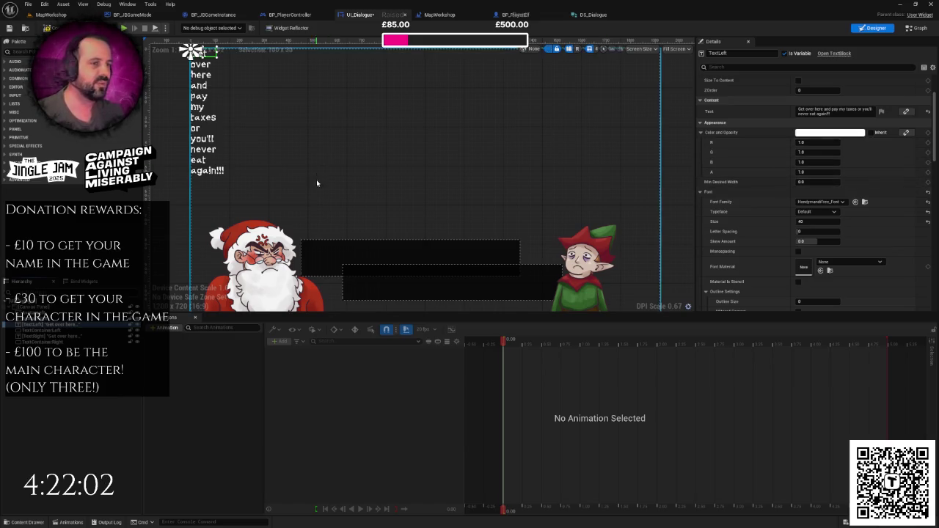
left_click(342, 243)
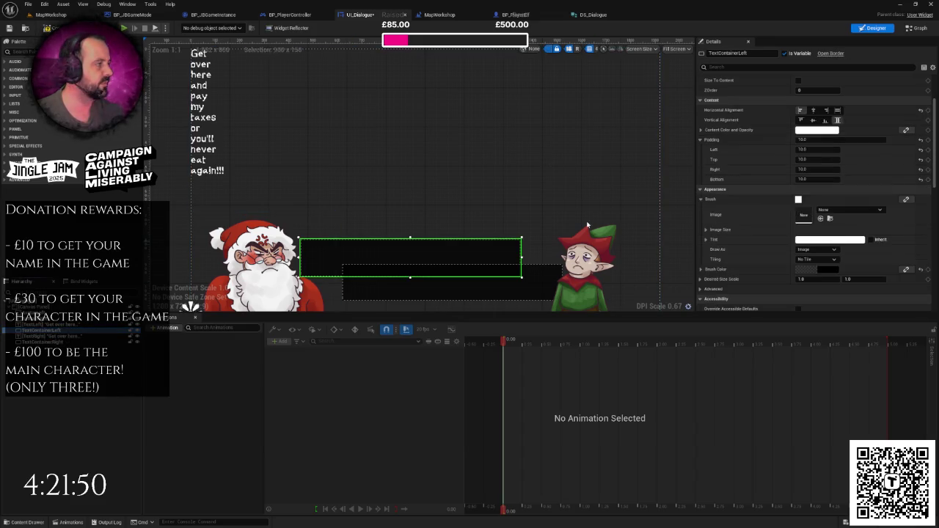
- Inspect TextContainerLeft's anchor presets without changing them, then select TextRight and show its anchor presets
scroll(835, 166, "up", 2)
scroll(835, 166, "up", 2)
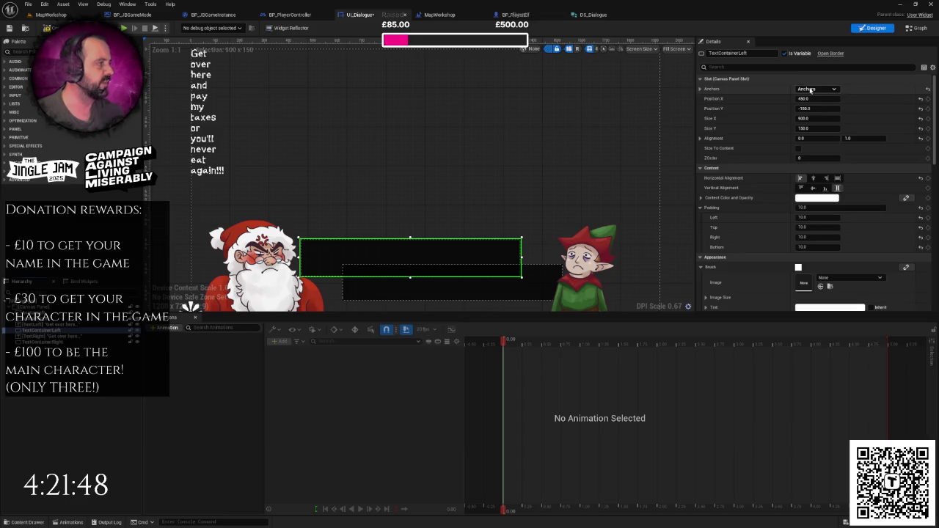
left_click(811, 90)
left_click(810, 90)
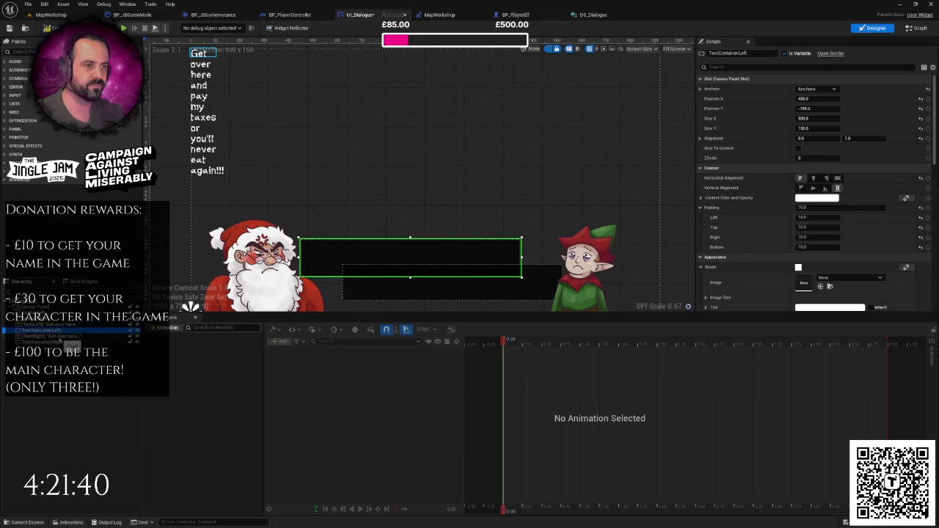
left_click(51, 336)
left_click(812, 89)
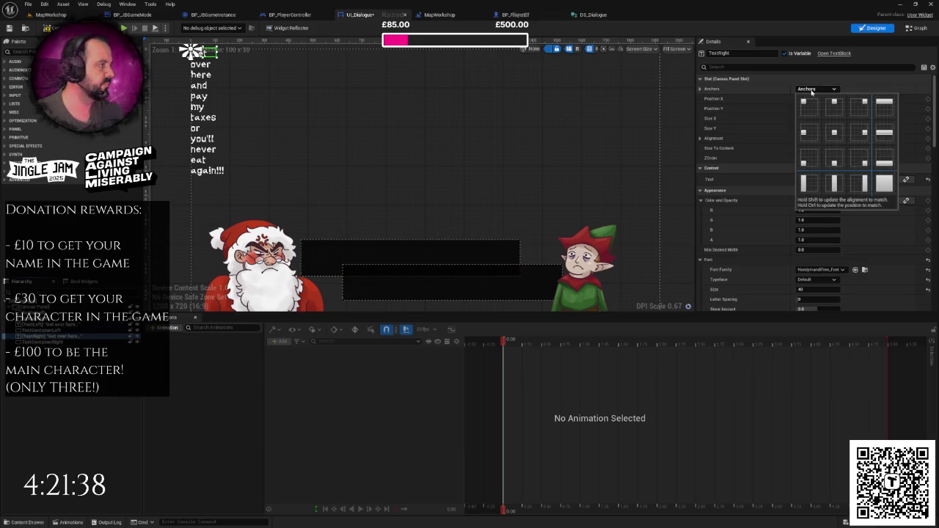
- Anchor TextRight to the bottom-left corner with Position Y 0
left_click(805, 162)
left_click(815, 109)
type("0")
key("Return")
scroll(580, 160, "down", 5)
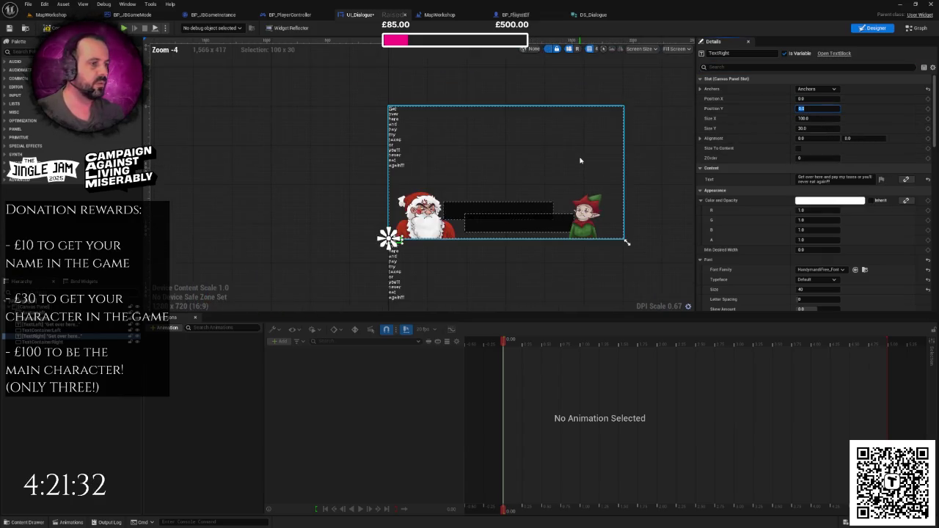
scroll(565, 183, "up", 1)
left_click_drag(636, 168, 622, 124)
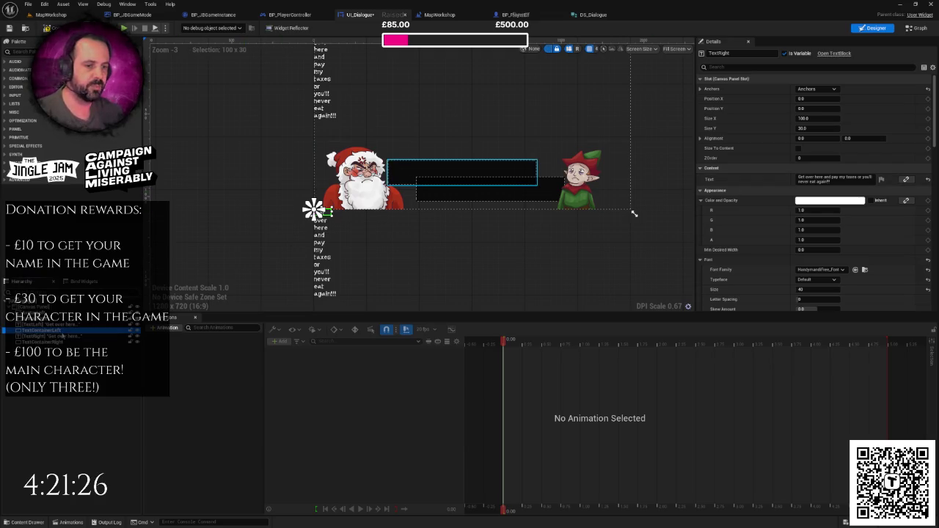
- Resize TextRight to 860 by 110 and drag it up between Santa and the elf
left_click(63, 332)
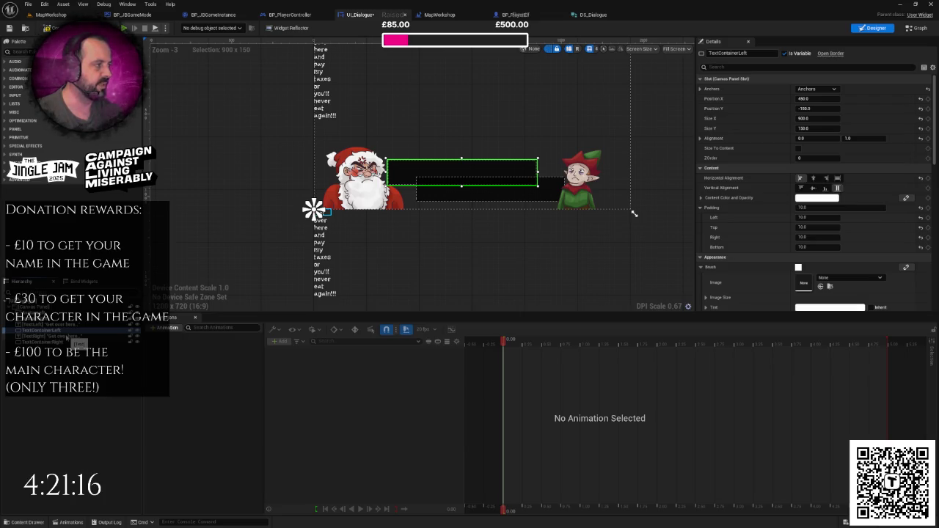
left_click(69, 335)
left_click(806, 118)
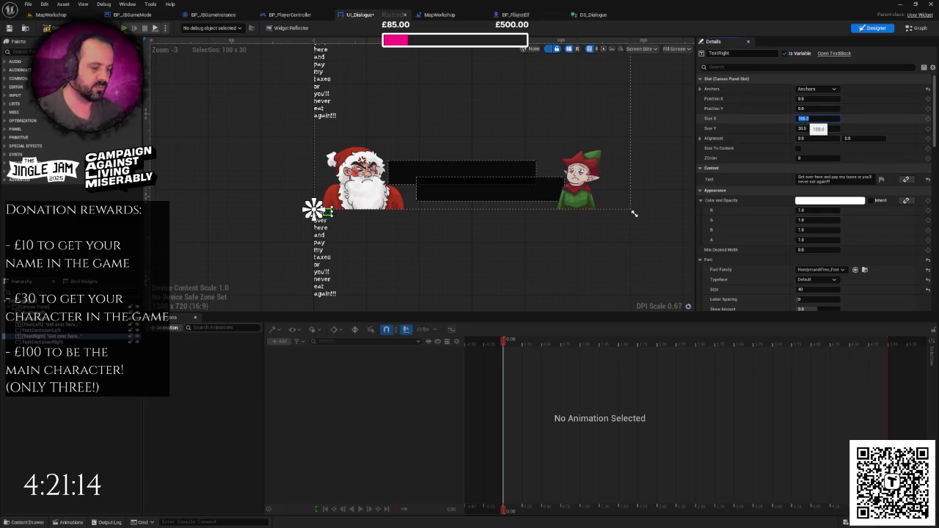
type("60")
key("Tab")
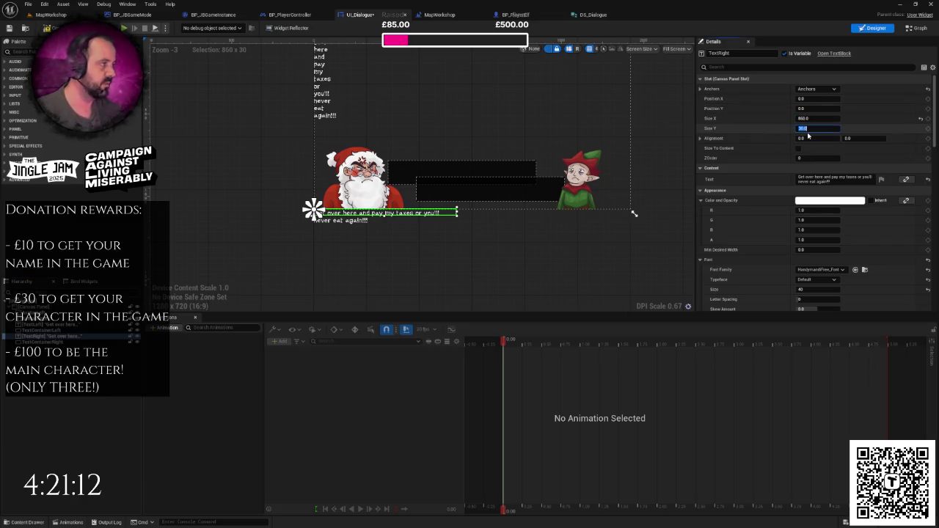
type("10")
key("Return")
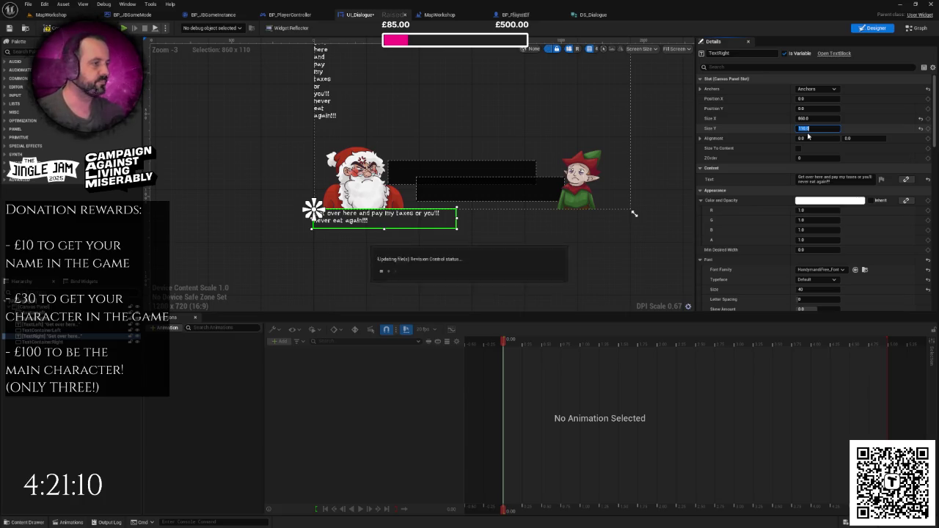
scroll(474, 233, "up", 3)
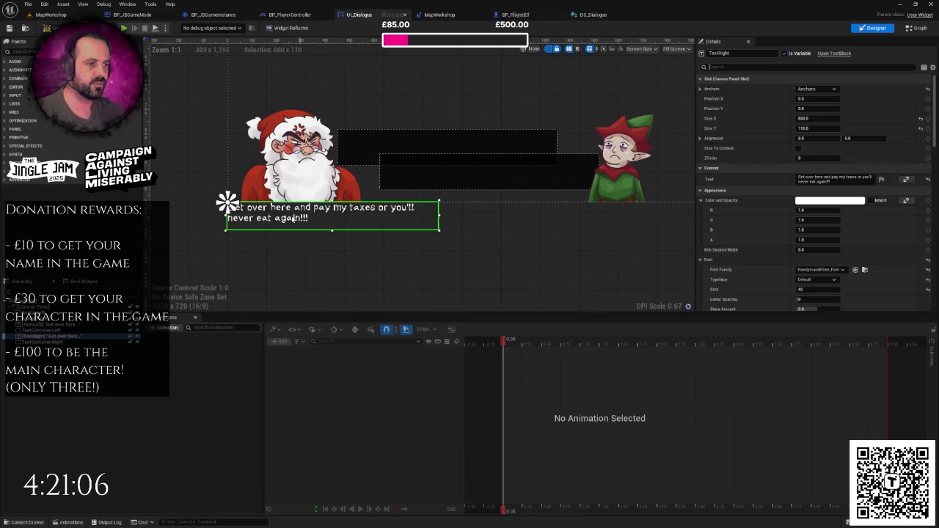
mouse_move(265, 211)
left_mouse_down()
mouse_move(391, 159)
mouse_move(381, 146)
left_mouse_up()
- Try TextRight Y positions of -270 and -260, settle on -280, then deselect to preview
left_click(815, 109)
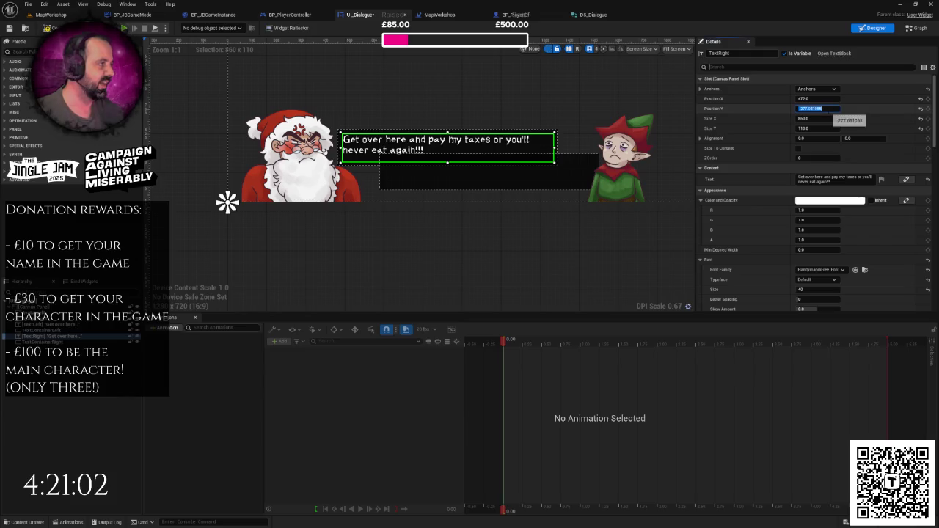
type("-")
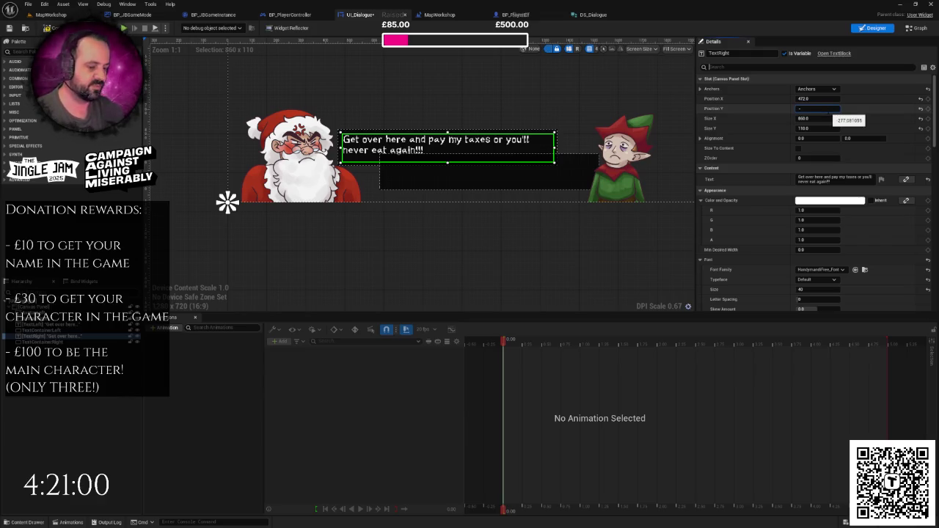
type("270")
key("Return")
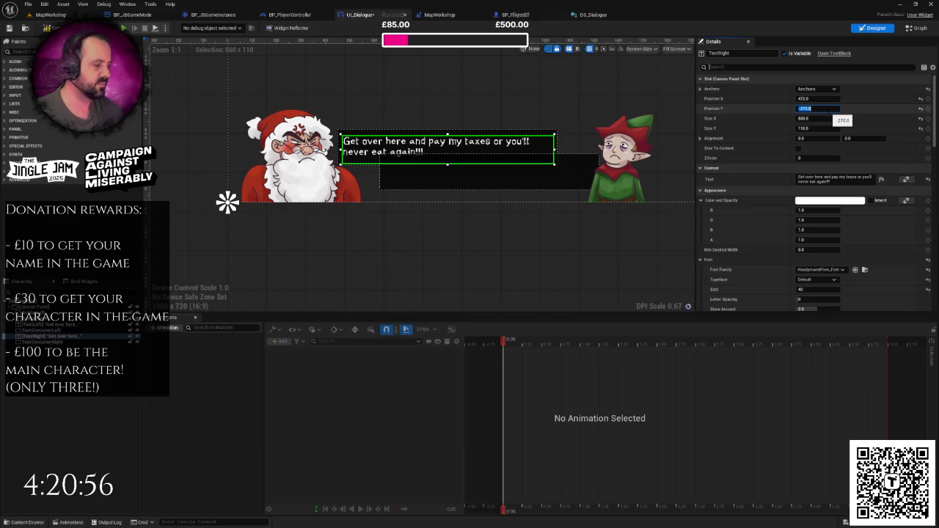
type("-260")
key("Return")
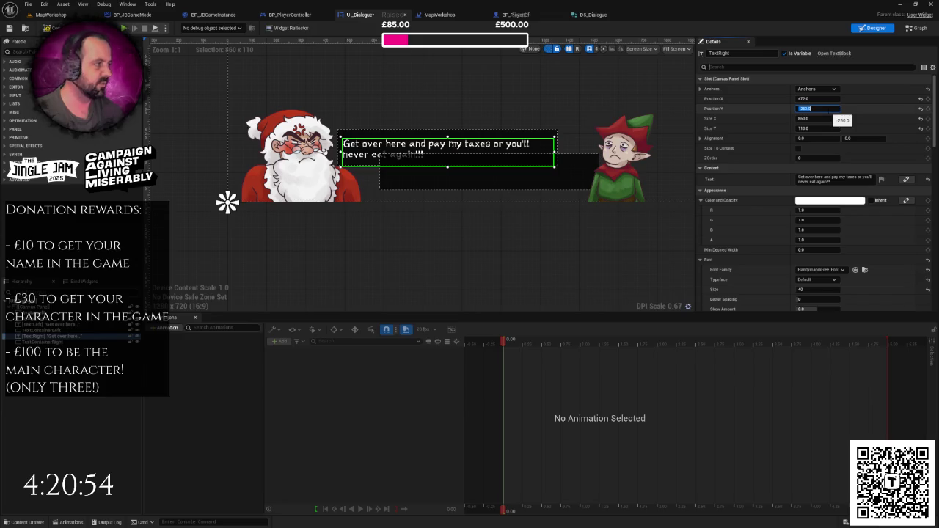
key("Return")
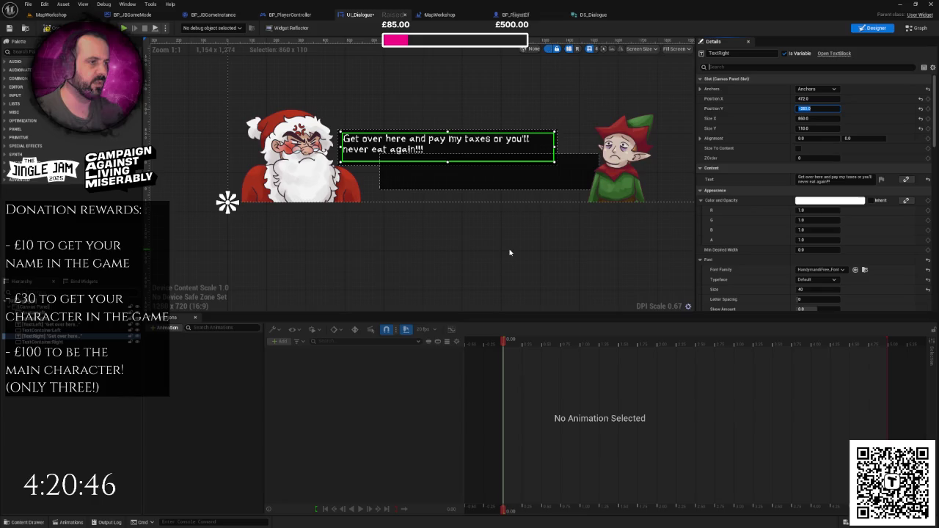
left_click(431, 252)
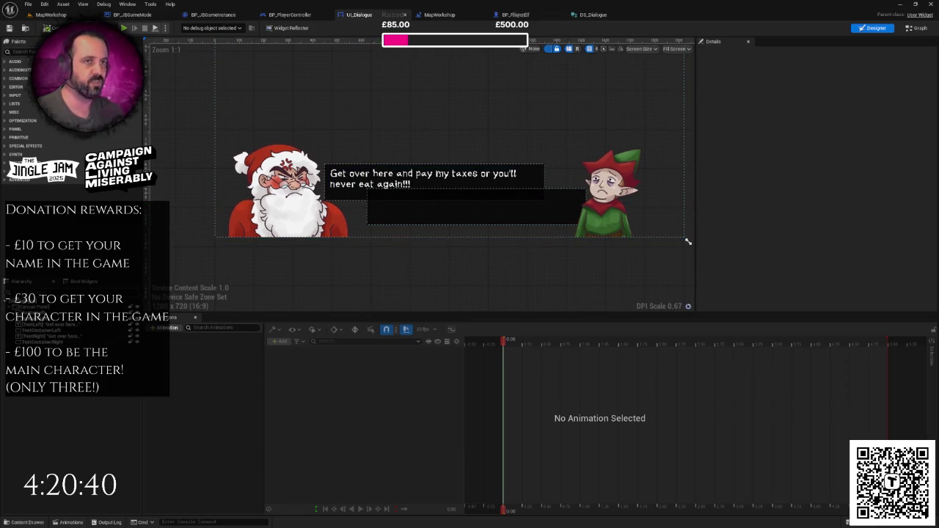
- Play the MapWorkshop level, advance from Santa's tax demand to the elf's reply, then stop
left_click(44, 15)
left_click(181, 27)
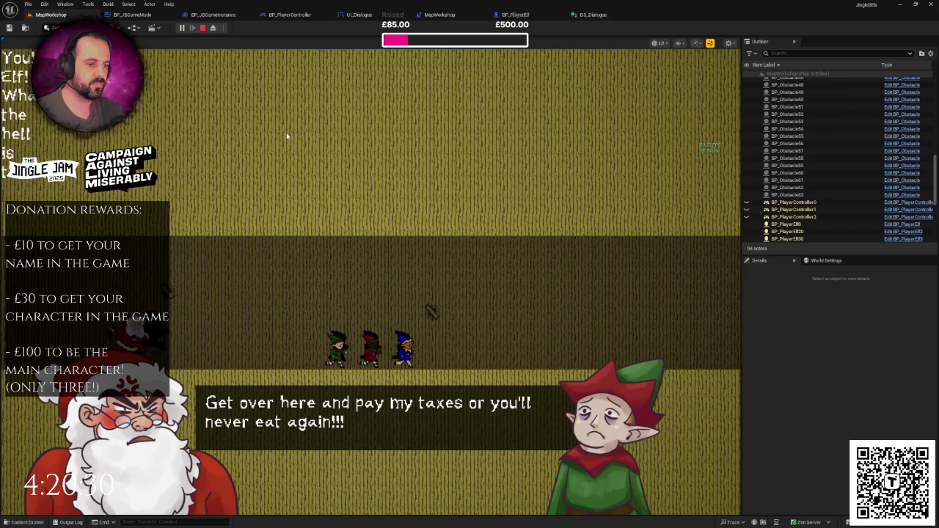
left_click(287, 135)
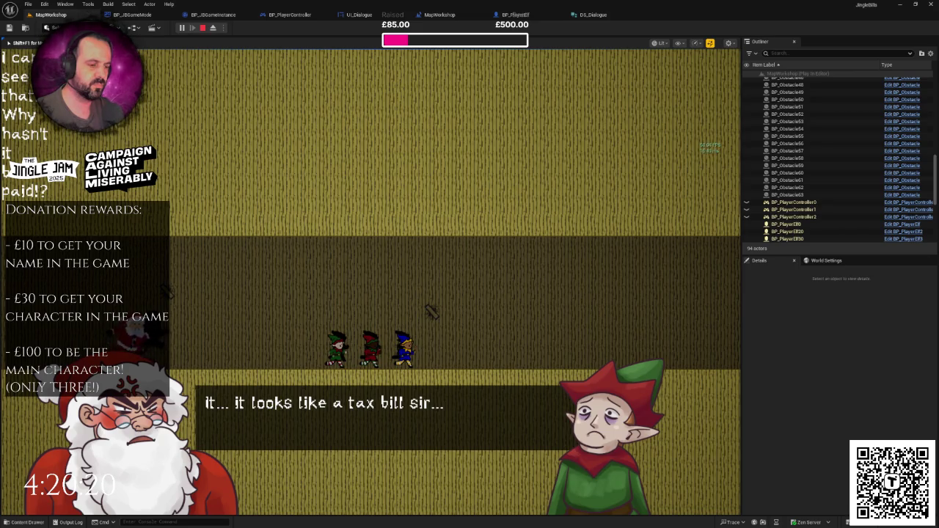
key("Escape")
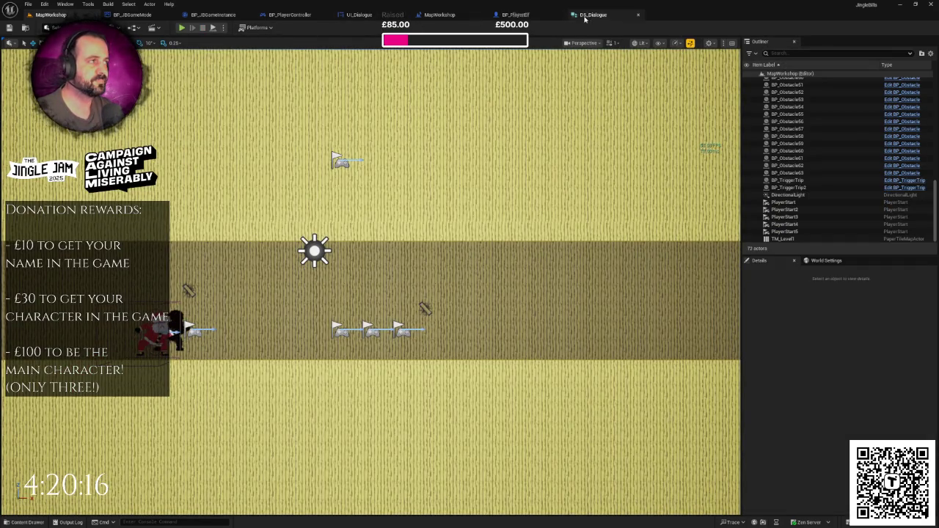
- Back in the UI_Dialogue designer, drag TextRight into the lower dialogue box
left_click(359, 15)
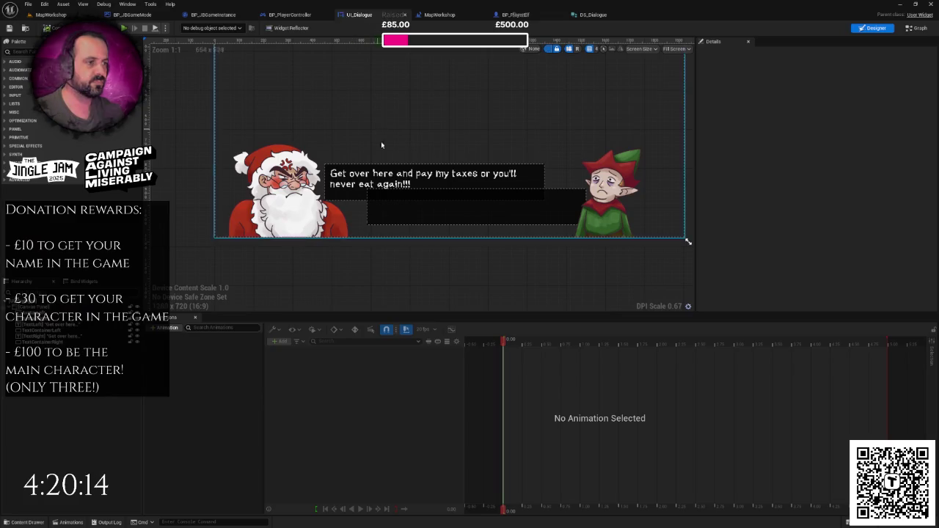
left_click(357, 178)
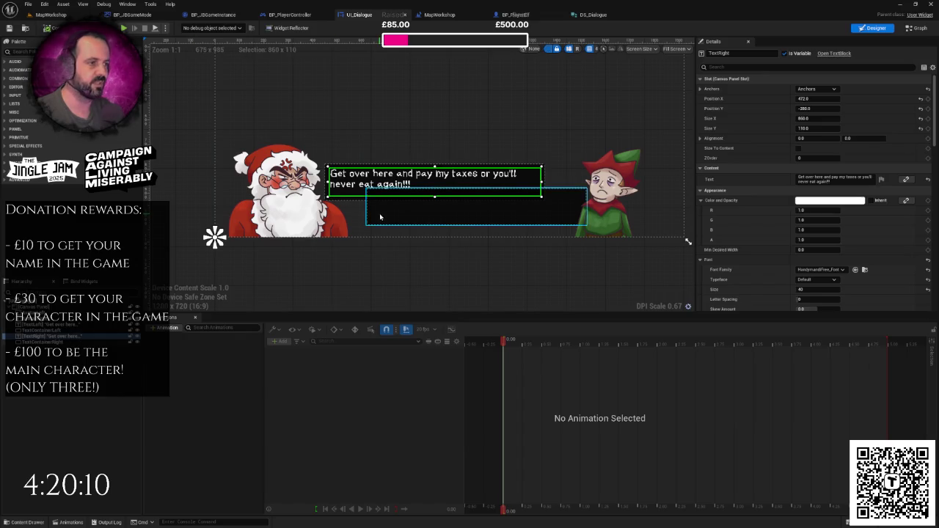
left_click_drag(361, 176, 405, 201)
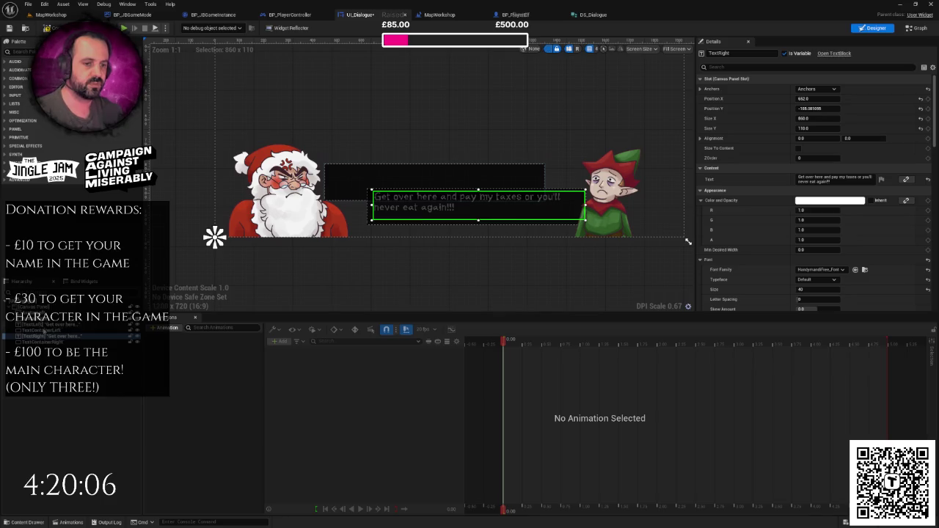
- Anchor TextLeft to the bottom-left corner and set its Position Y to 0
left_click(33, 325)
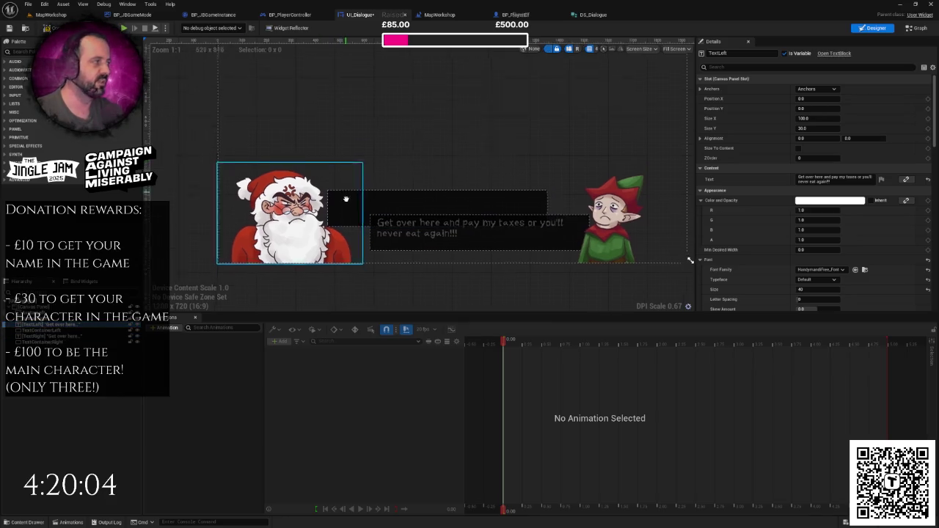
left_click(817, 88)
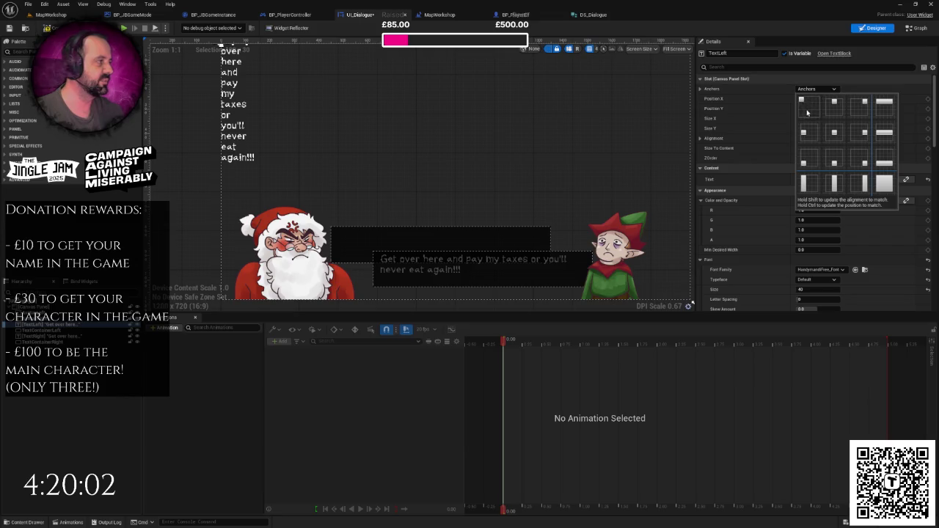
left_click(810, 160)
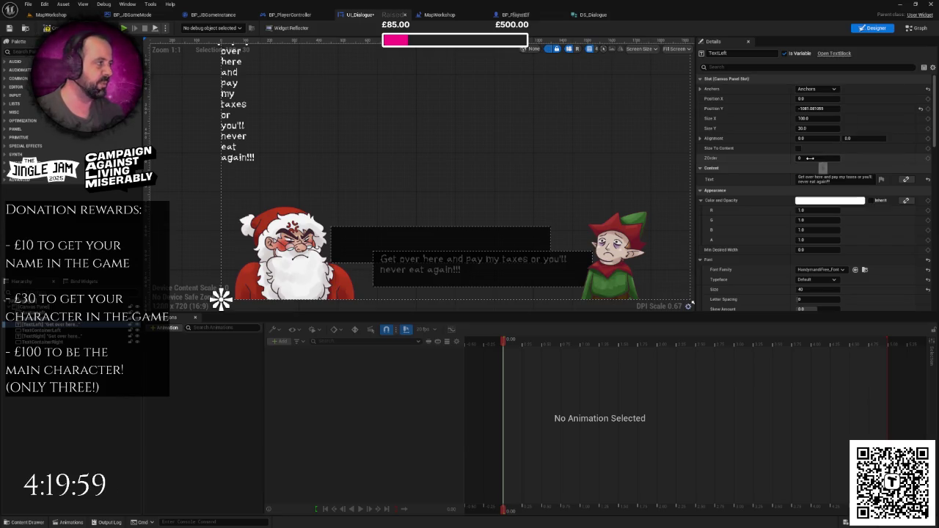
left_click(811, 109)
type("0")
key("Return")
- Anchor TextRight bottom-right at X -1280, trying Y -160 before settling on Y -180
left_click(65, 337)
left_click(816, 89)
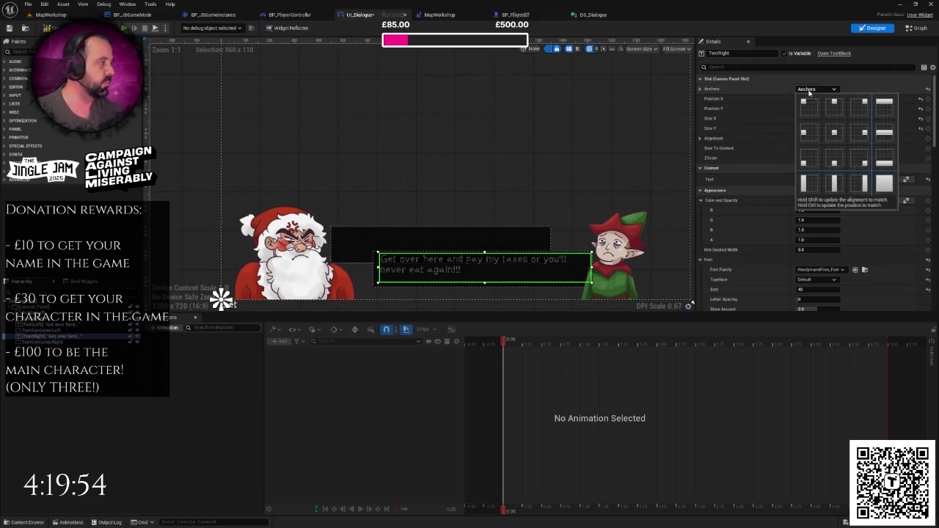
left_click(865, 164)
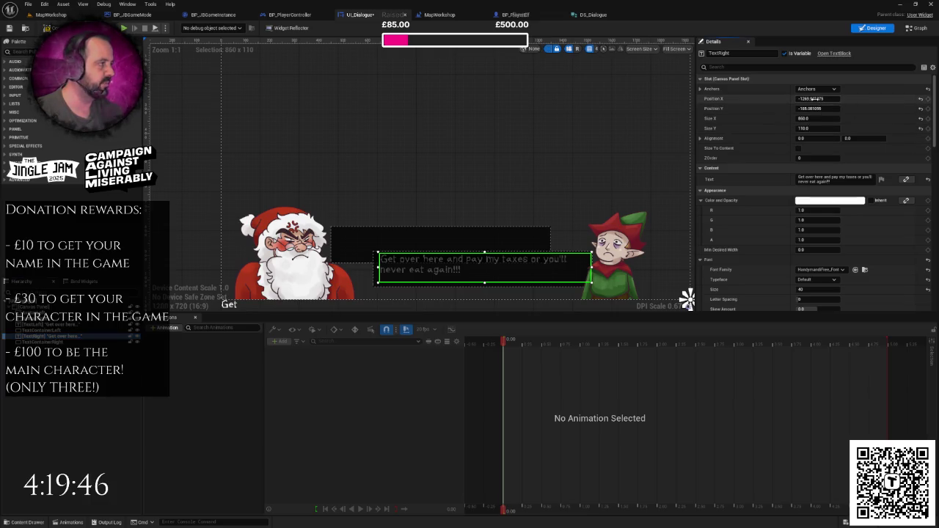
left_click(813, 99)
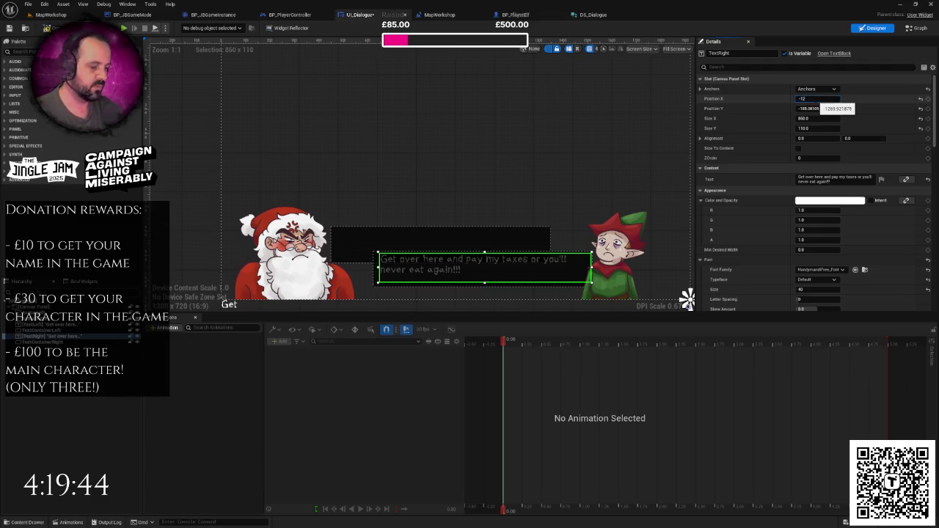
type("80")
key("Return")
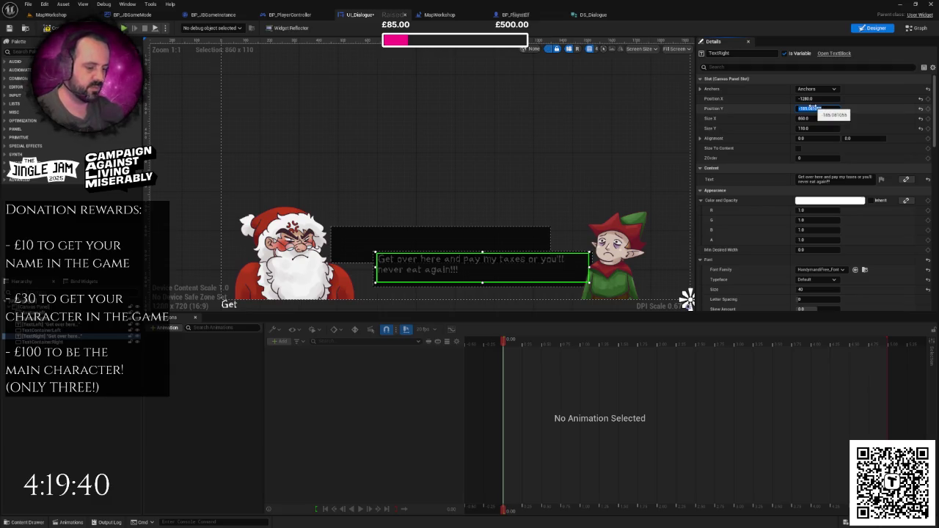
type("-200")
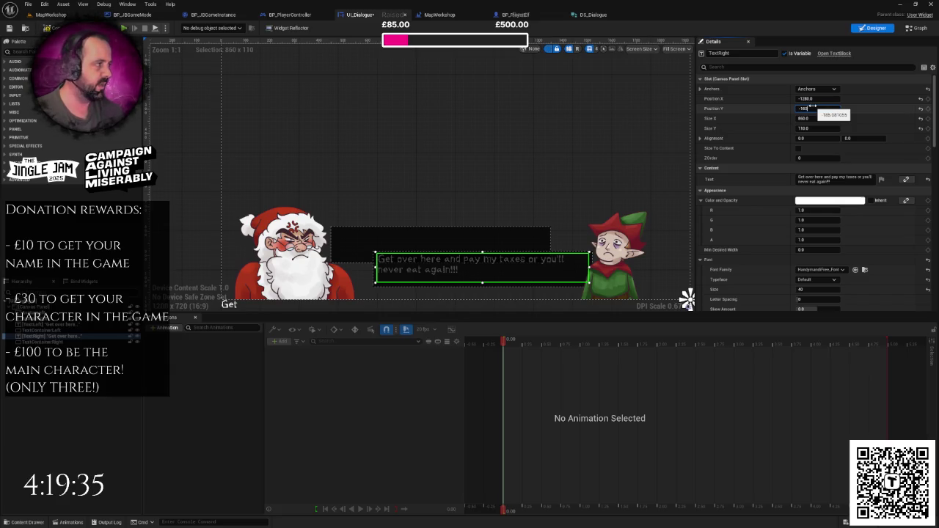
type("80")
key("Return")
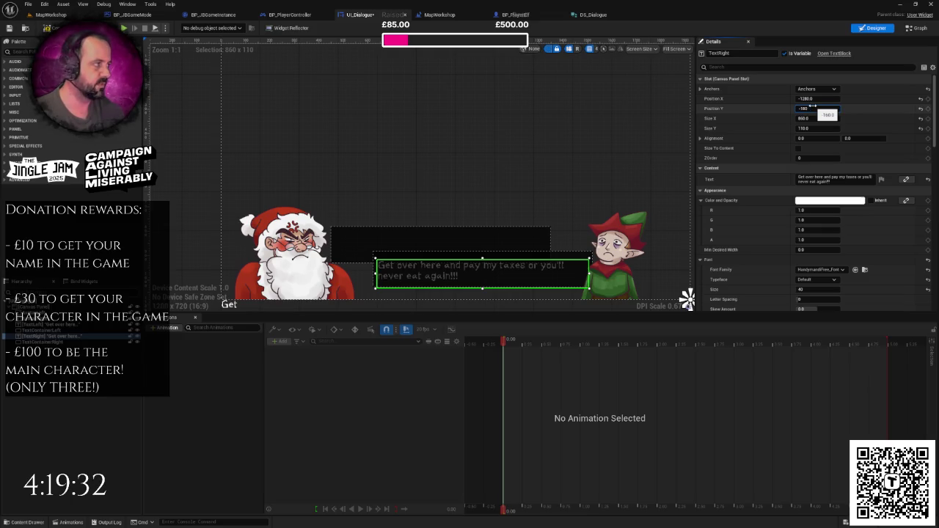
key("Return")
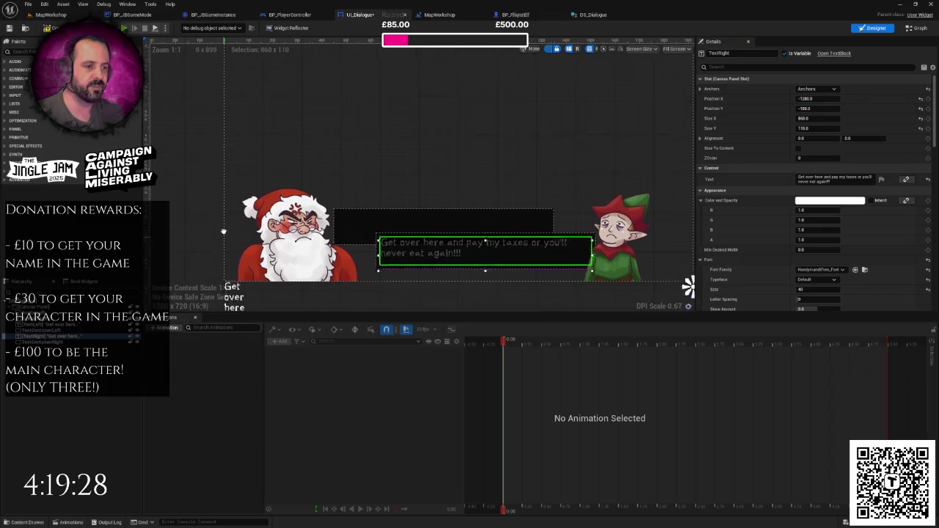
left_click(67, 331)
- Size TextLeft to 860 by 110 and drag it up over Santa's dark box
left_click(68, 325)
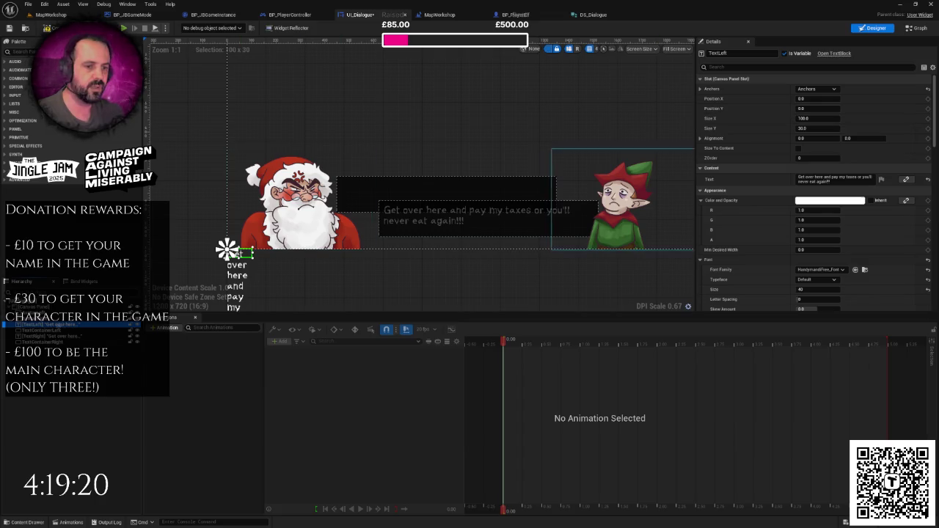
left_click(579, 224)
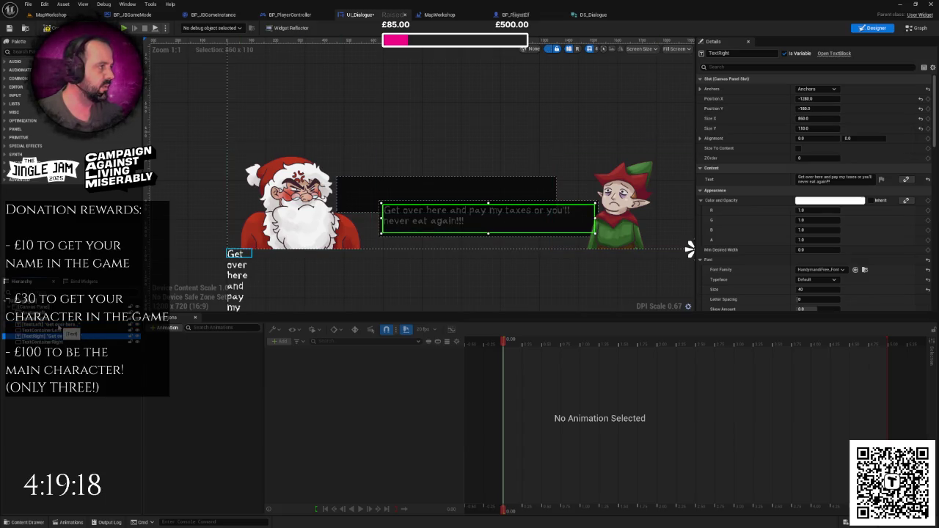
left_click(229, 252)
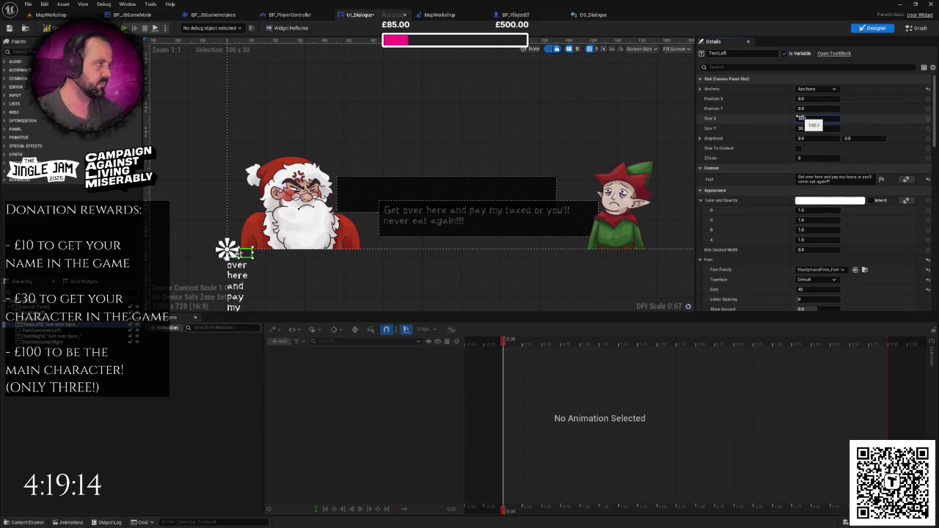
key("Return")
left_click(803, 128)
type("110")
key("Return")
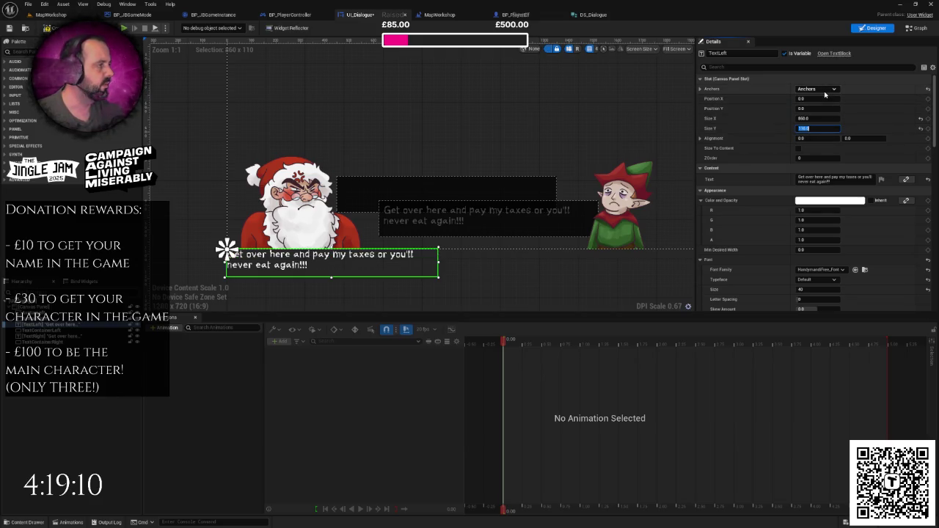
left_click_drag(343, 258, 457, 191)
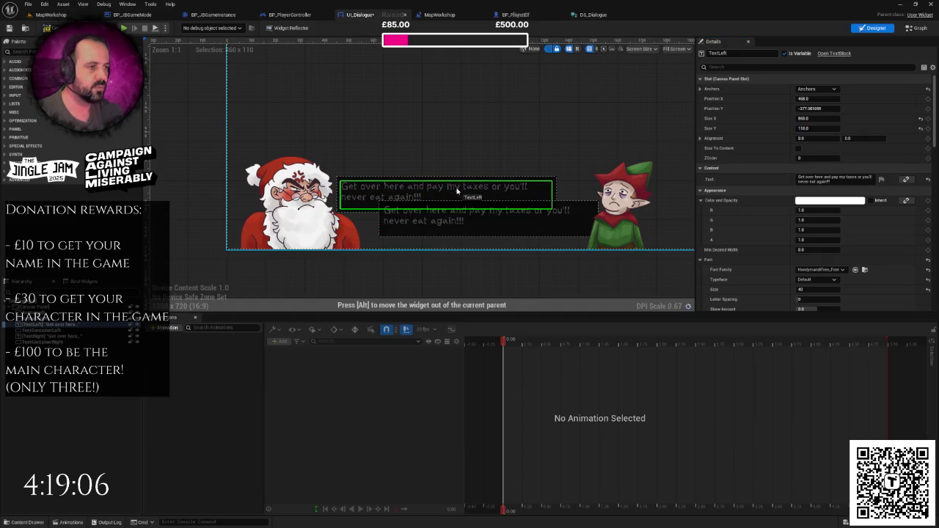
- Place TextLeft at X 460, Y -280 and give it ZOrder 1
left_click(826, 108)
type("-")
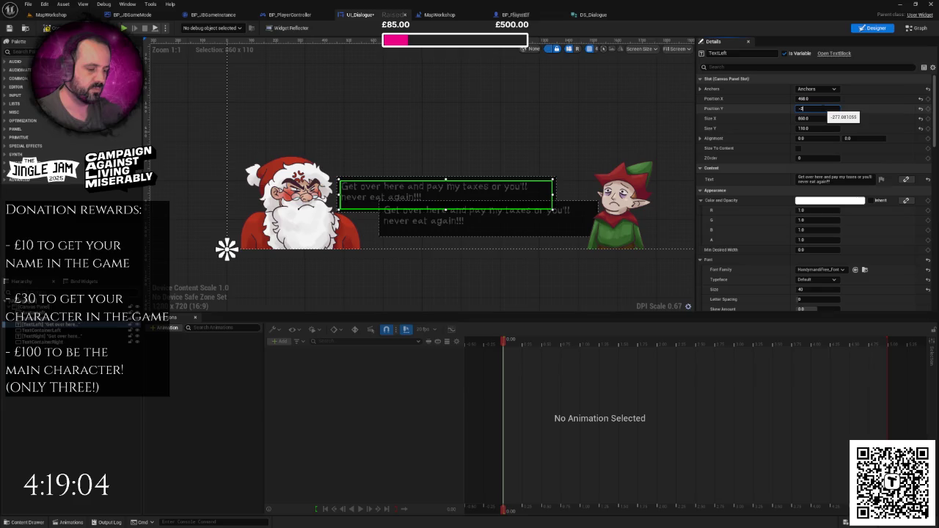
type("280")
key("Return")
left_click(820, 99)
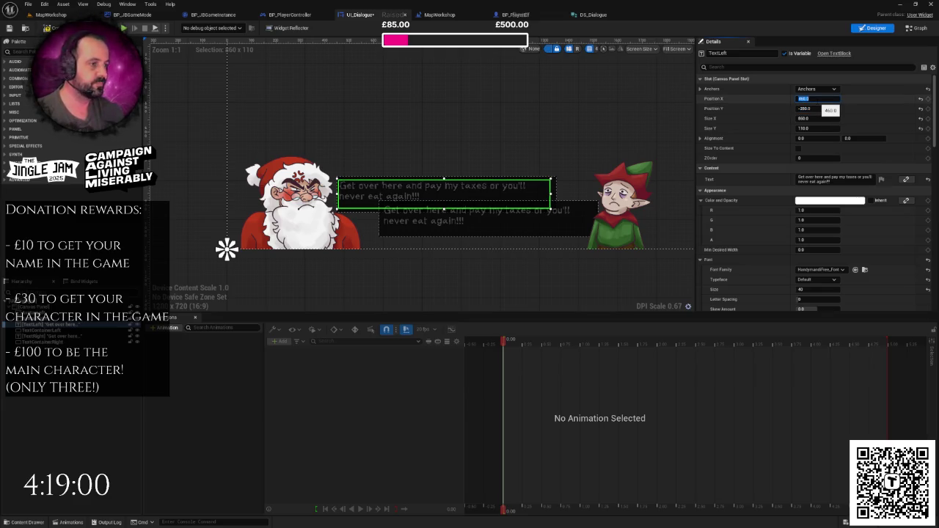
key("Return")
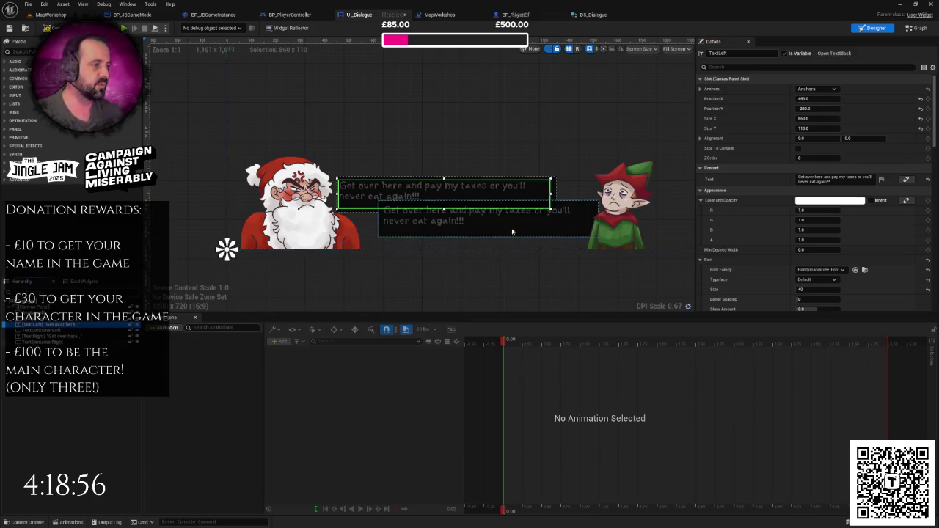
left_click(816, 159)
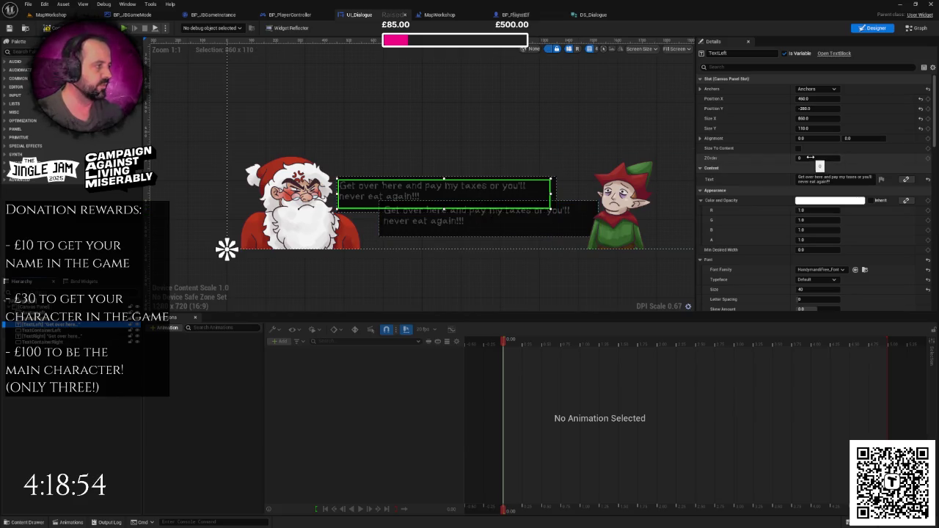
type("1")
key("Return")
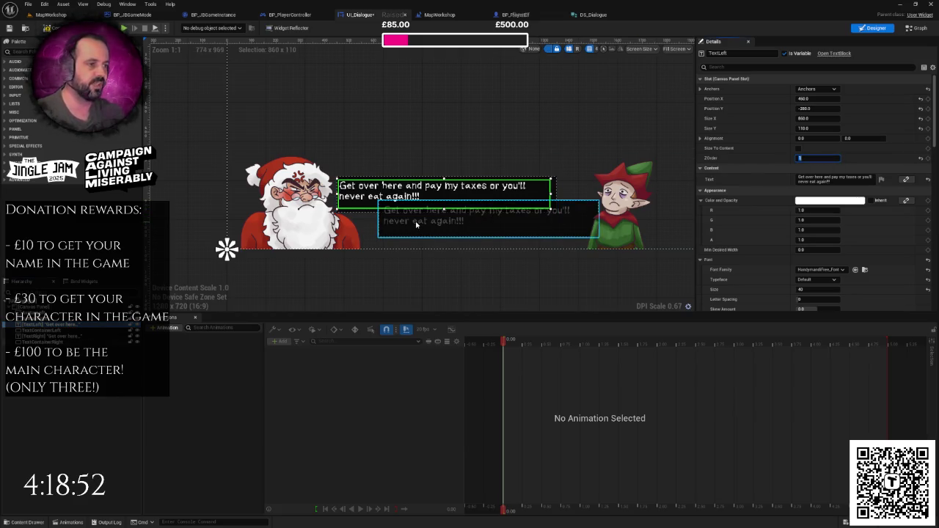
- Give TextRight ZOrder 1 so it draws above the lower dialogue box
left_click(36, 336)
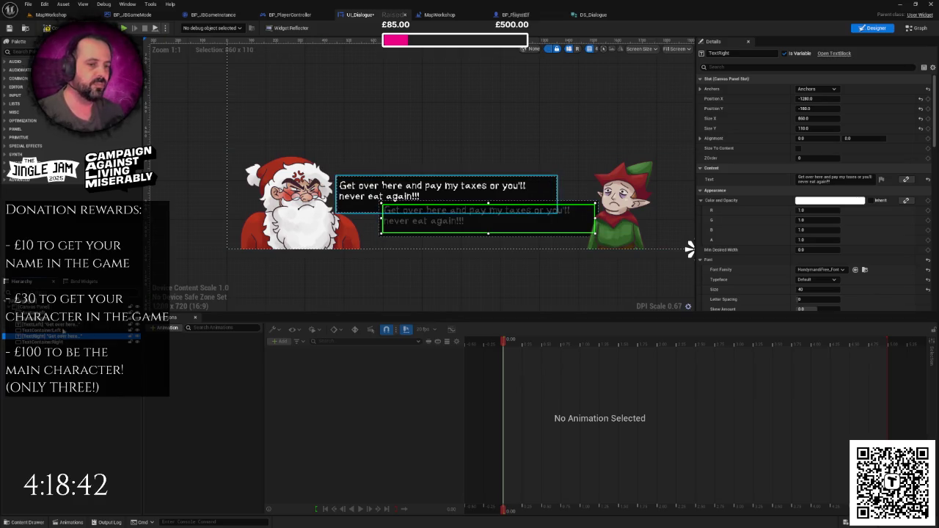
left_click(52, 325)
key("Down")
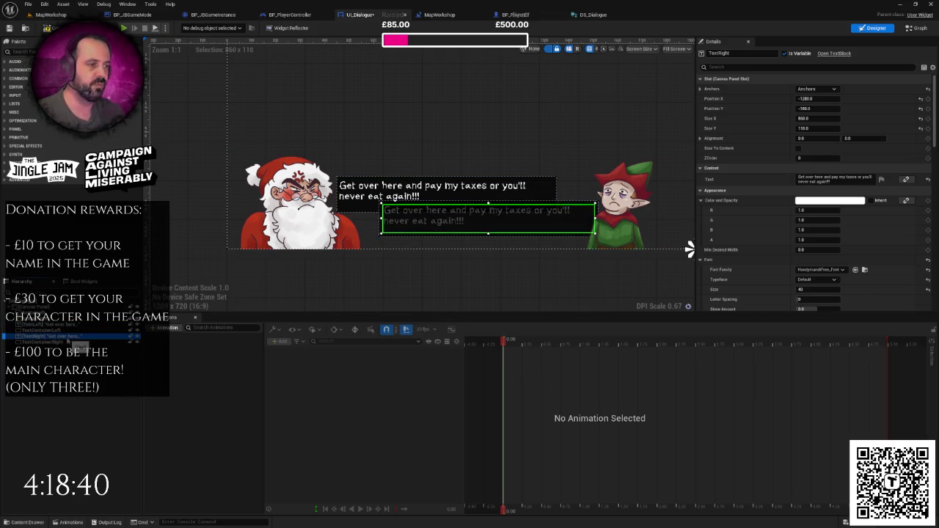
left_click(815, 158)
type("1")
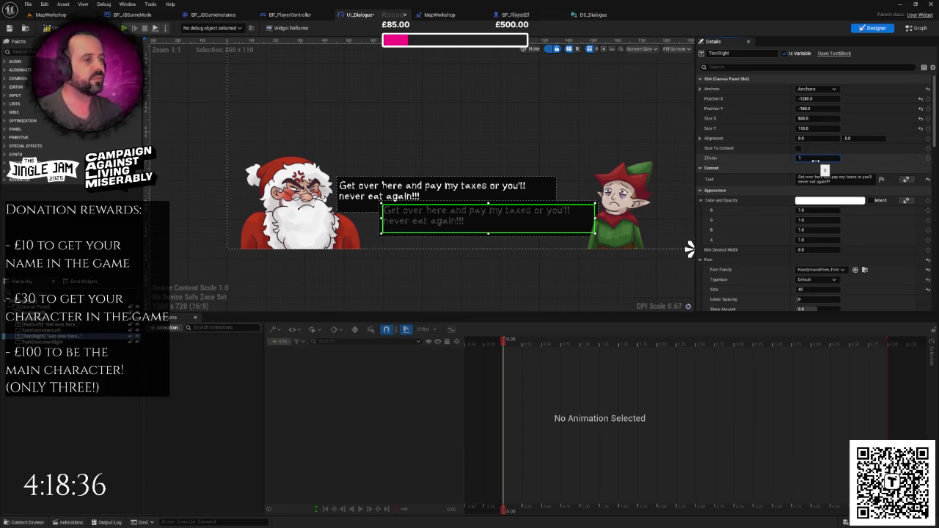
key("Return")
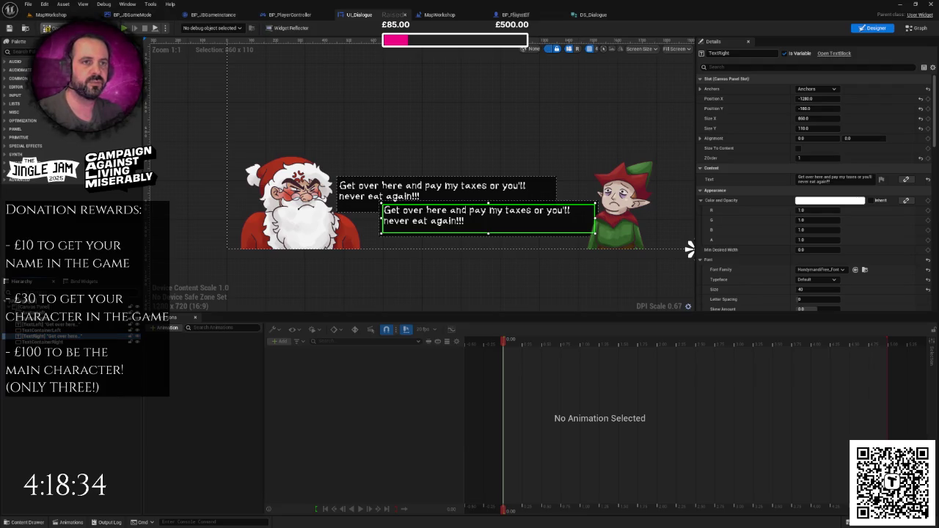
left_click(48, 15)
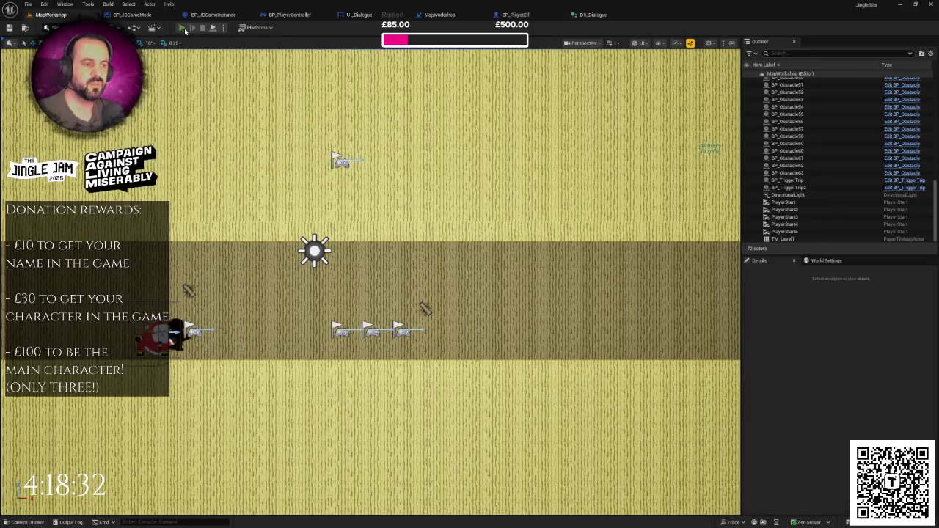
- Play-test the level briefly, then return to UI_Dialogue and review both text widgets
left_click(183, 28)
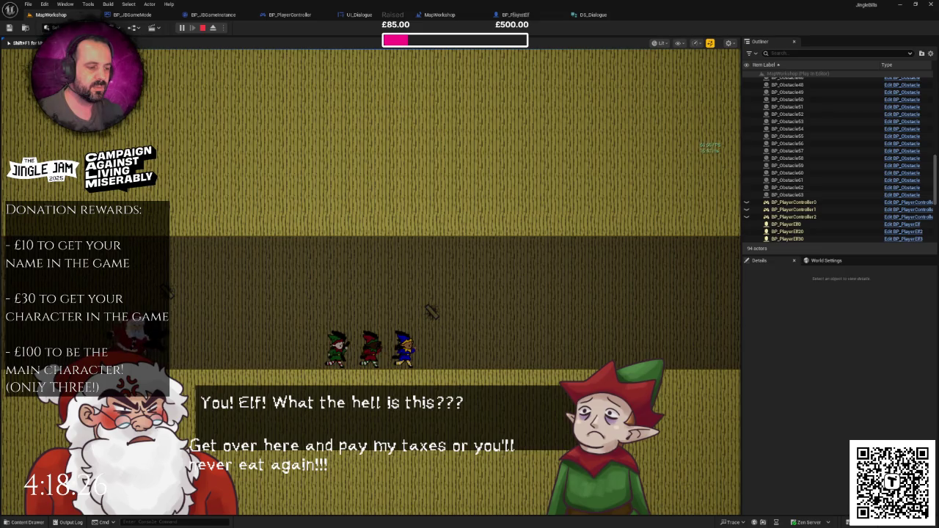
key("Escape")
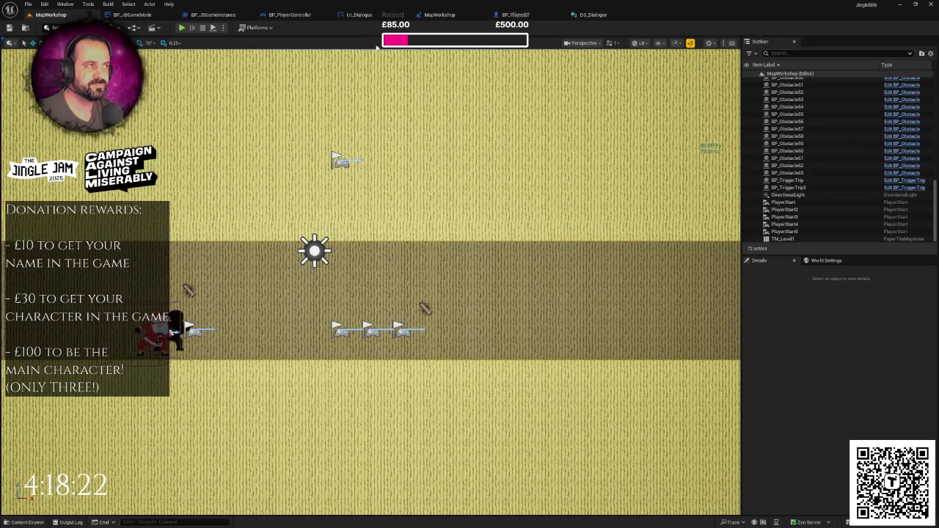
left_click(359, 15)
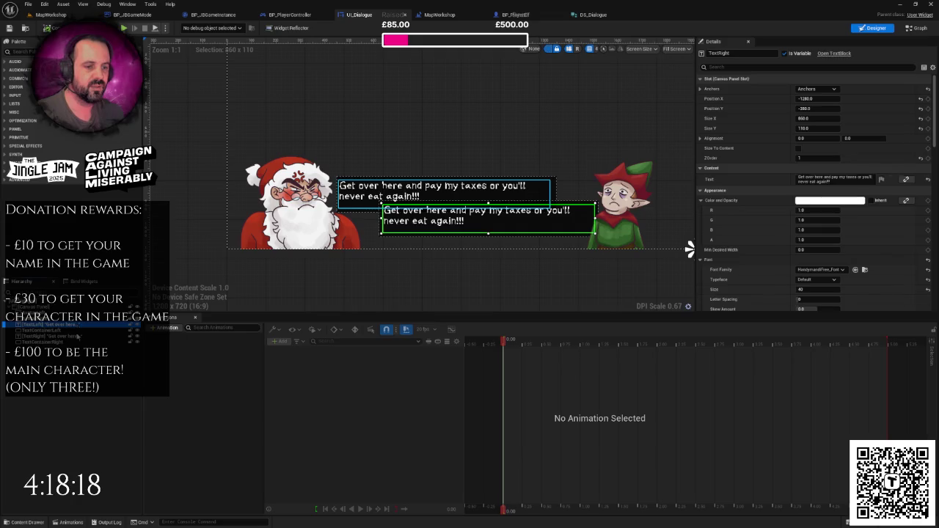
left_click(44, 324)
left_click(77, 337)
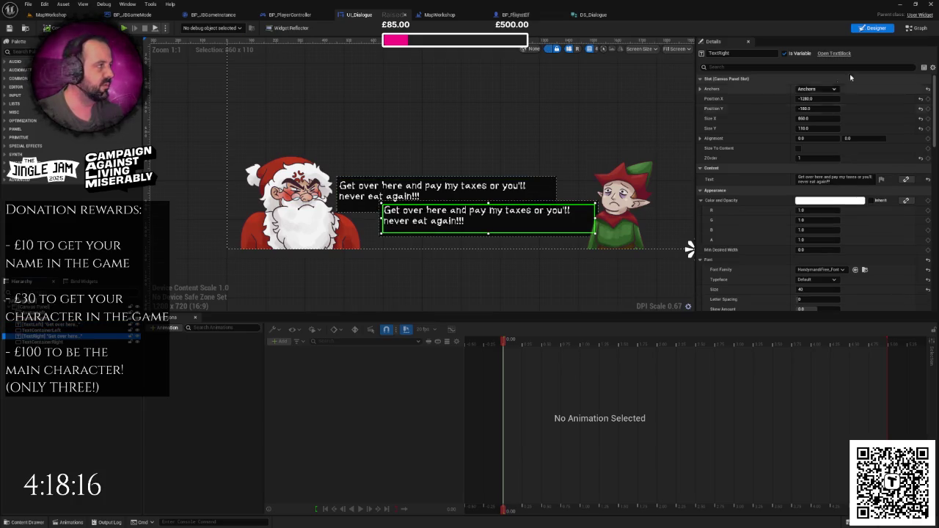
- Review the BP_PlayerElf graph, MapWorkshop level blueprint and DS_Dialogue structure, ending in UI_Dialogue's graph
left_click(912, 28)
left_click(519, 15)
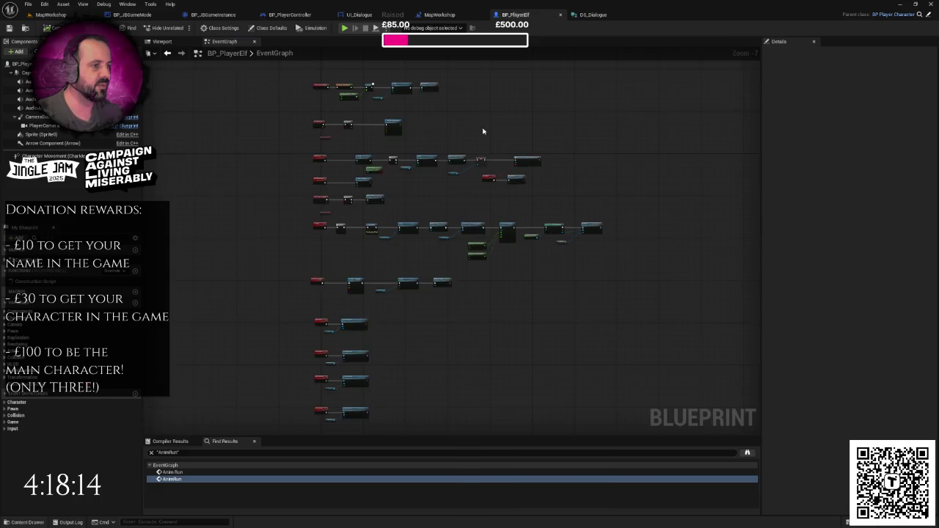
scroll(470, 178, "up", 6)
scroll(470, 184, "down", 5)
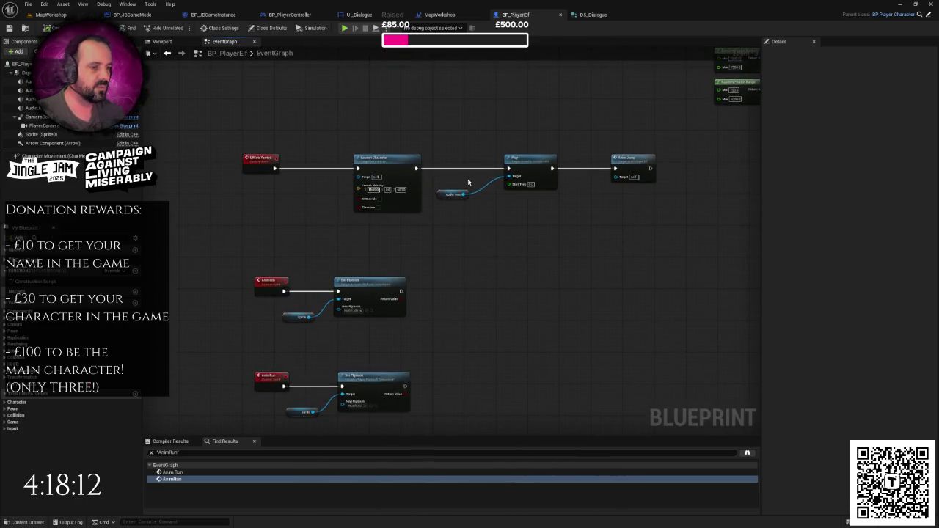
left_click_drag(470, 179, 497, 191)
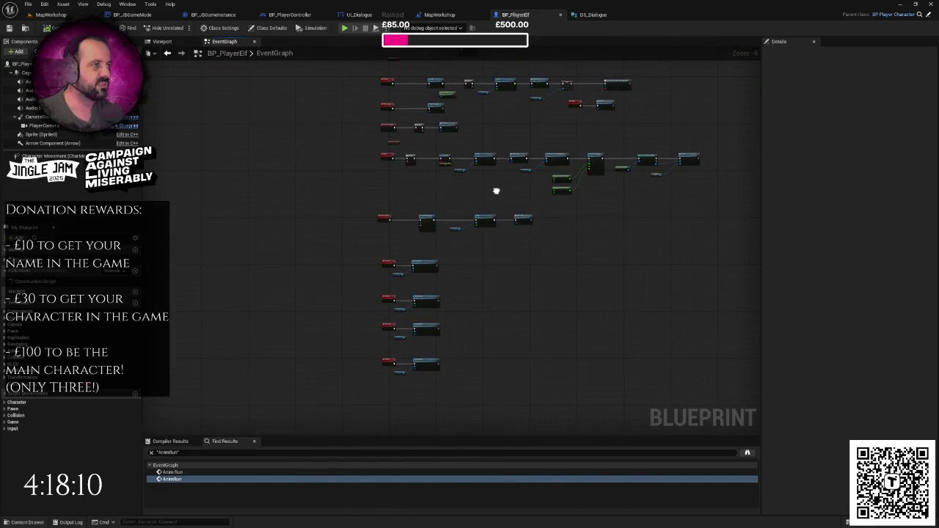
left_click(440, 15)
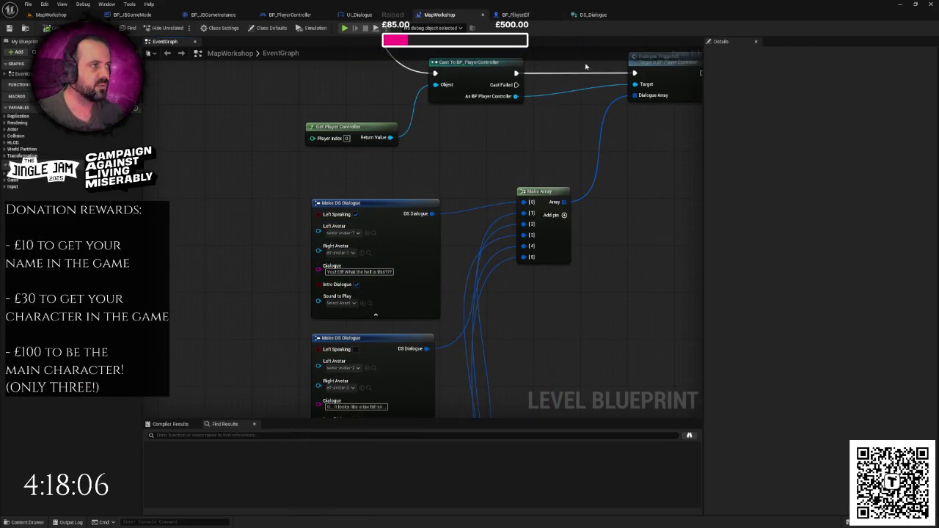
left_click(593, 15)
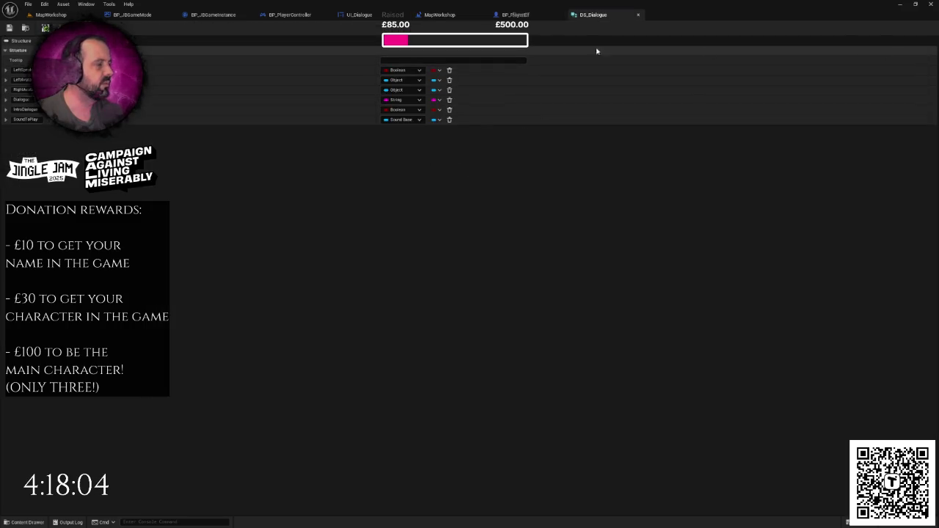
left_click(398, 14)
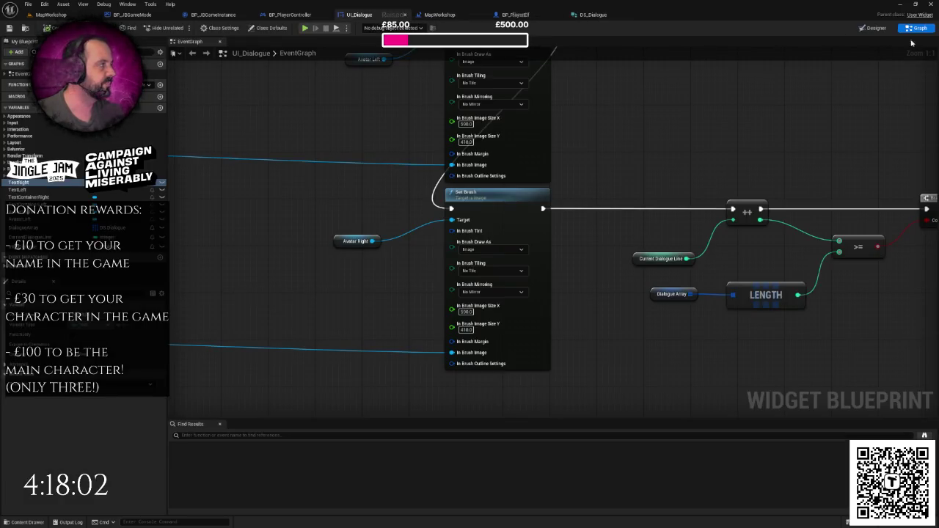
- Add a reroute point on the Branch False wire beside the Set Visibility nodes
scroll(624, 248, "down", 5)
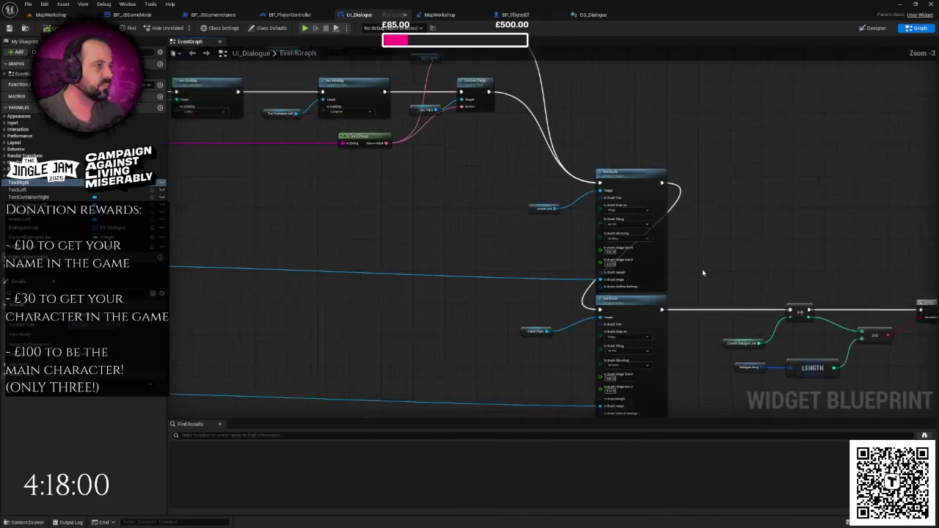
scroll(511, 218, "up", 3)
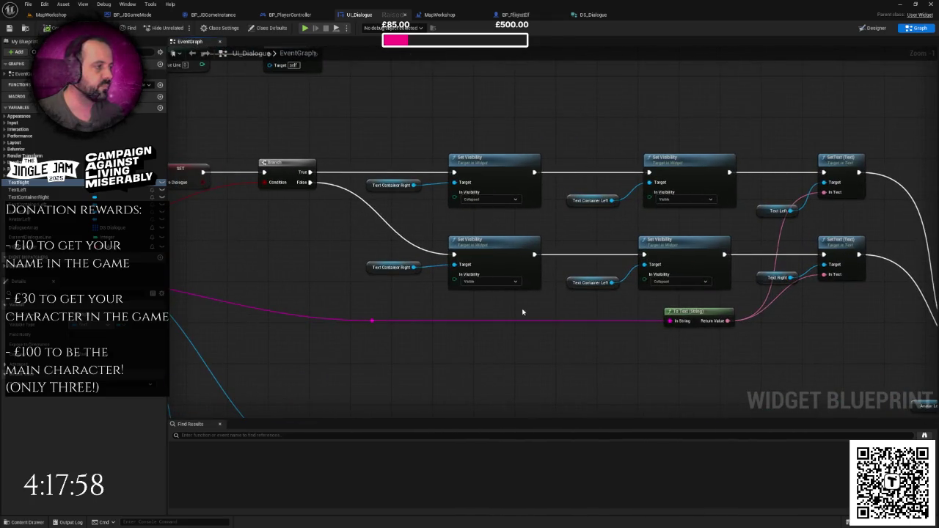
left_click_drag(389, 235, 583, 226)
left_click_drag(304, 149, 115, 164)
left_click_drag(402, 147, 488, 221)
left_click_drag(615, 160, 580, 143)
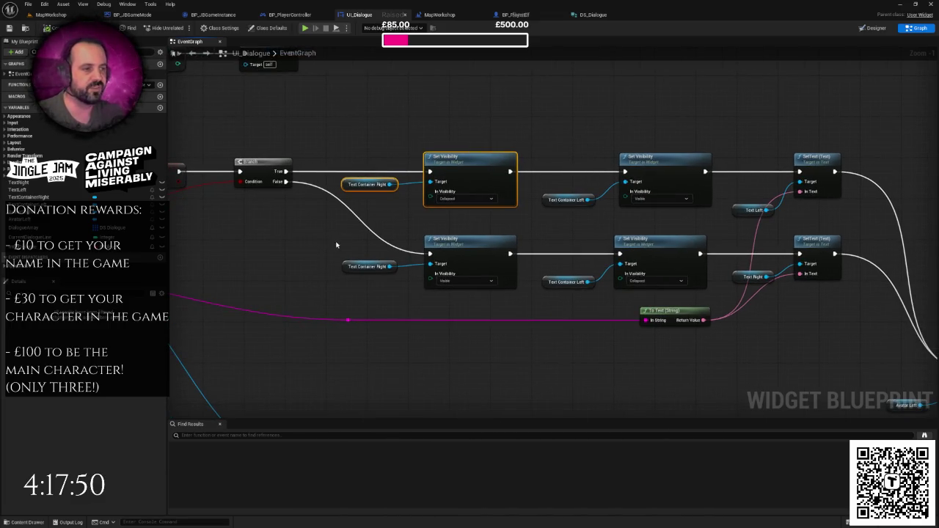
double_click(393, 250)
left_click_drag(393, 249, 314, 259)
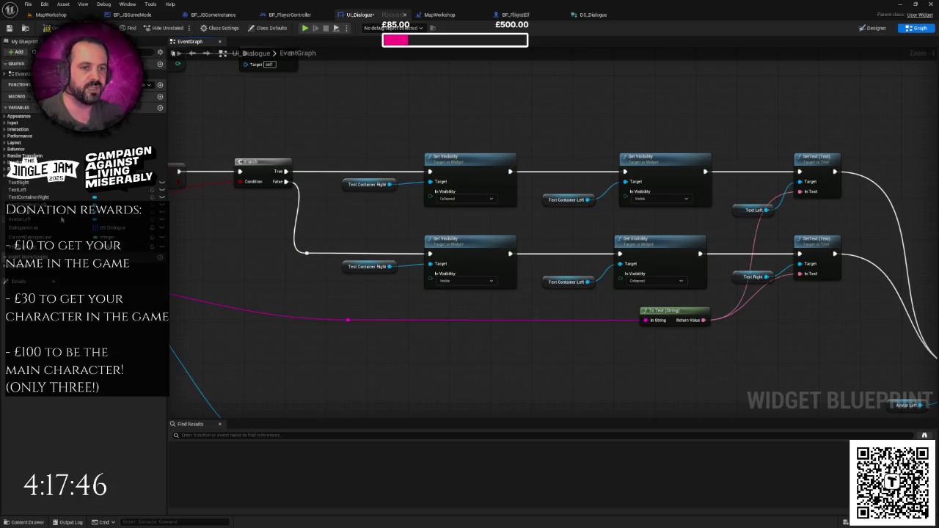
- Add two TextRight getters and wire them into the Set Visibility Target pins
mouse_move(19, 182)
left_mouse_down()
mouse_move(368, 202)
mouse_move(359, 207)
mouse_move(434, 183)
mouse_move(447, 192)
left_mouse_up()
left_click(378, 219)
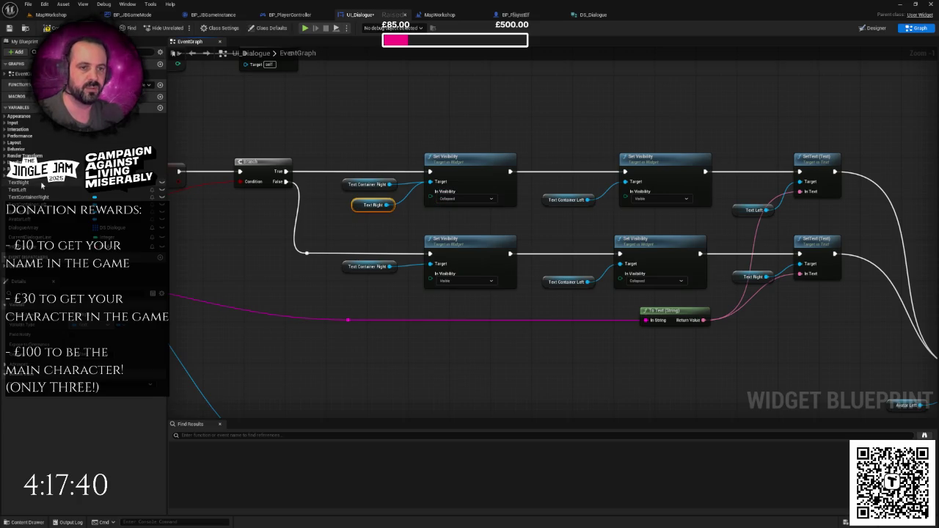
mouse_move(18, 182)
left_mouse_down()
mouse_move(371, 290)
mouse_move(435, 261)
mouse_move(431, 267)
left_mouse_up()
left_click(380, 301)
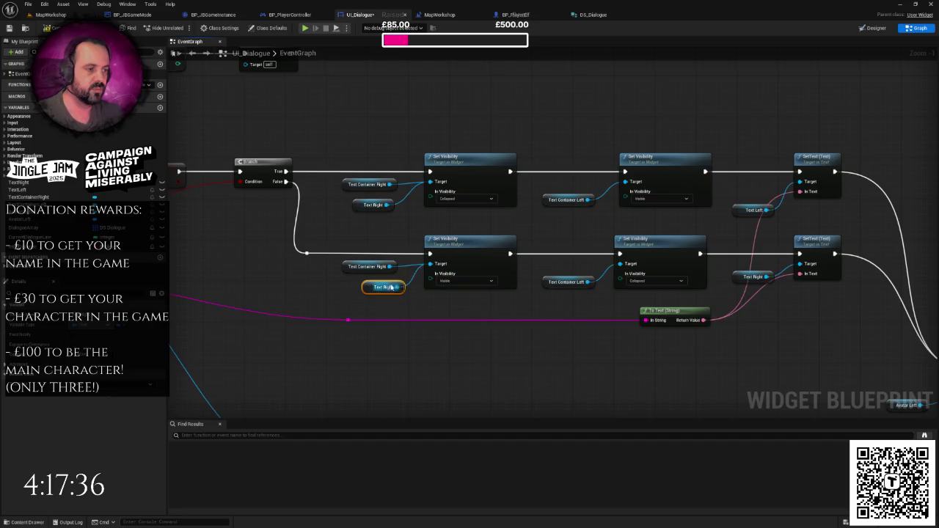
left_click_drag(370, 288, 365, 289)
left_click(595, 210)
left_click_drag(595, 209, 509, 210)
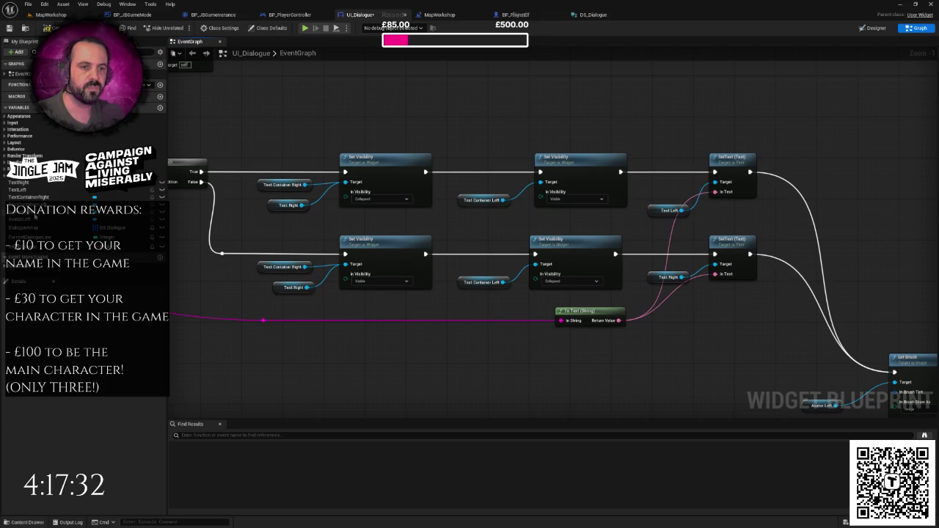
- Add TextLeft getters for both branches and wire them into the Set Visibility targets
mouse_move(18, 189)
left_mouse_down()
mouse_move(470, 229)
mouse_move(497, 220)
left_mouse_up()
left_click_drag(549, 187, 549, 187)
left_click_drag(488, 220, 489, 215)
mouse_move(499, 304)
left_mouse_down()
mouse_move(521, 283)
mouse_move(493, 281)
mouse_move(556, 245)
left_mouse_up()
key("ctrl+v")
right_click(521, 283)
key("Escape")
left_click_drag(501, 198, 501, 204)
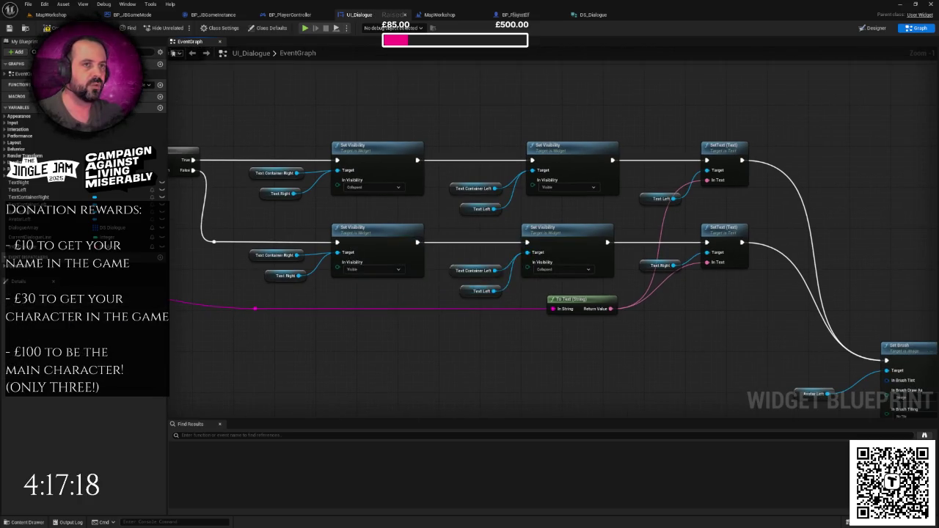
left_click(74, 17)
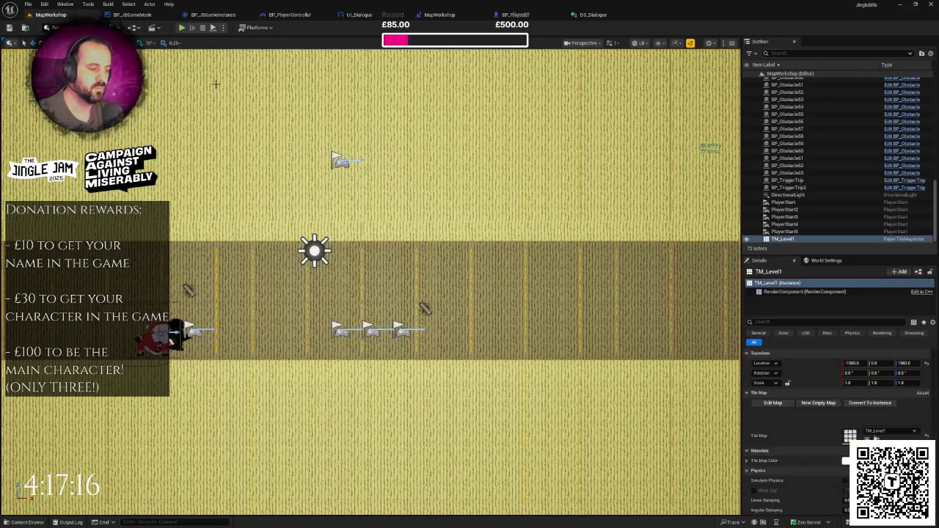
key("F11")
key("alt+p")
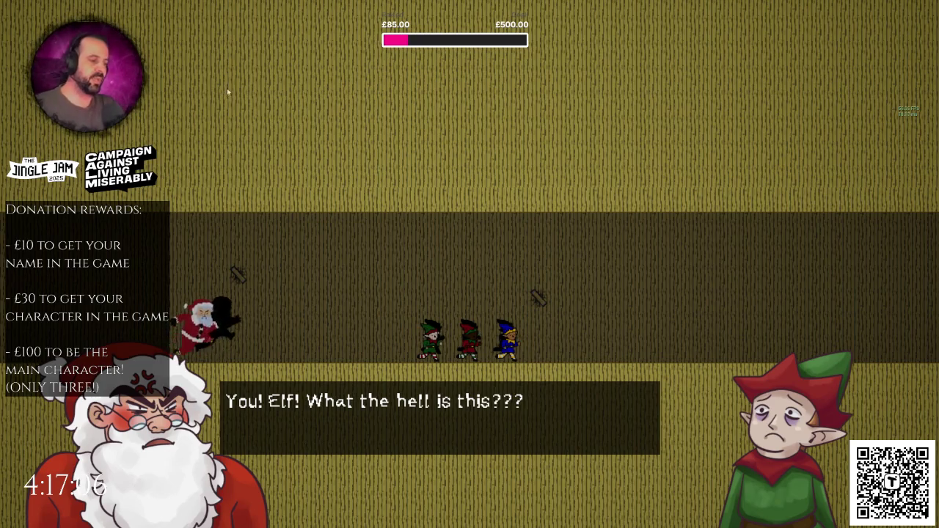
left_click(416, 195)
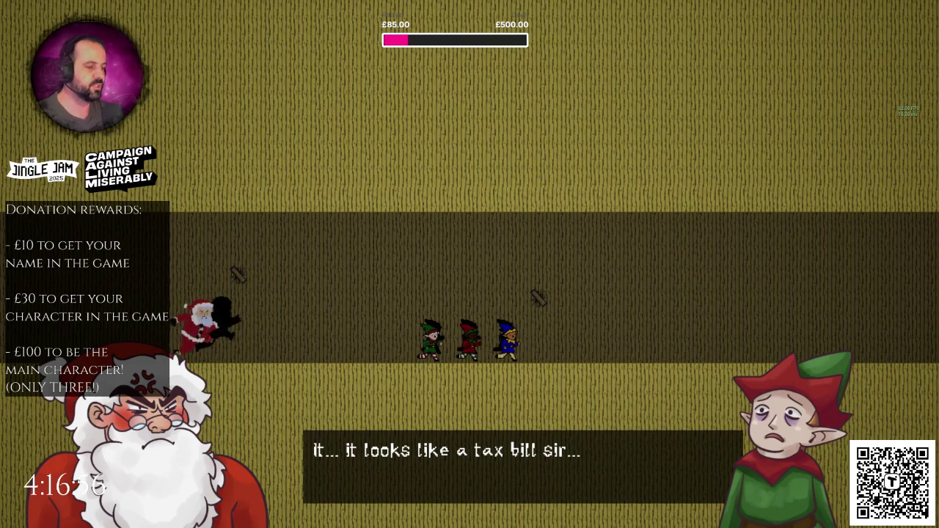
key("space")
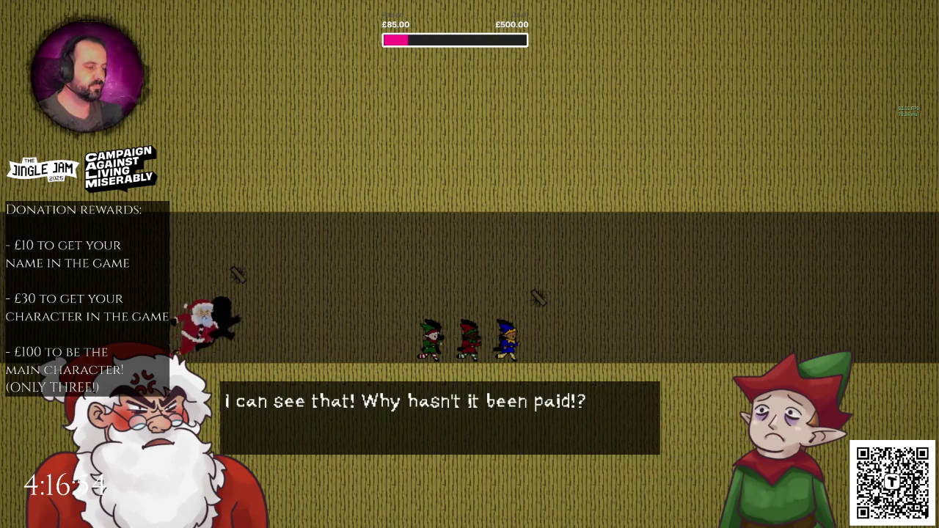
key("space")
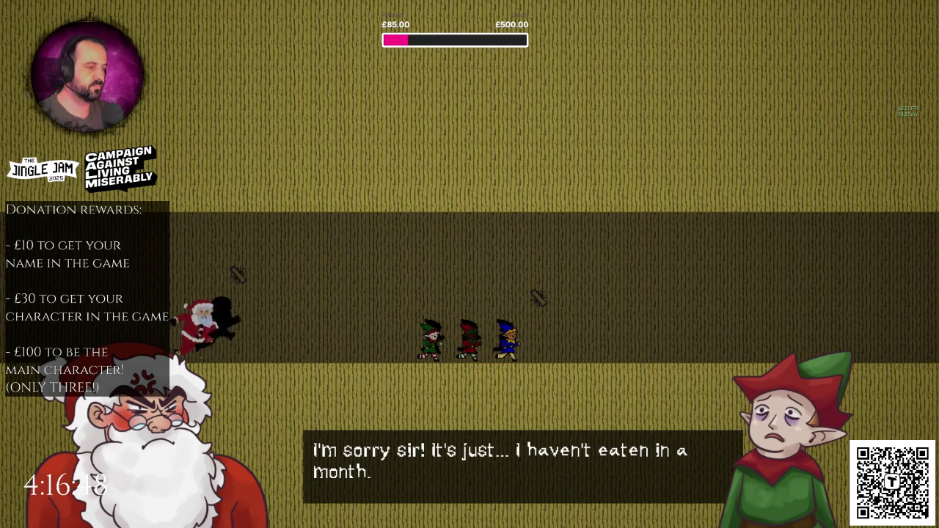
key("space")
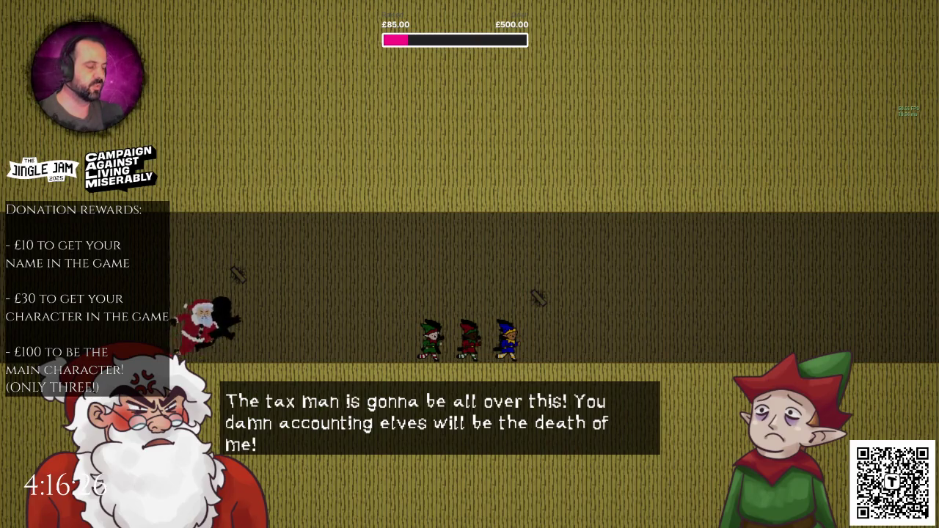
key("space")
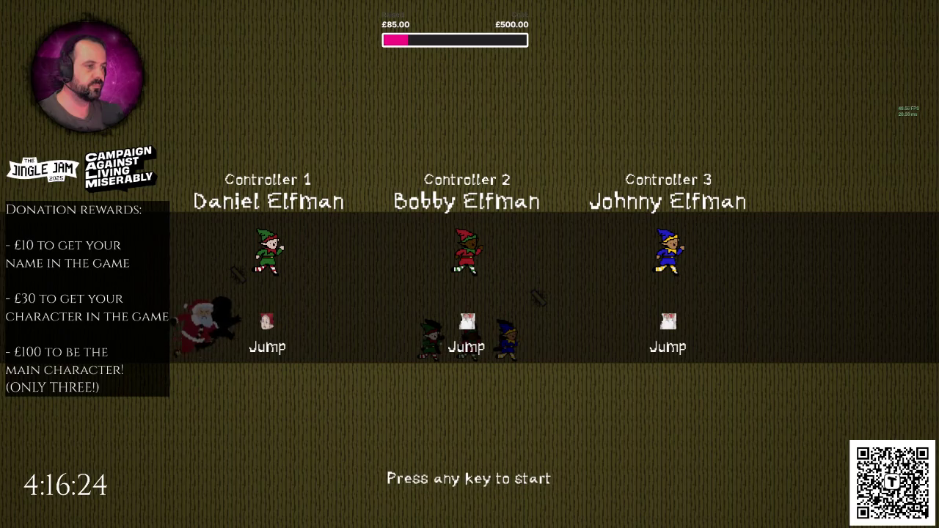
key("space")
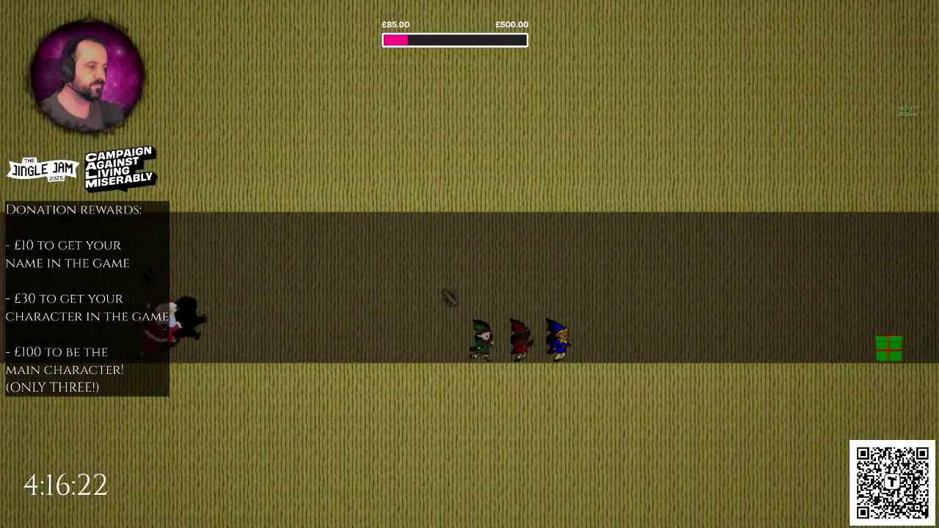
key("Escape")
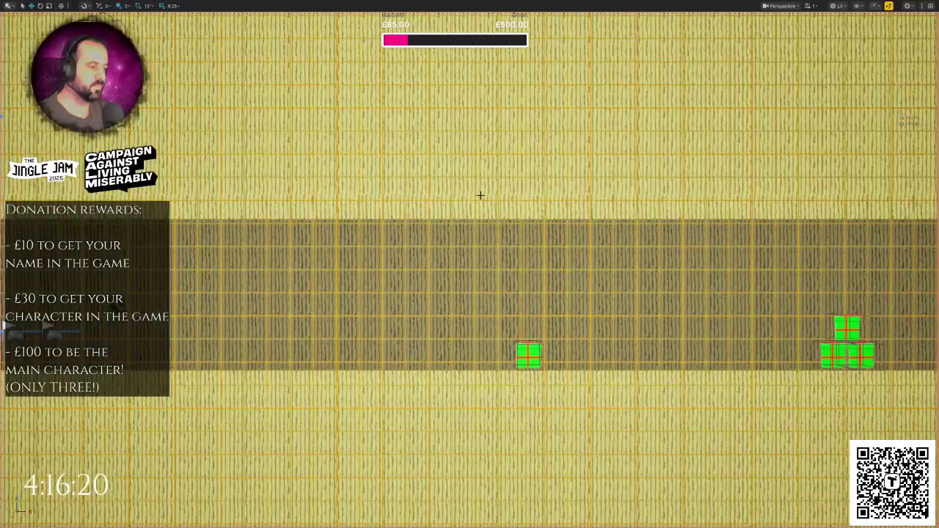
key("F11")
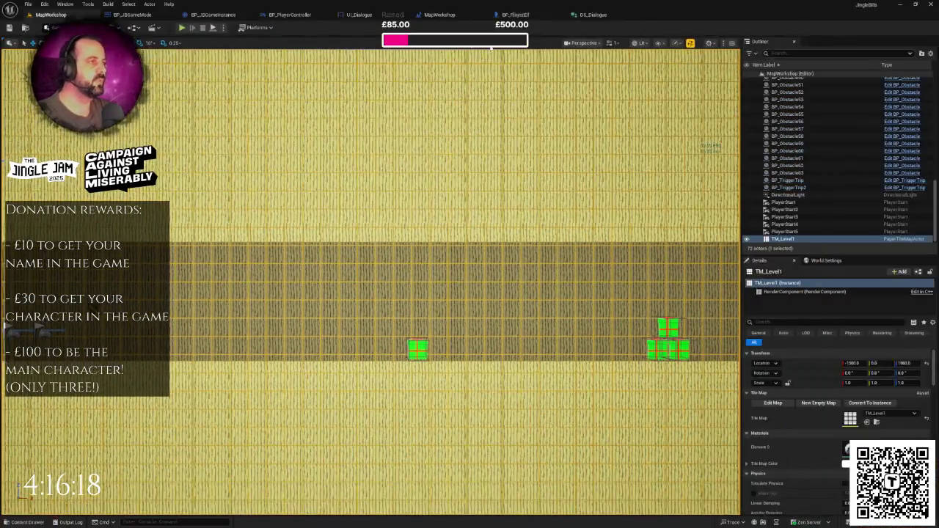
- In the level blueprint's Make DS Dialogue node, edit Santa's line to 'You accounting elves will be the death of me!'
left_click(424, 16)
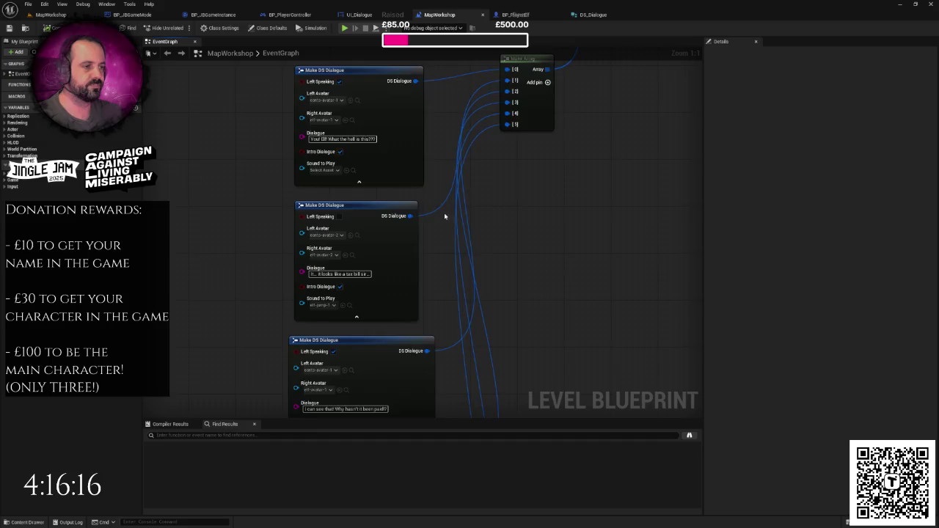
scroll(444, 213, "up", 3)
mouse_move(378, 415)
left_mouse_down()
mouse_move(406, 193)
mouse_move(385, 239)
left_mouse_up()
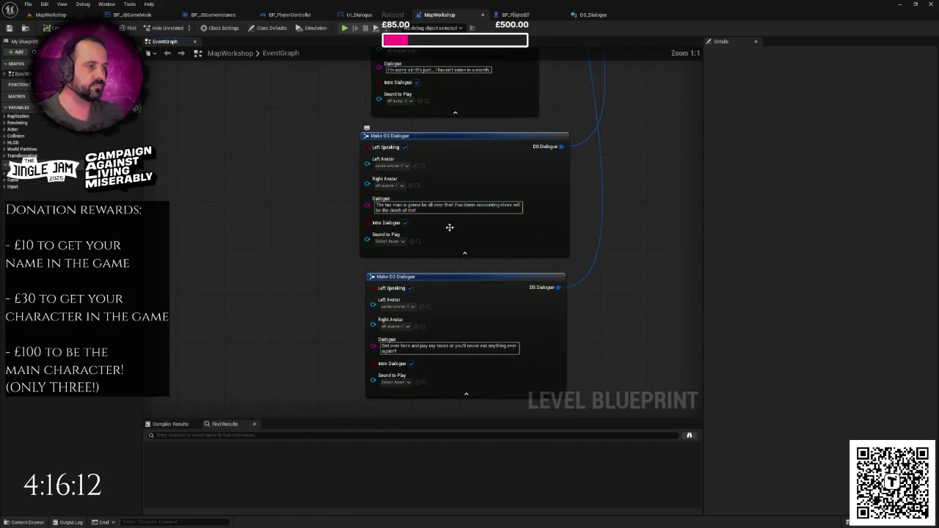
double_click(470, 205)
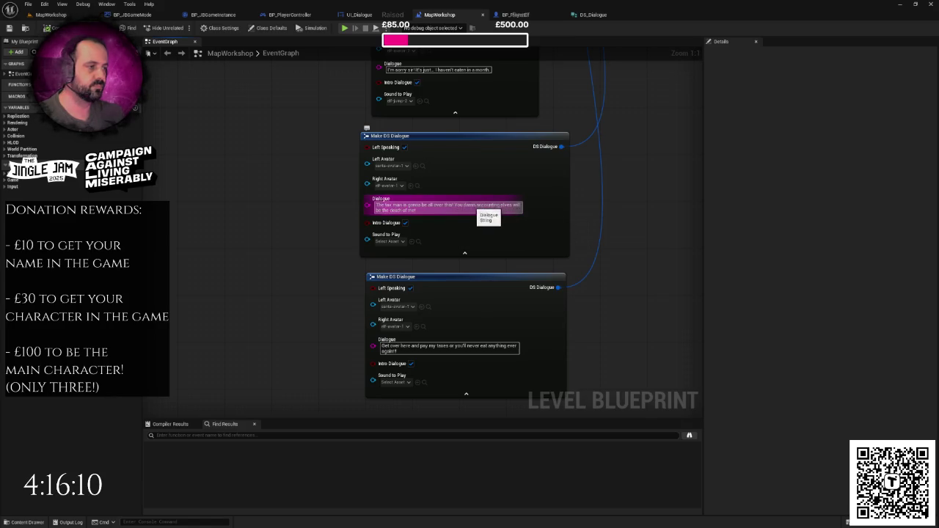
key("Delete")
left_click(628, 192)
left_click_drag(631, 191, 608, 205)
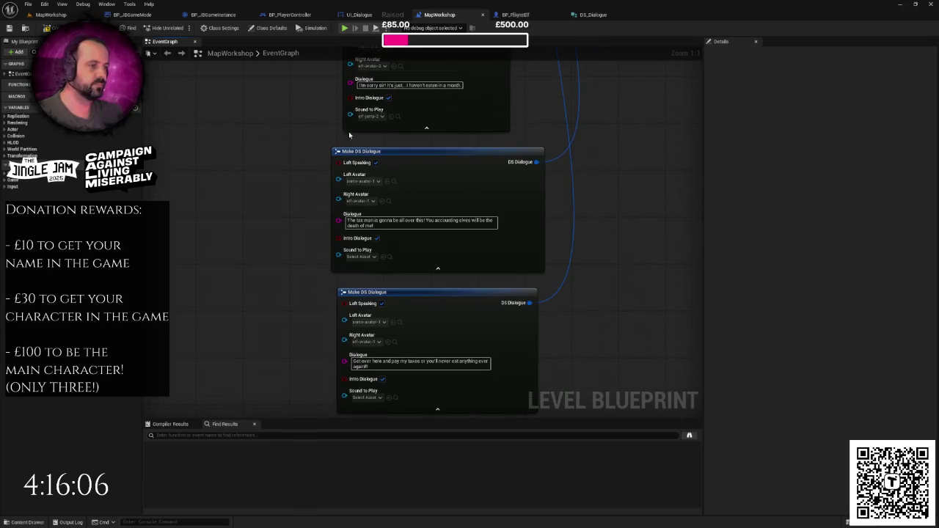
left_click_drag(286, 153, 273, 207)
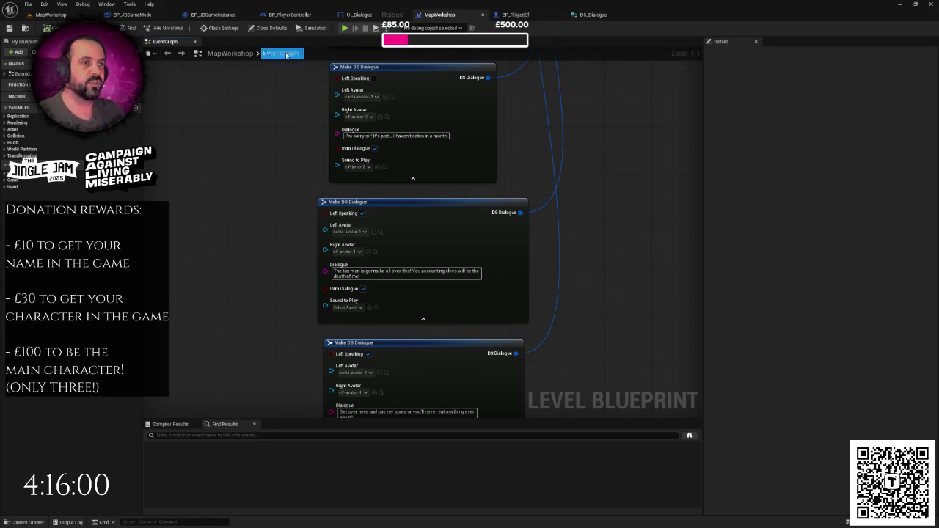
left_click(359, 14)
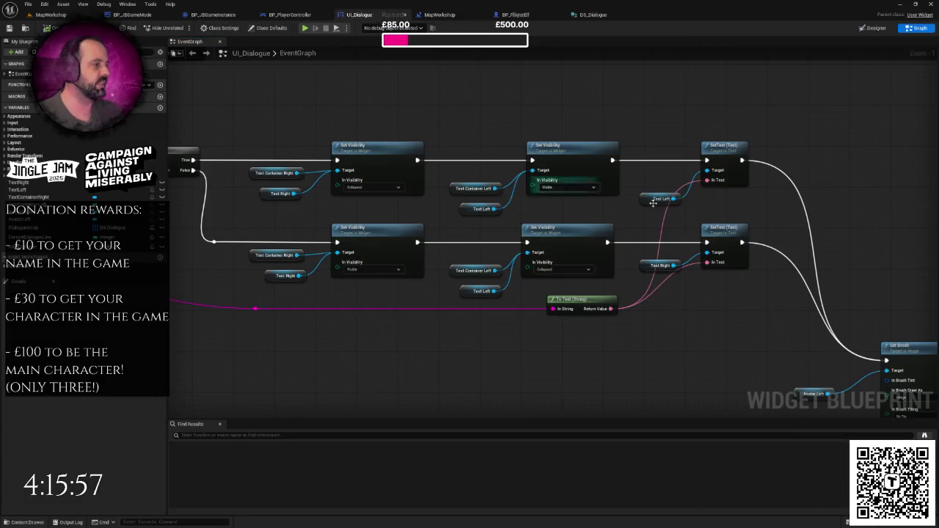
- Set TextRight's Justification to Align Right, then play MapWorkshop to test it
left_click(874, 28)
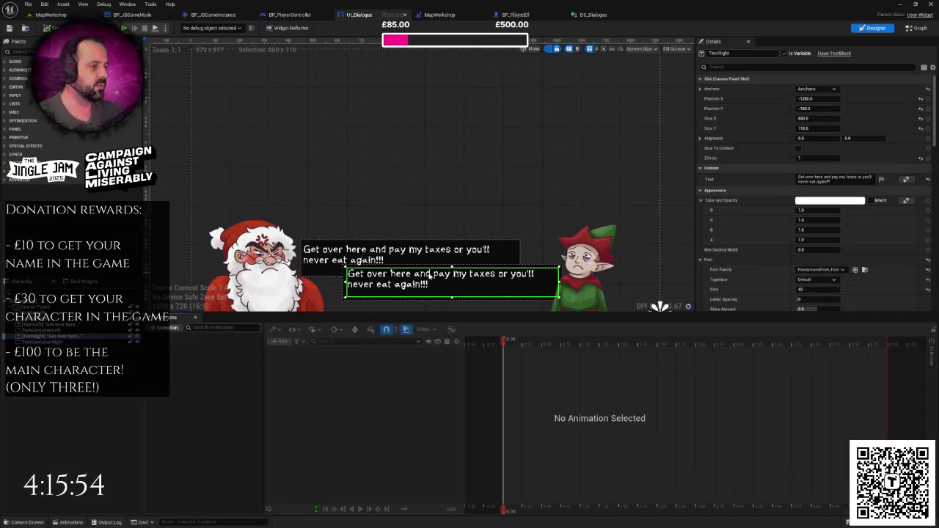
scroll(823, 191, "down", 10)
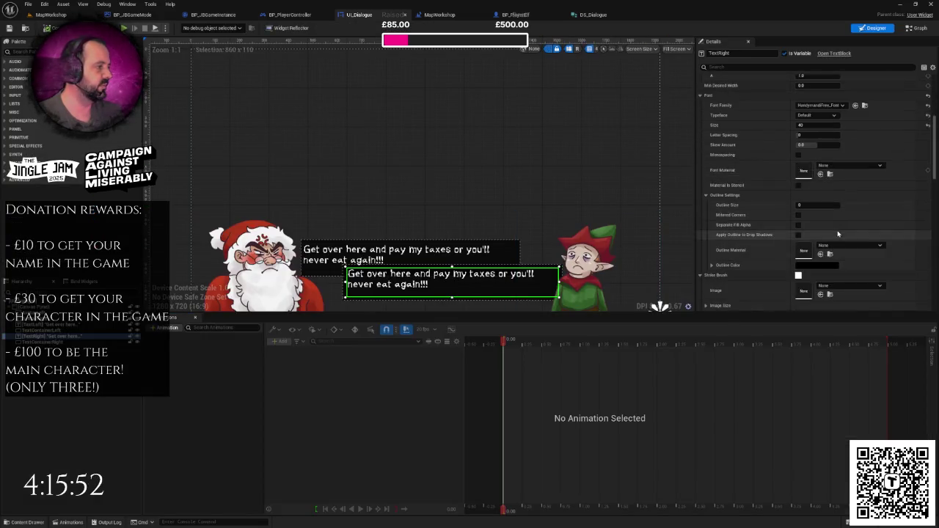
left_click(837, 183)
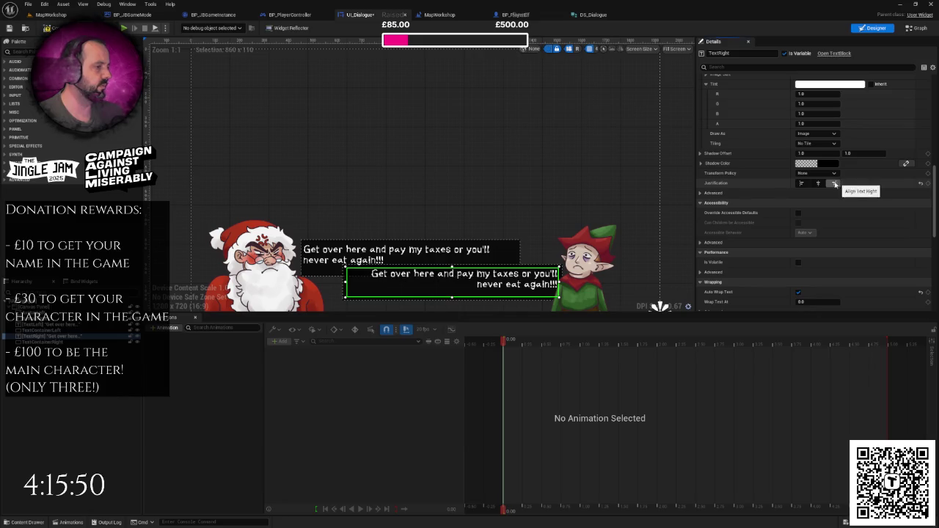
left_click(664, 157)
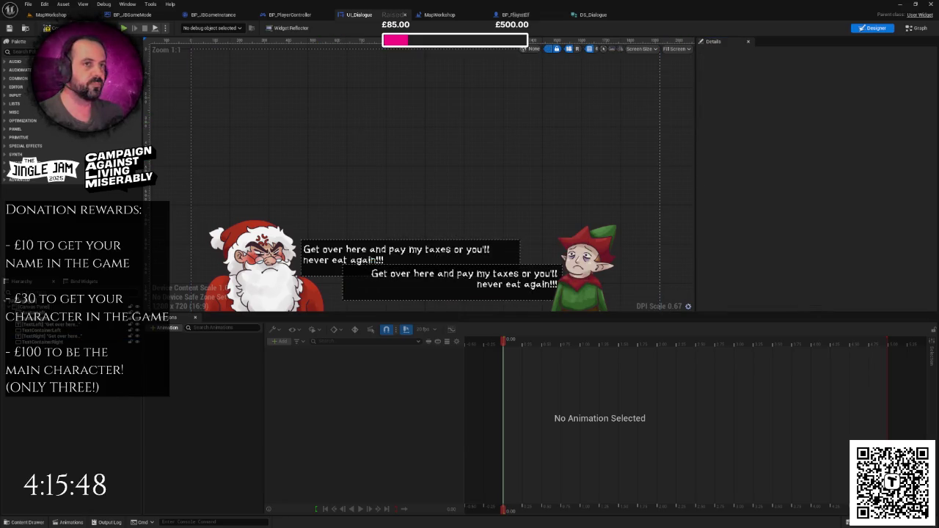
left_click(48, 15)
left_click(181, 27)
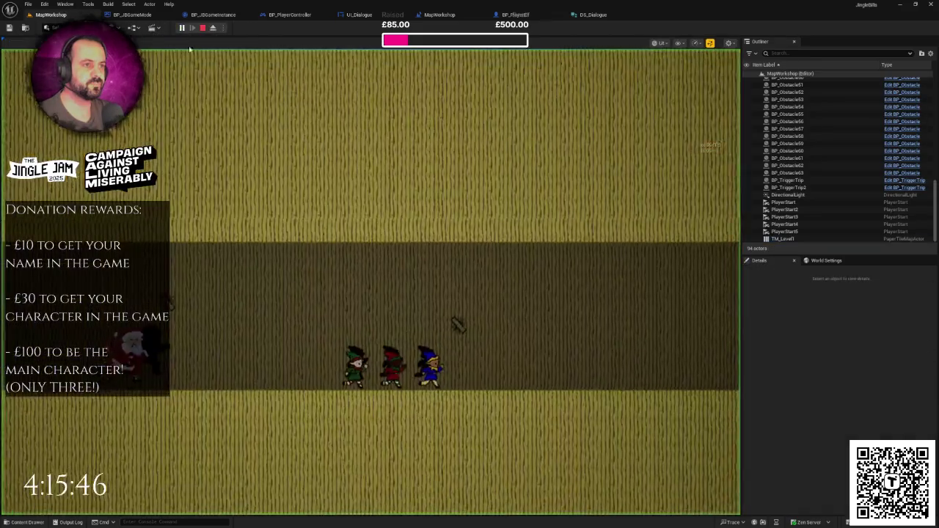
- Step through the dialogue: elf's tax-bill reply, Santa, elf's apology, Santa's final line, cutscene end
key("F11")
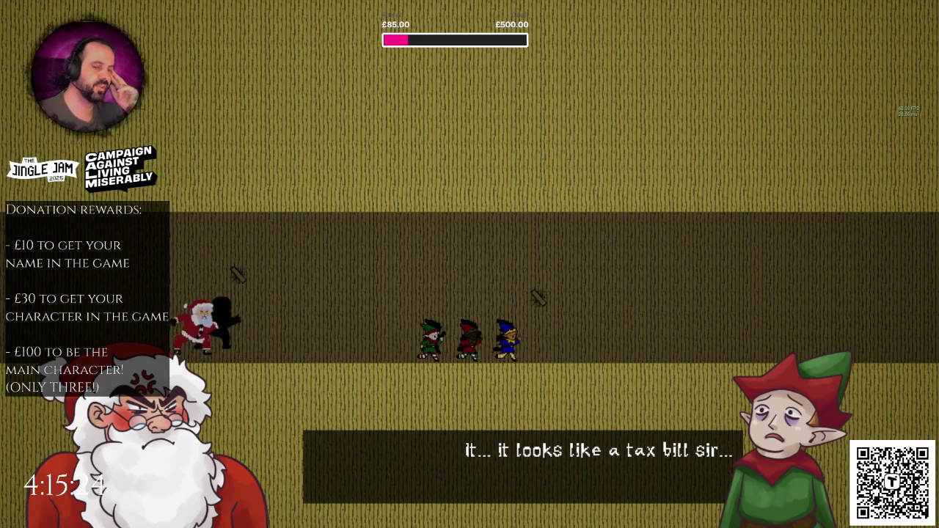
key("space")
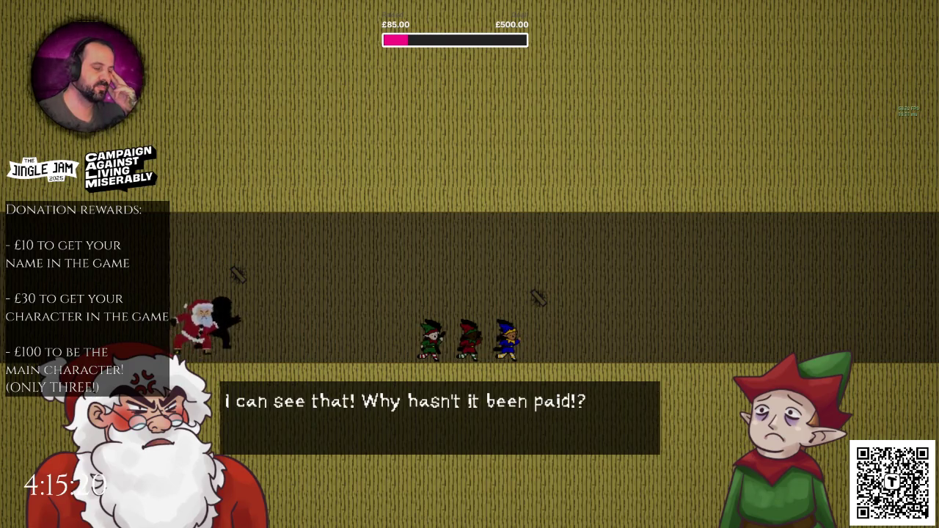
key("space")
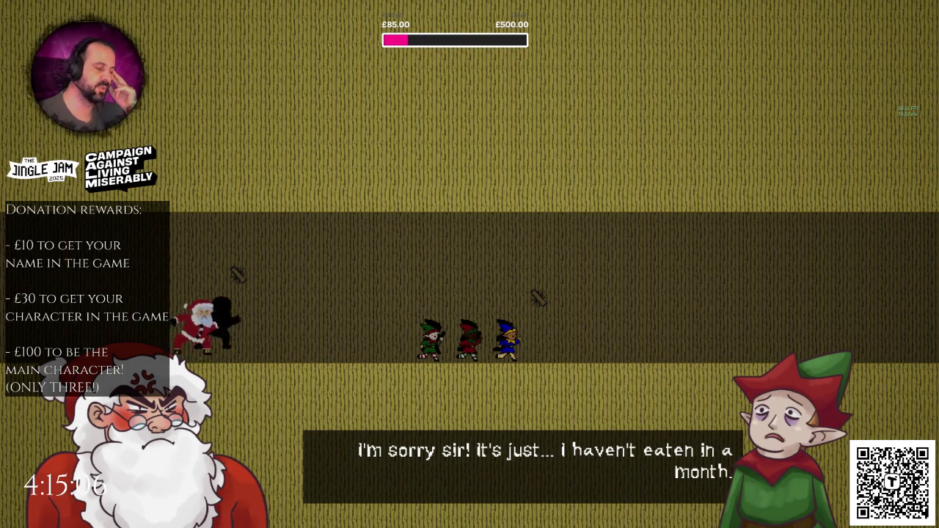
key("space")
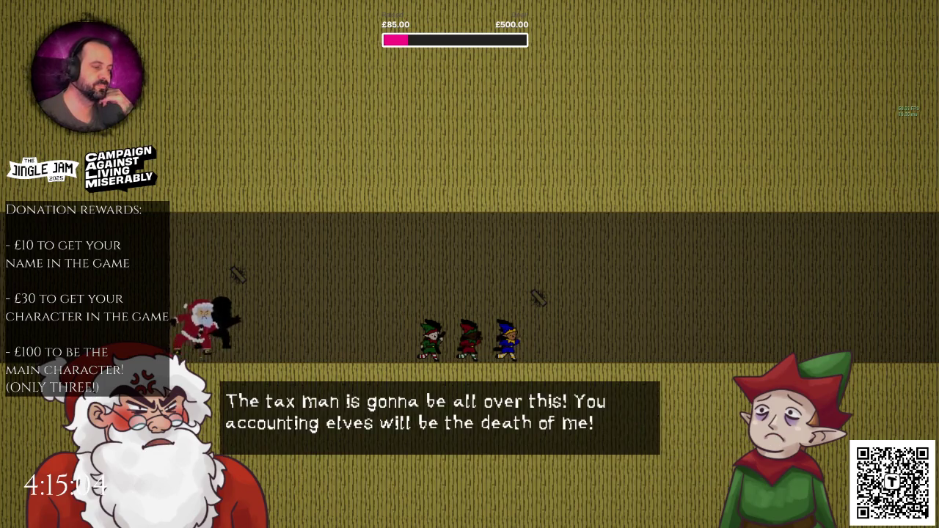
key("space")
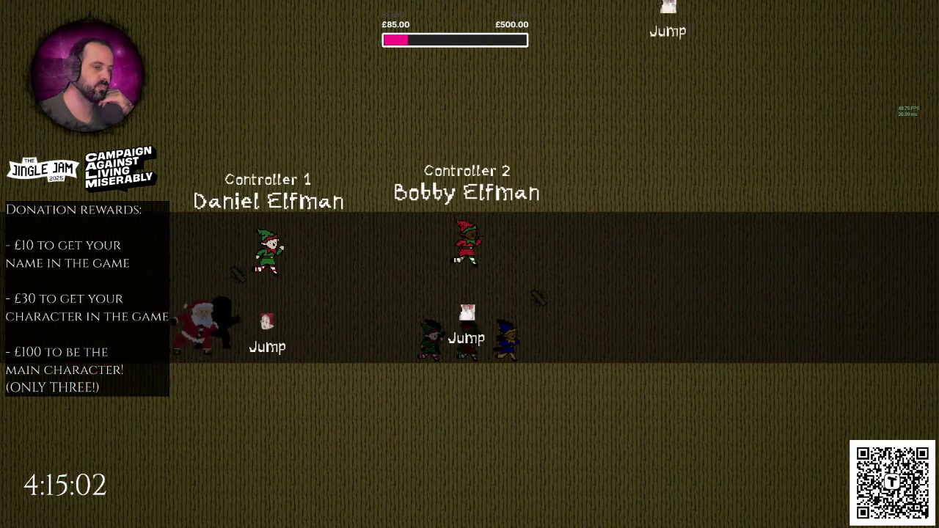
- Start the game, replay the dialogue to Santa's closing line, and stop the test
key("space")
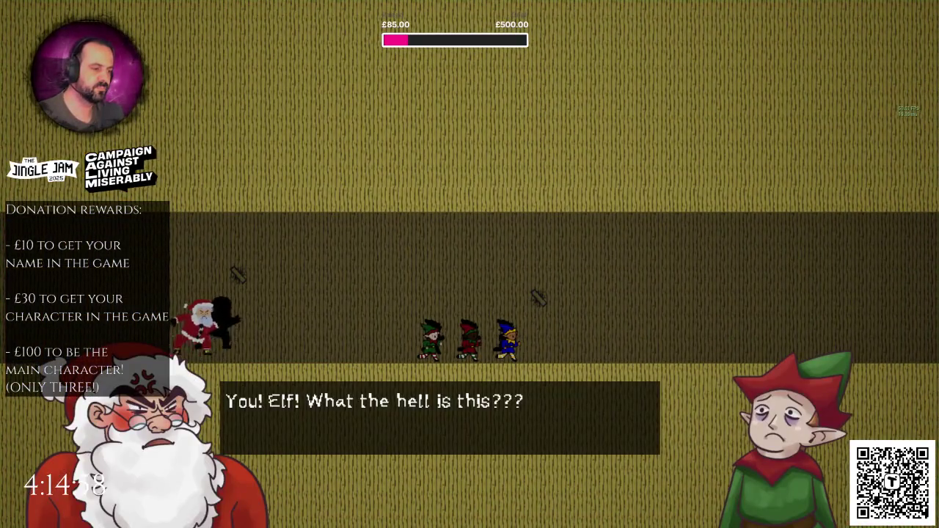
key("space")
key("space")
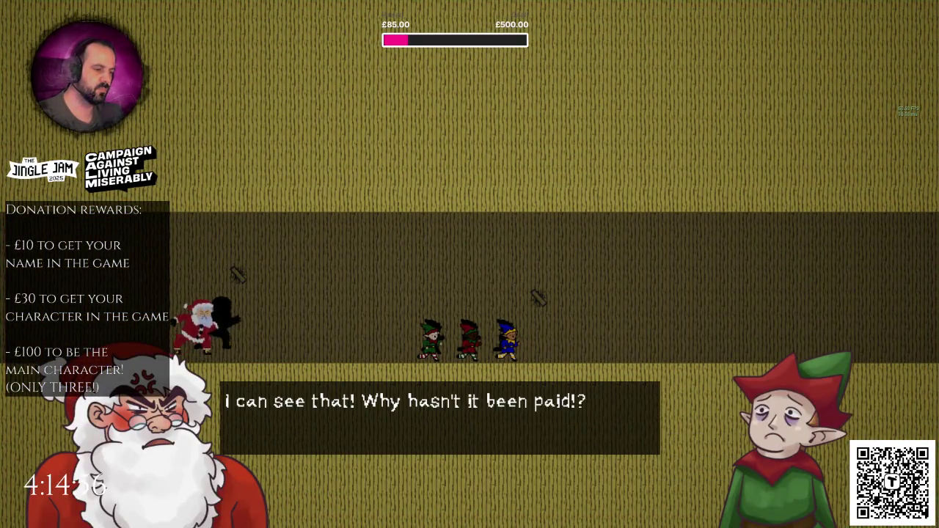
key("space")
key("space")
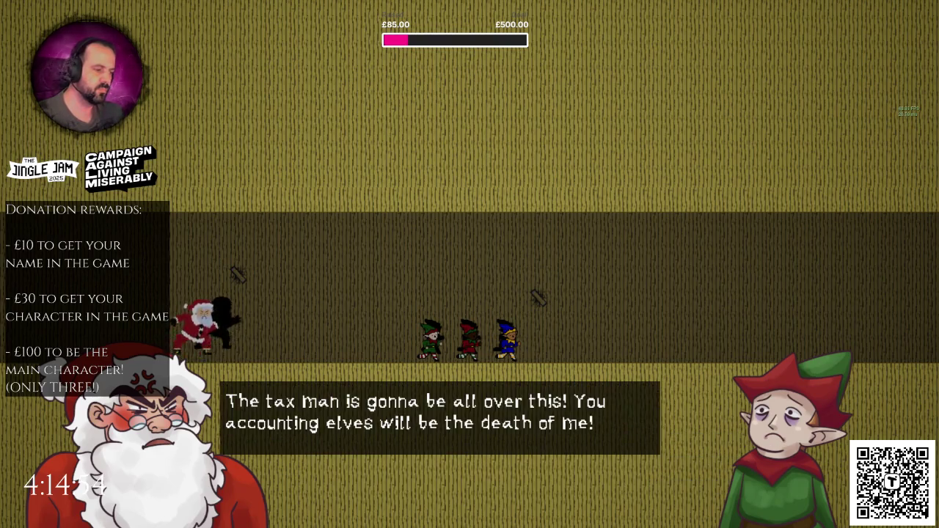
key("space")
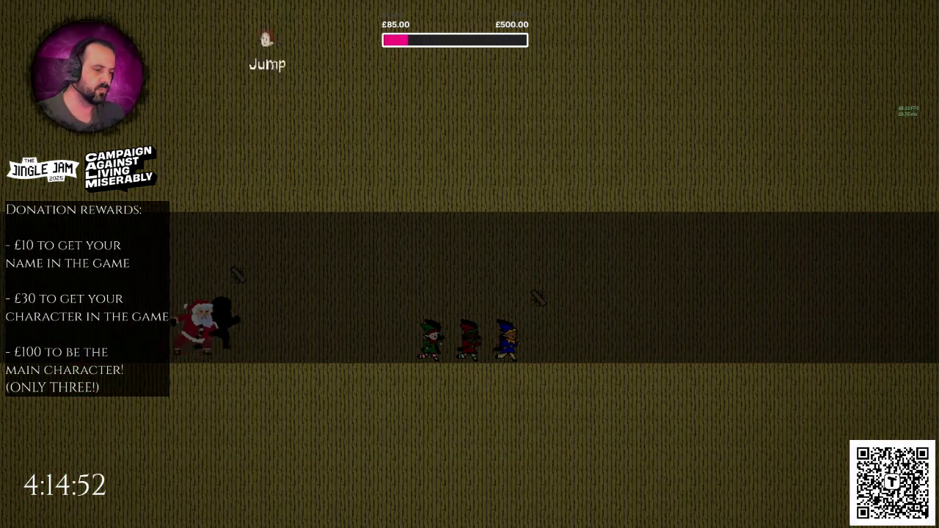
key("Escape")
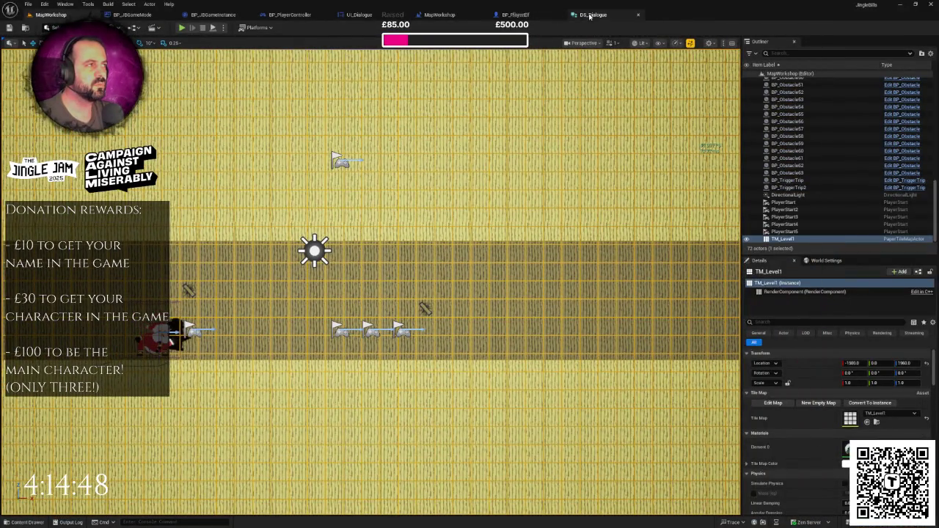
- Open the UI_Dialogue widget blueprint's event graph
left_click(590, 15)
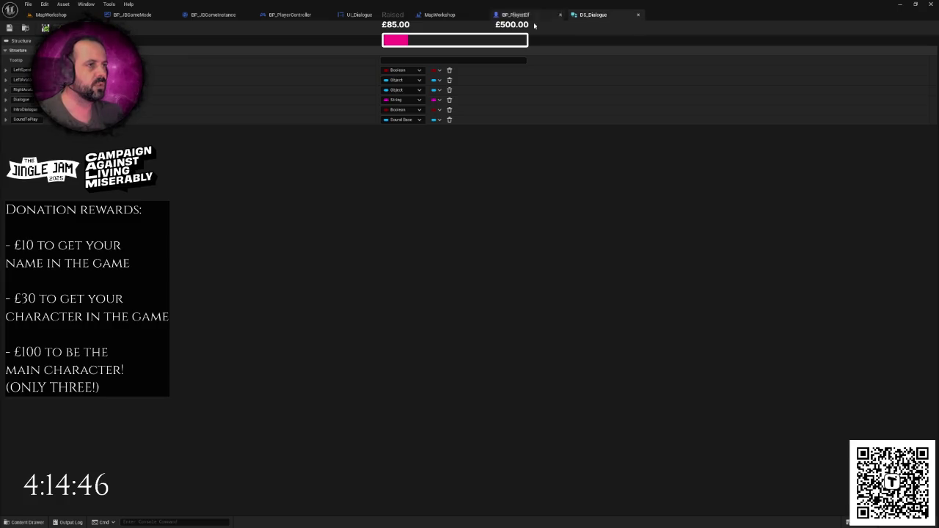
left_click(376, 17)
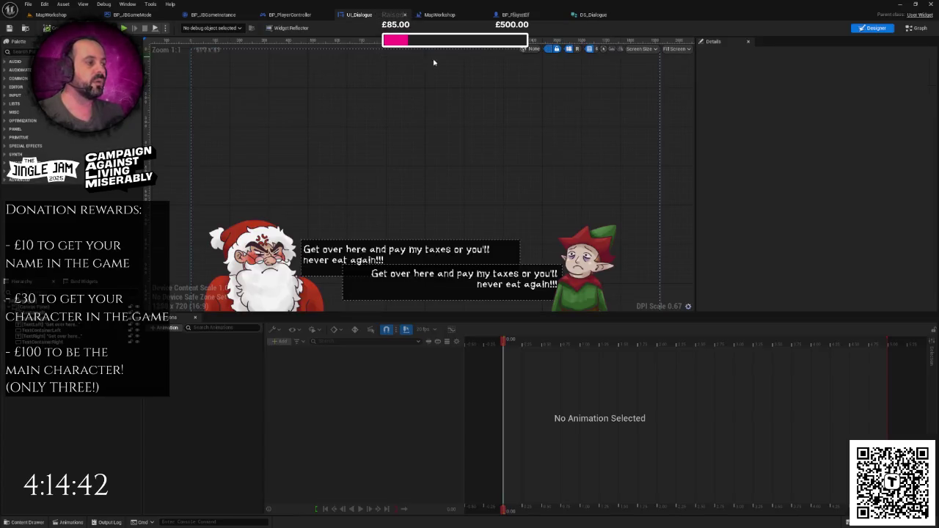
left_click(909, 30)
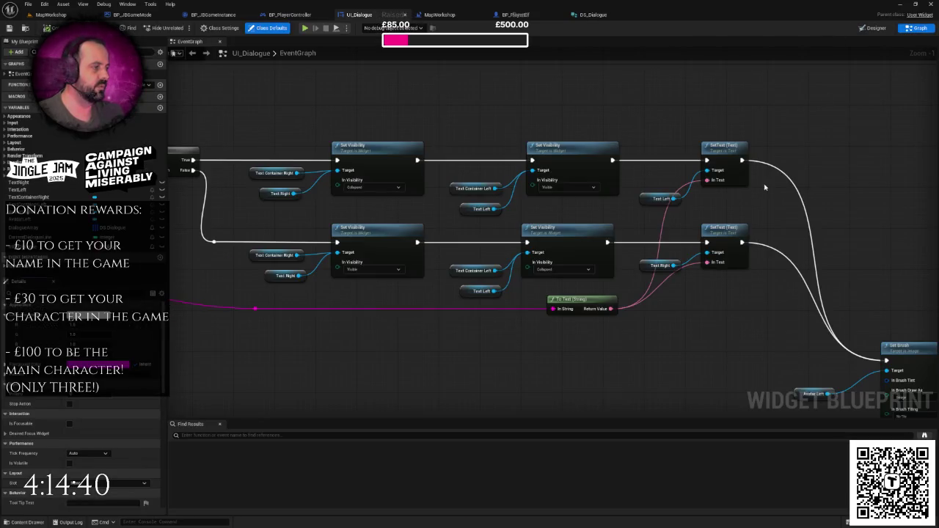
scroll(520, 178, "down", 3)
scroll(529, 195, "up", 3)
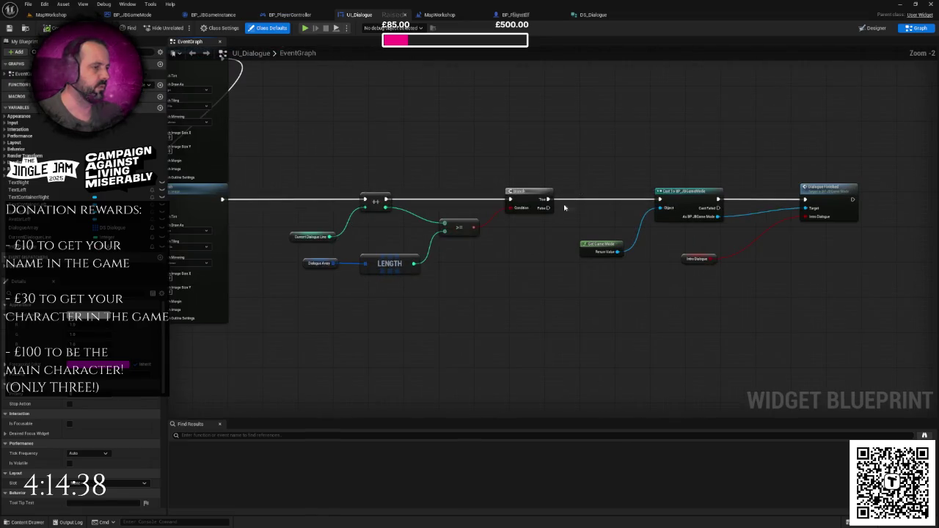
scroll(540, 230, "up", 1)
- Inspect the comparison, ++ / Current Dialogue Line and Dialogue Array LENGTH nodes
mouse_move(257, 173)
left_mouse_down()
mouse_move(470, 300)
mouse_move(474, 283)
left_mouse_up()
left_click(474, 277)
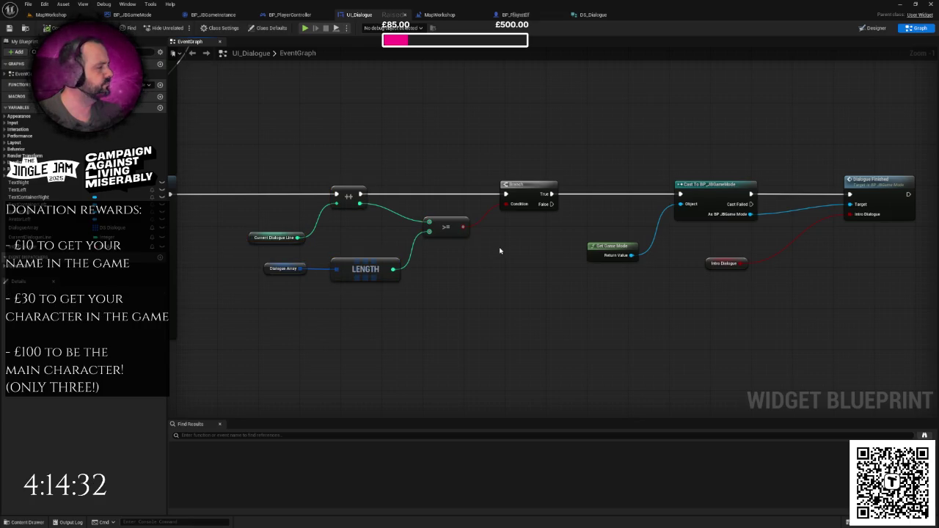
left_click_drag(501, 248, 493, 249)
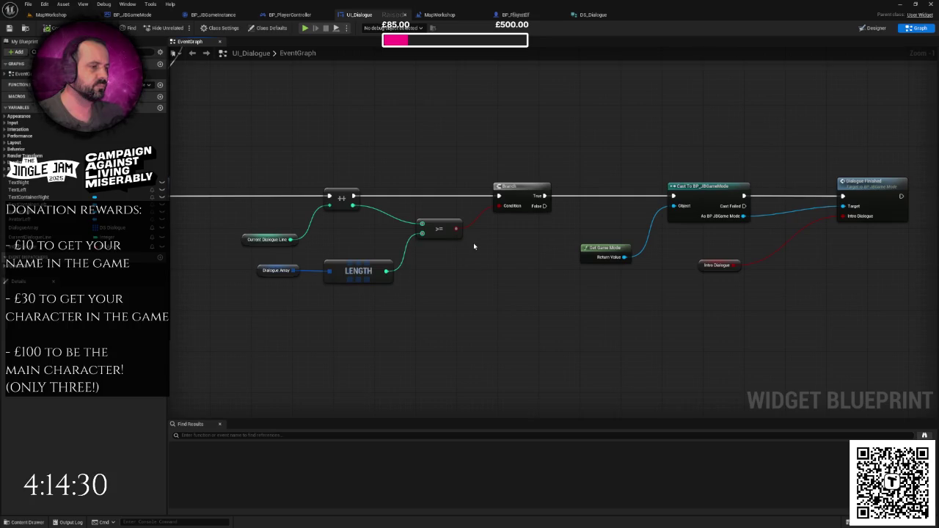
left_click_drag(267, 180, 354, 253)
left_click(286, 260)
left_click_drag(256, 259, 368, 293)
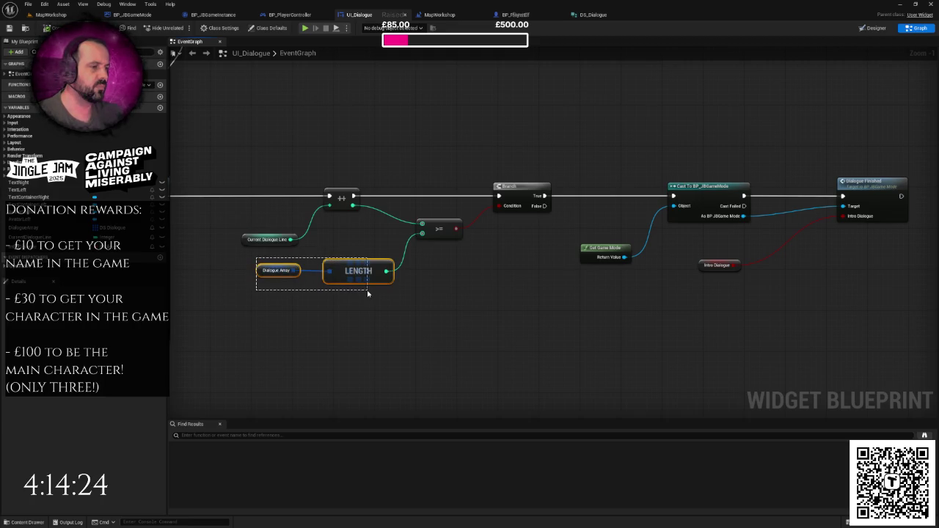
left_click(492, 253)
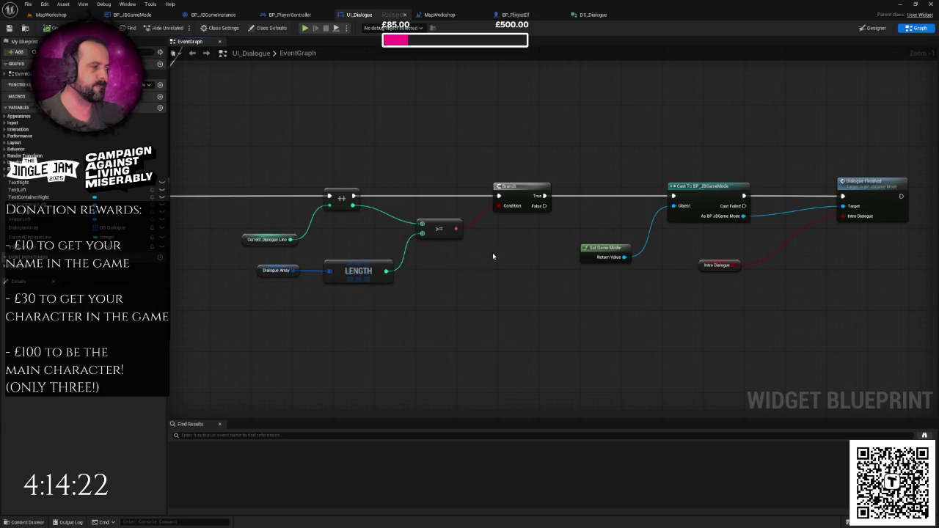
left_click_drag(493, 253, 390, 256)
- Drag the hidden >= node out below the > node and play MapWorkshop again
scroll(389, 256, "up", 1)
left_click(449, 210)
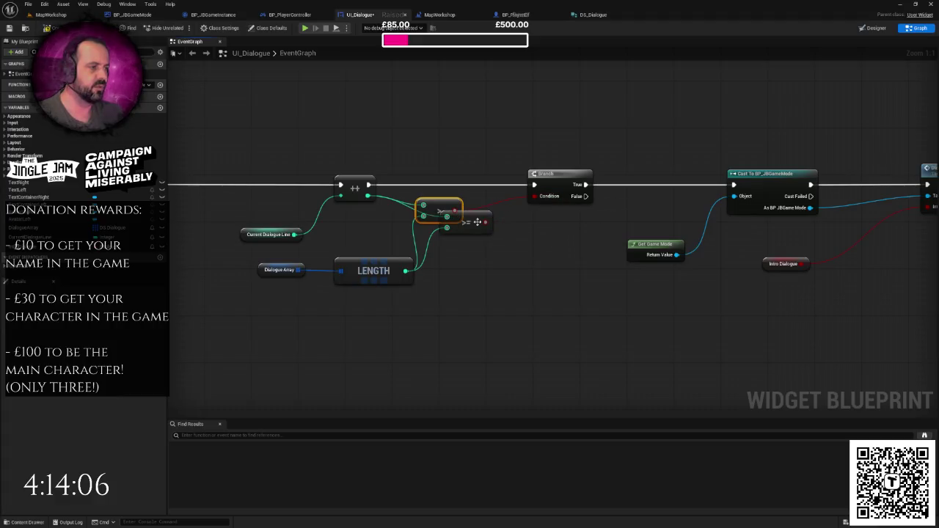
left_click_drag(474, 224, 481, 264)
left_click(52, 15)
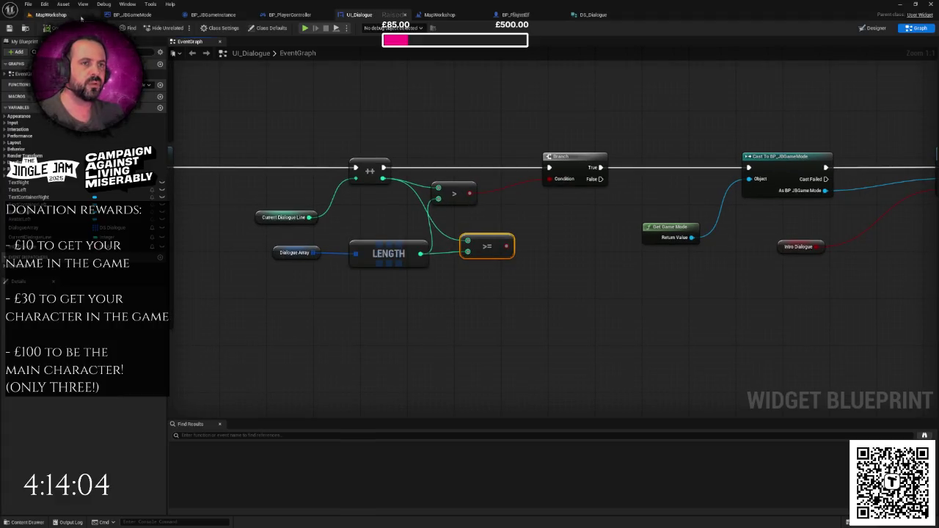
left_click(182, 27)
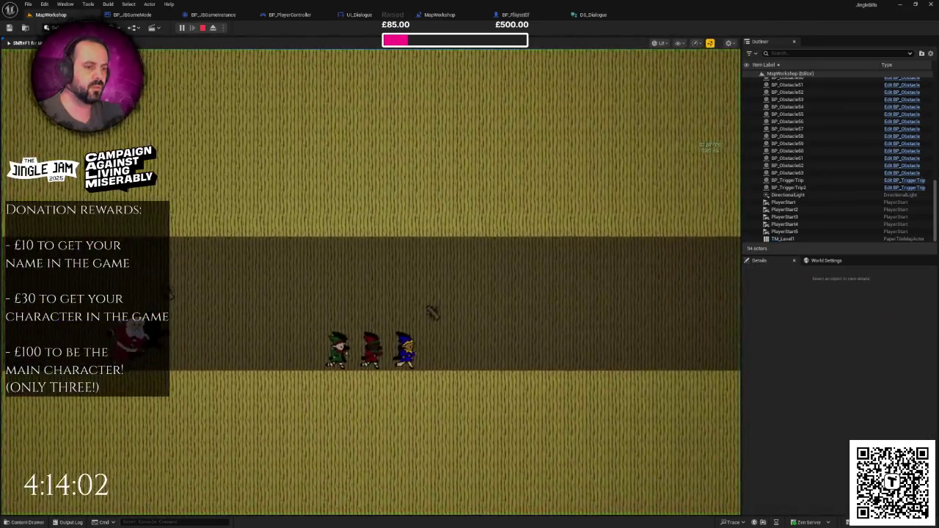
- Run the game full-screen, then stop the play session
key("F11")
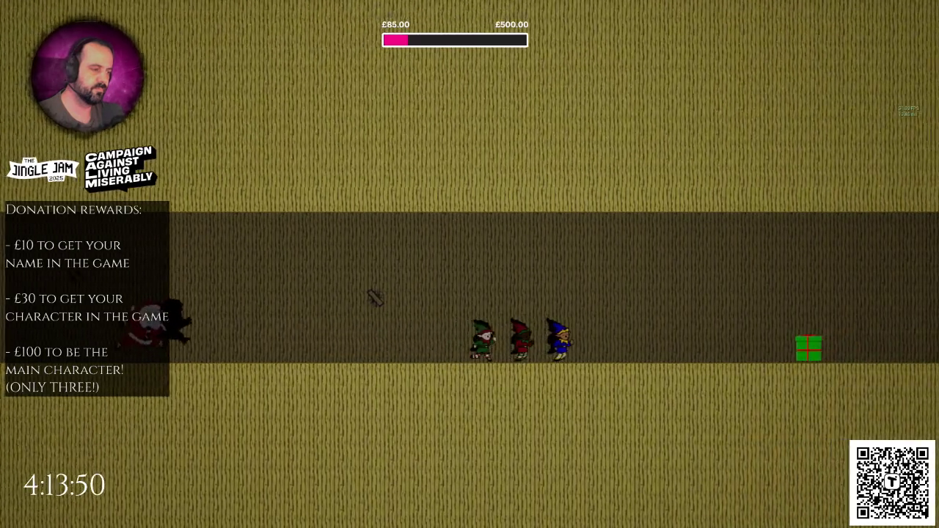
key("Escape")
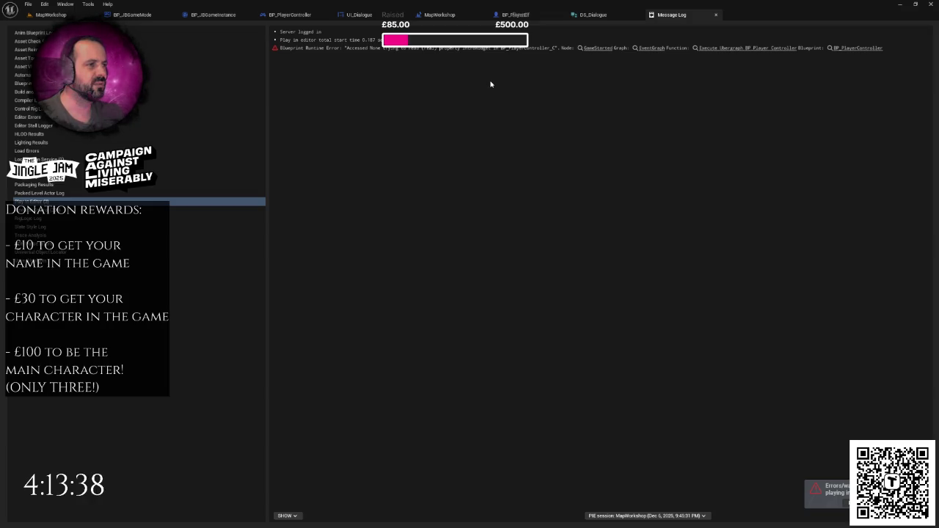
- Find UI_Dialogue's Dialogue Finished call and jump to BP_JBGameMode's DialogueFinished event
left_click(367, 18)
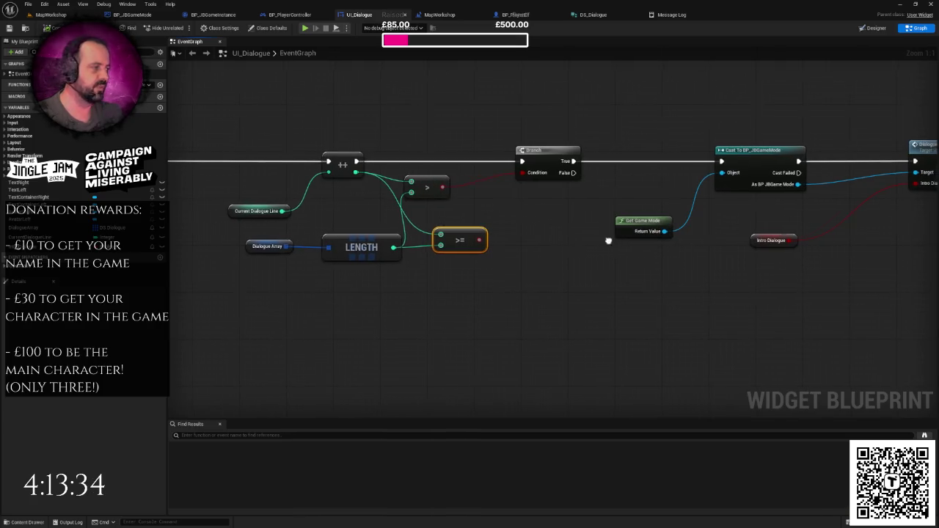
mouse_move(608, 240)
left_mouse_down()
mouse_move(199, 236)
mouse_move(550, 265)
mouse_move(615, 257)
left_mouse_up()
left_click_drag(236, 238, 464, 290)
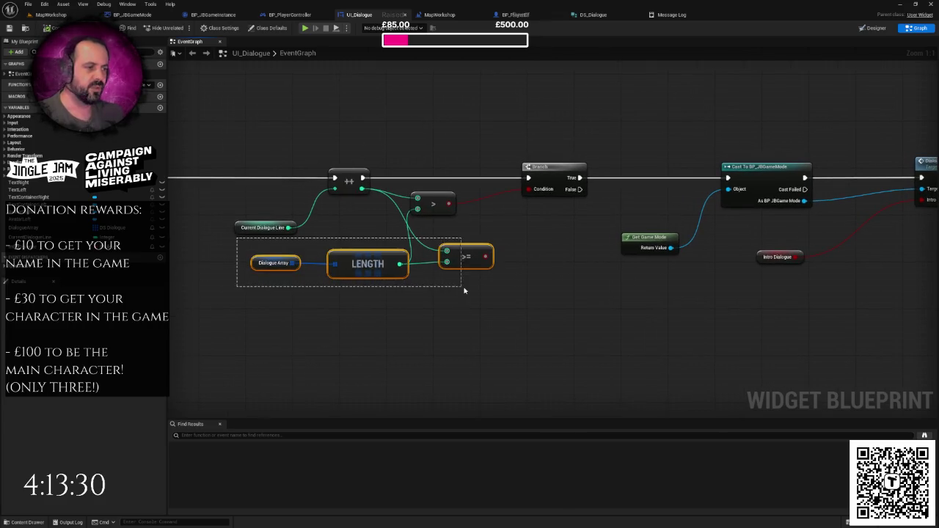
left_click(461, 205)
mouse_move(461, 206)
left_mouse_down()
mouse_move(234, 231)
mouse_move(522, 216)
left_mouse_up()
scroll(523, 217, "down", 1)
scroll(504, 217, "up", 1)
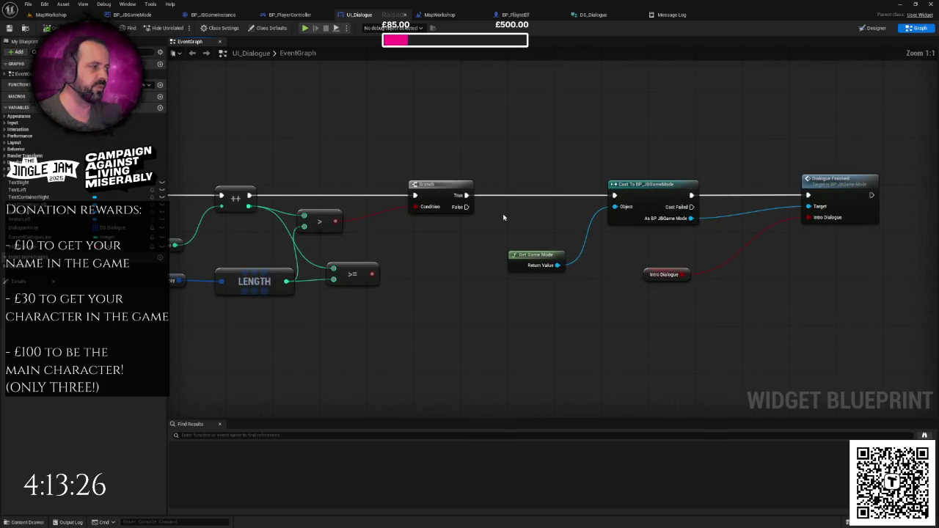
scroll(477, 213, "down", 1)
scroll(477, 216, "down", 3)
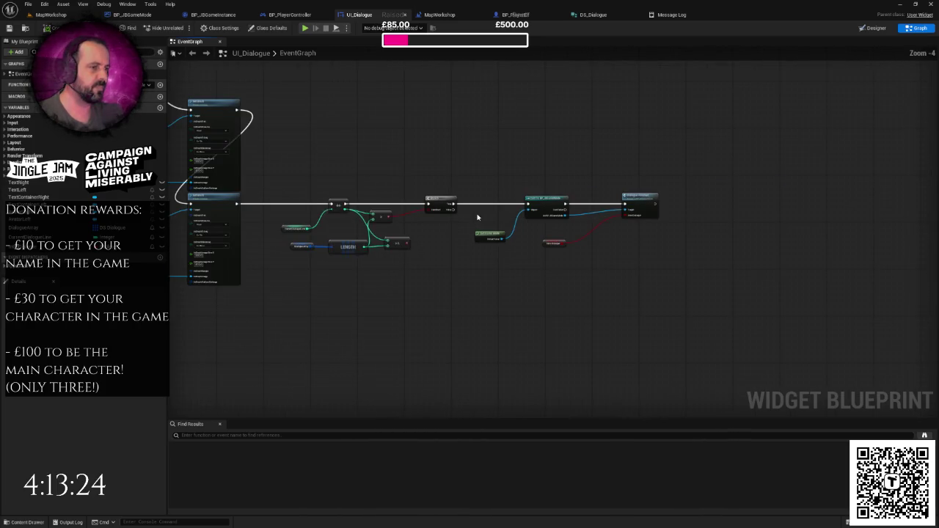
scroll(478, 217, "up", 1)
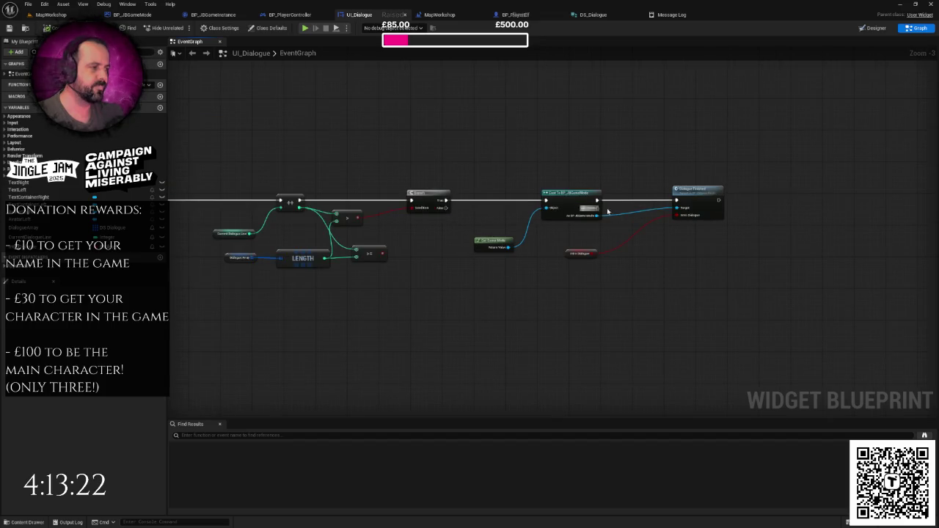
double_click(699, 193)
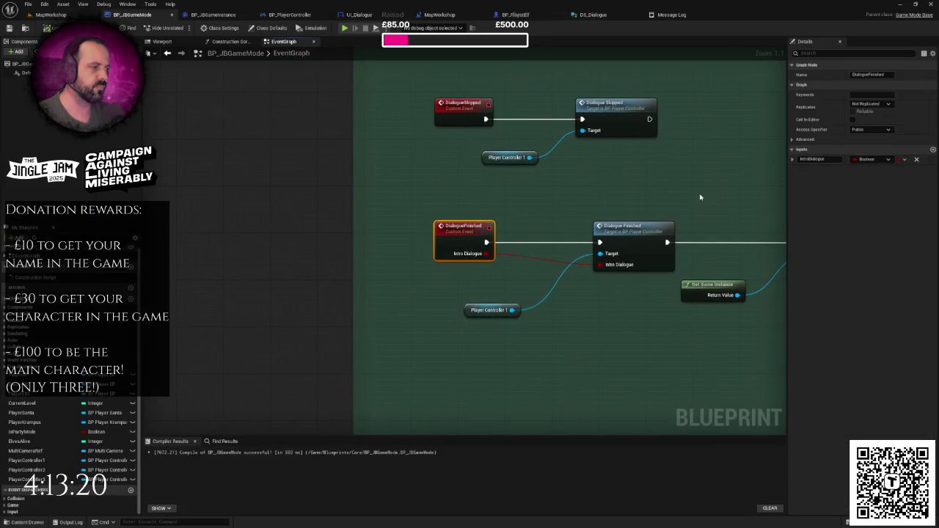
- Open the Message Log and jump to the GameStarted node causing the Accessed None error
left_click_drag(594, 188, 568, 184)
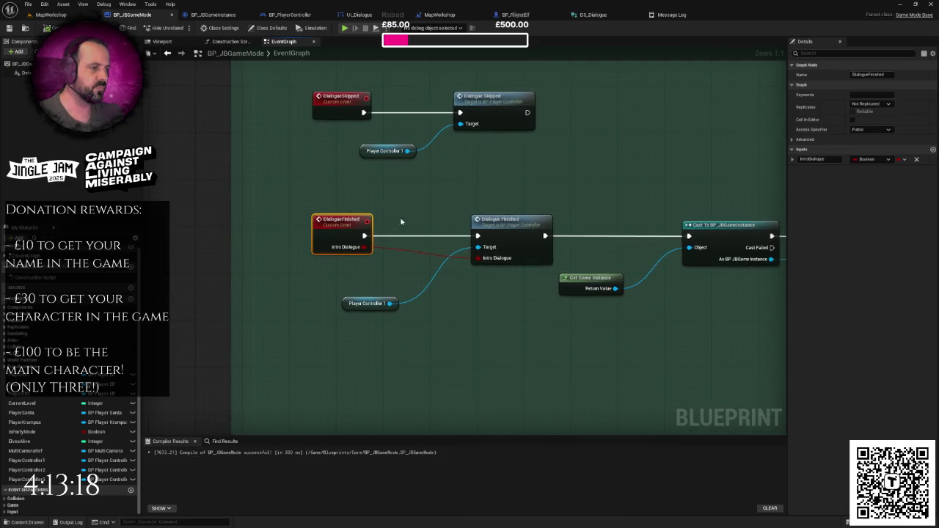
left_click_drag(367, 303, 364, 297)
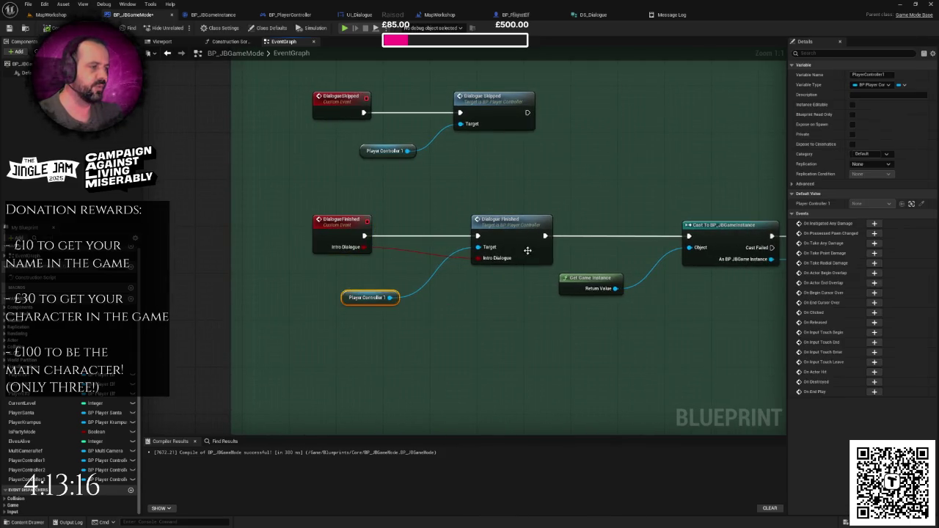
left_click(664, 16)
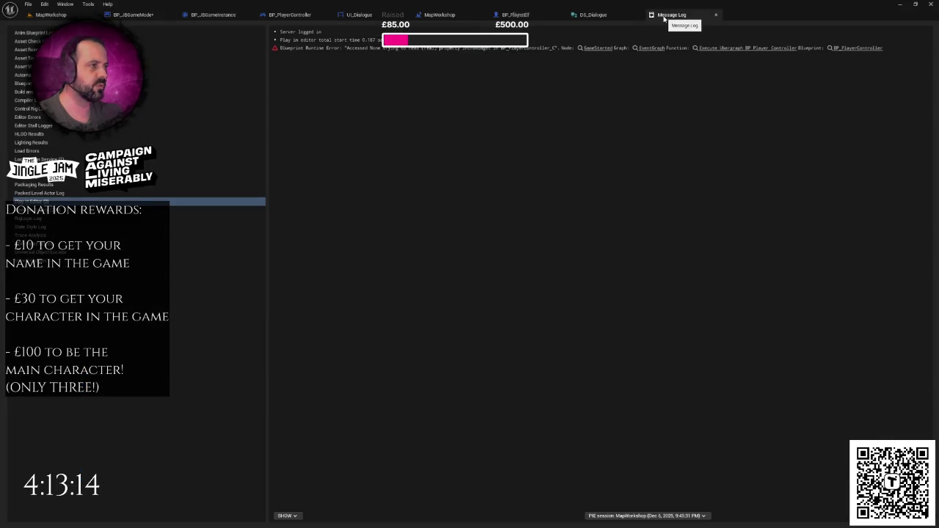
left_click(601, 49)
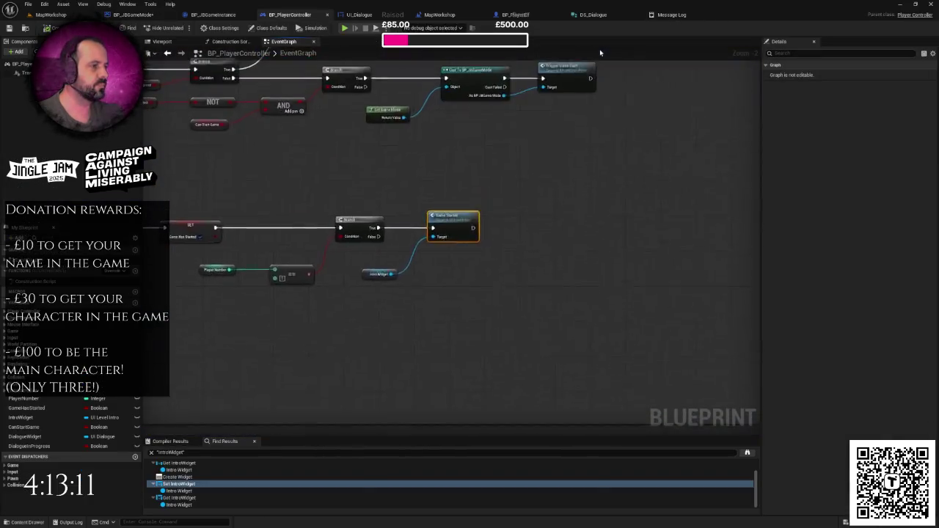
- Pan BP_PlayerController's graph to the key input logic, then play MapWorkshop
scroll(609, 174, "down", 2)
right_click(609, 176)
left_click(579, 165)
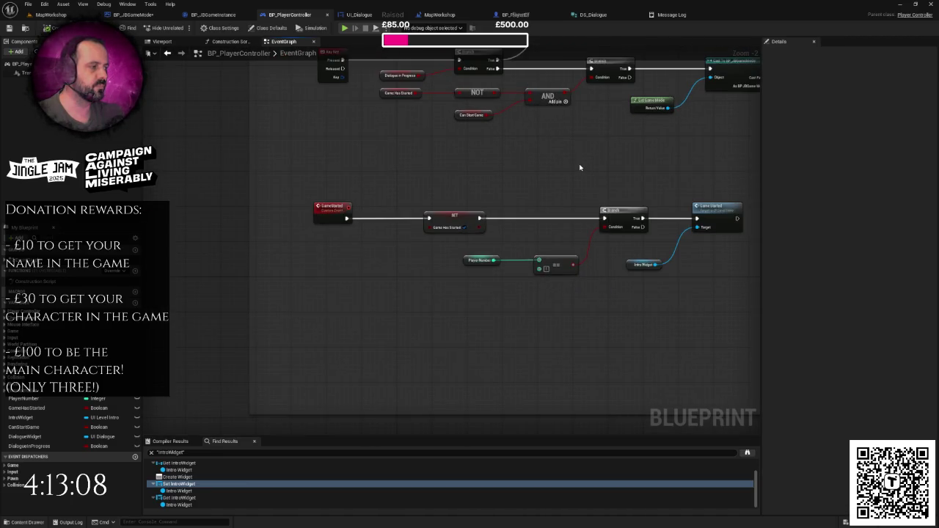
mouse_move(579, 166)
left_mouse_down()
mouse_move(529, 172)
mouse_move(472, 196)
left_mouse_up()
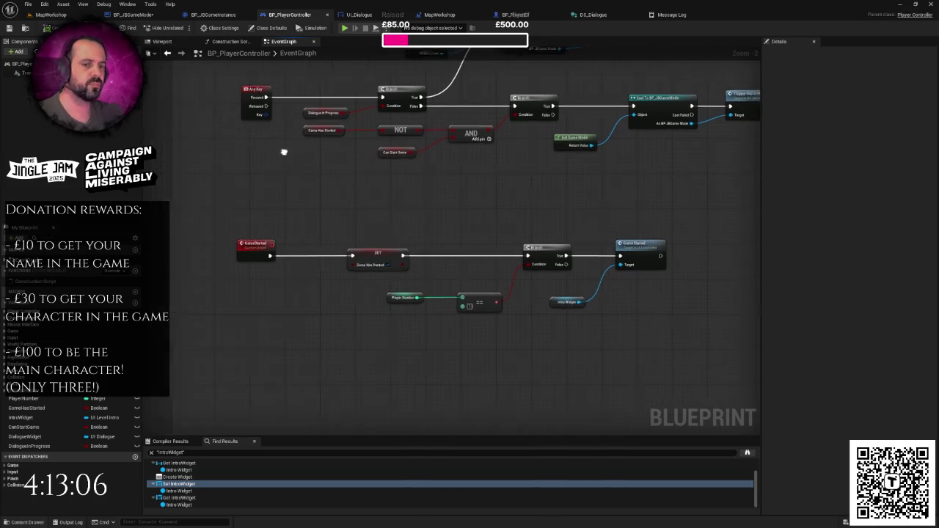
left_click(51, 15)
left_click(182, 27)
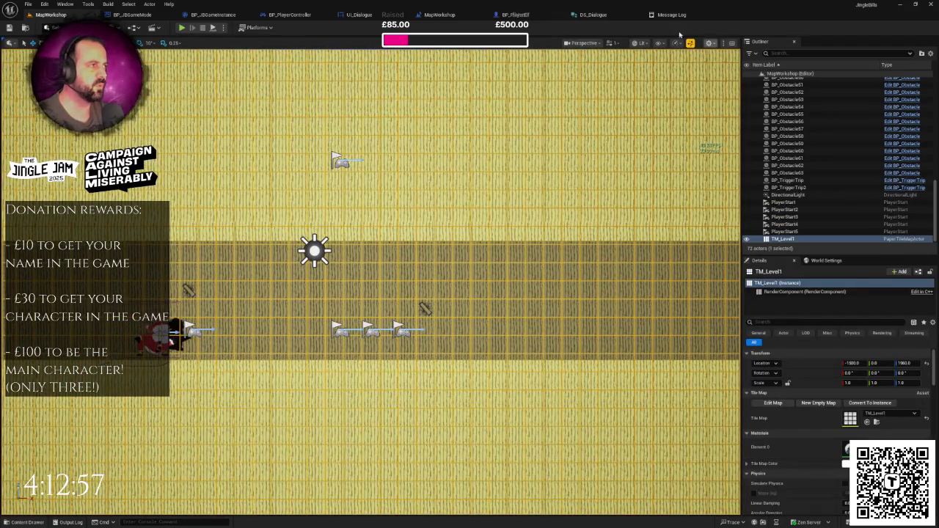
- Look through DS_Dialogue, BP_PlayerElf and the level blueprint, then return to UI_Dialogue's graph
left_click(594, 15)
left_click(513, 15)
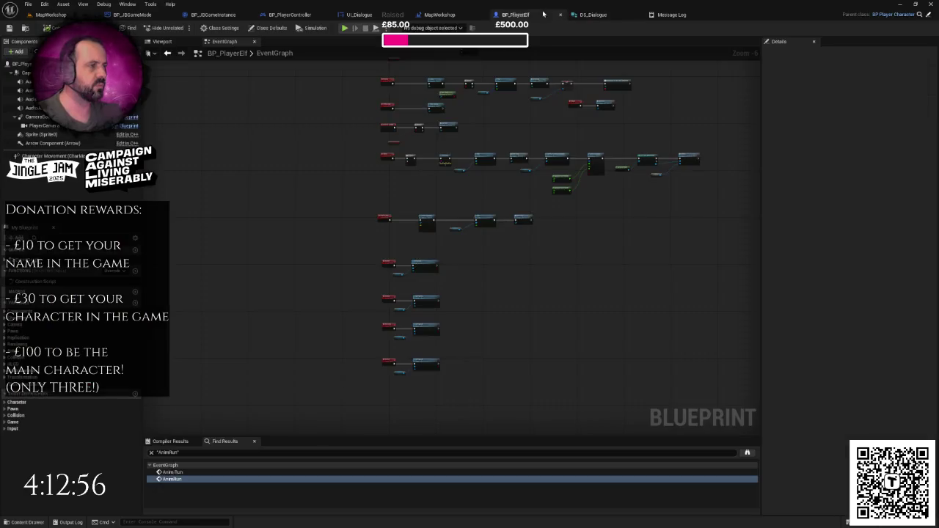
left_click(440, 15)
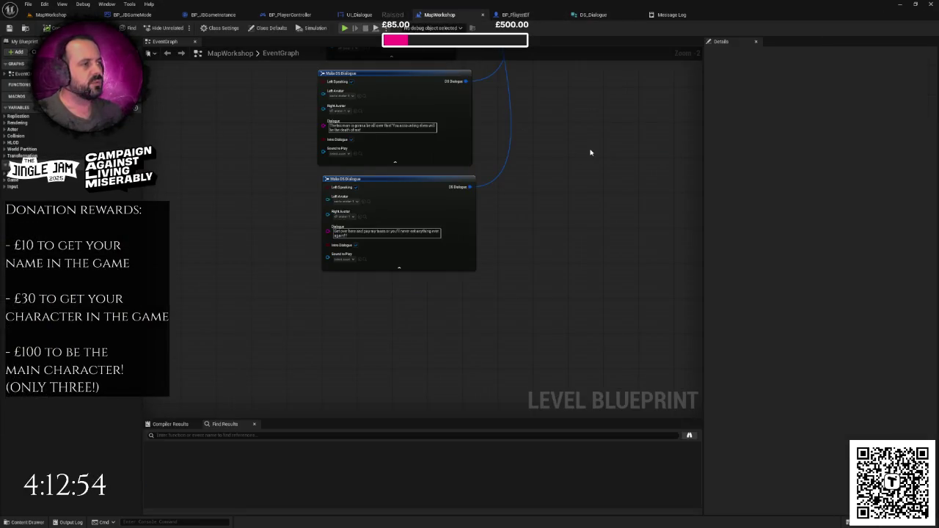
scroll(560, 201, "down", 5)
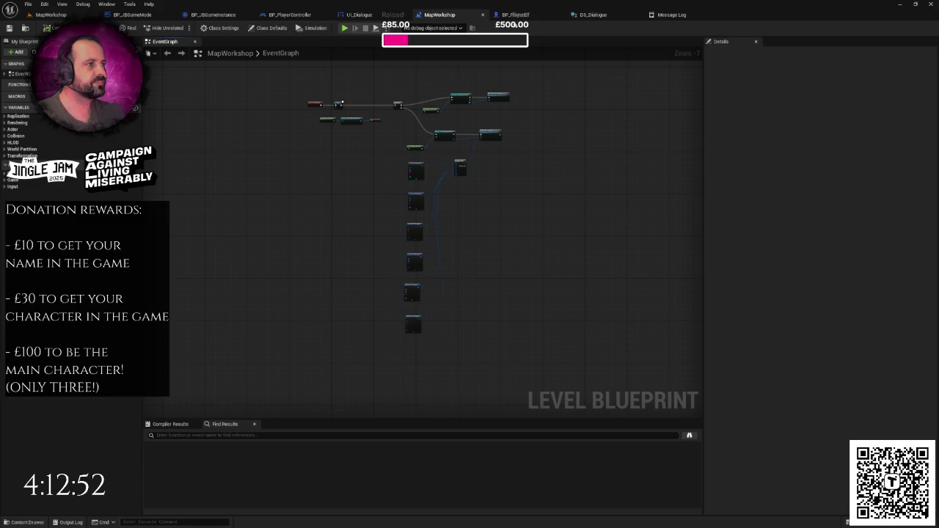
left_click(513, 15)
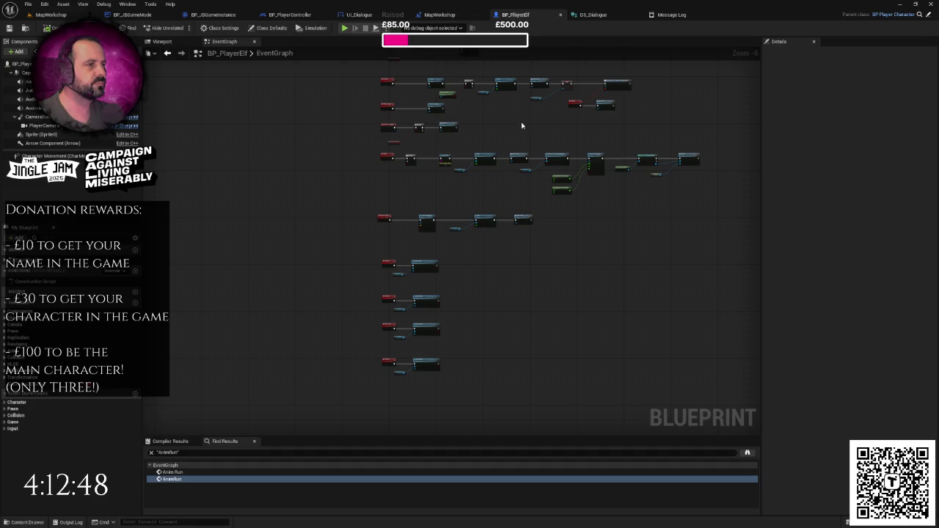
left_click(379, 16)
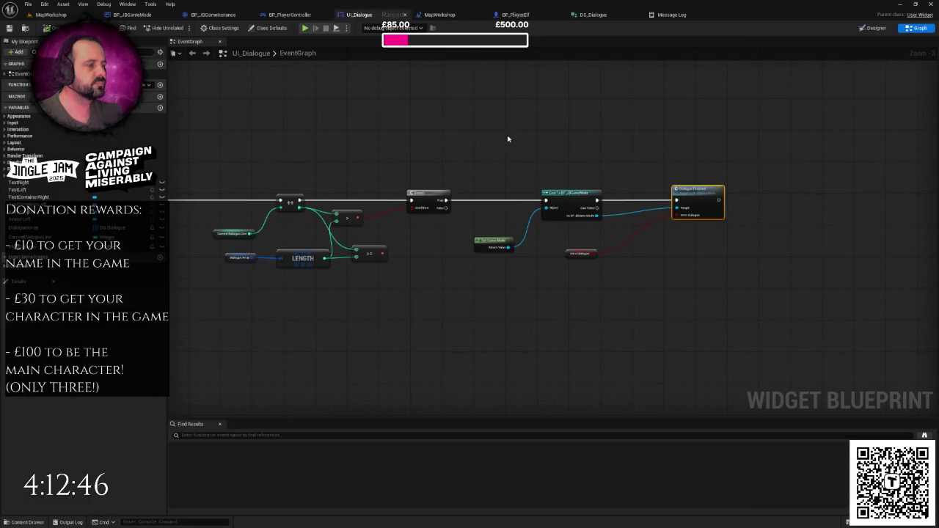
scroll(453, 177, "up", 3)
- Drive the Branch condition from the >= comparison, delete the unused > node, and save
mouse_move(455, 237)
left_mouse_down()
mouse_move(453, 221)
mouse_move(409, 214)
left_mouse_up()
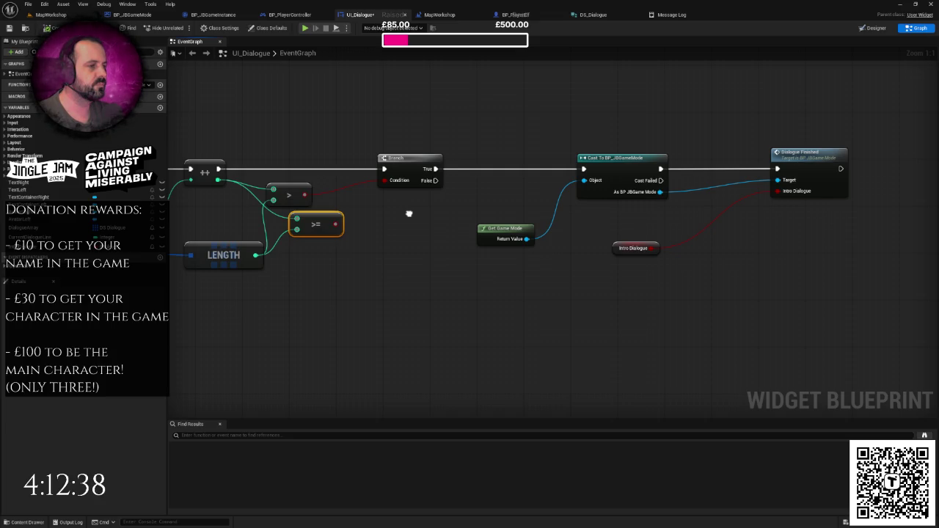
left_click_drag(408, 213, 573, 214)
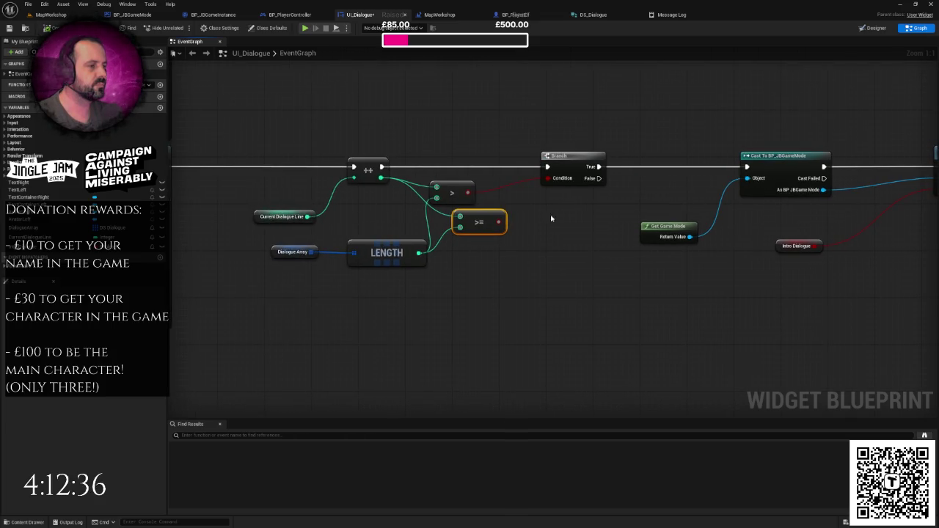
left_click_drag(499, 222, 548, 178)
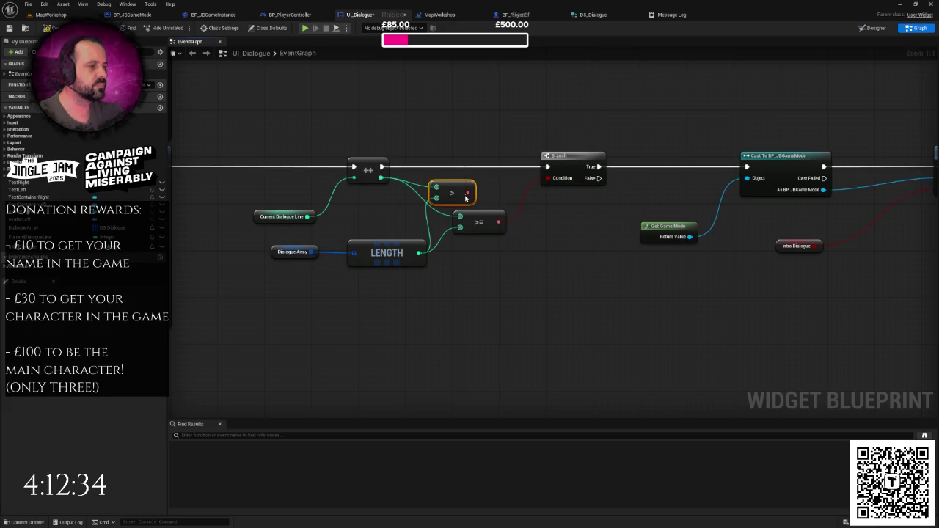
key("Delete")
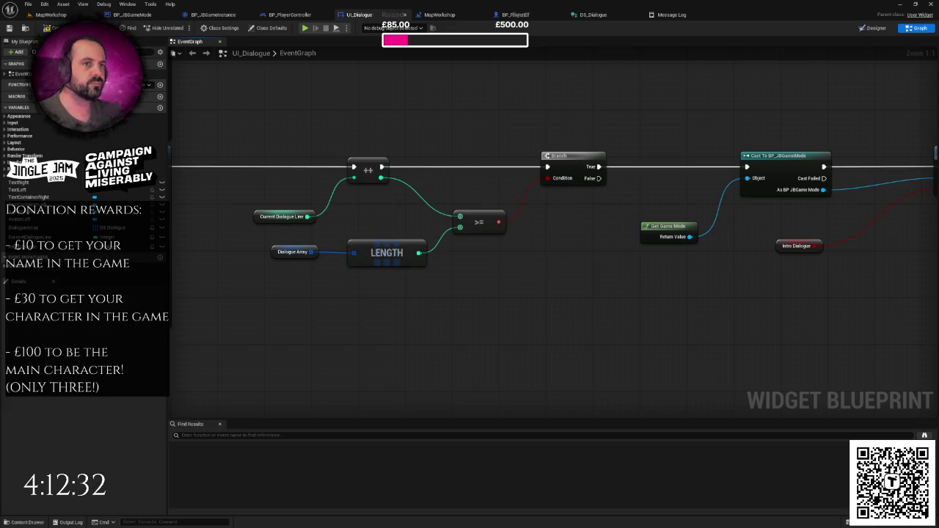
left_click_drag(276, 116, 359, 111)
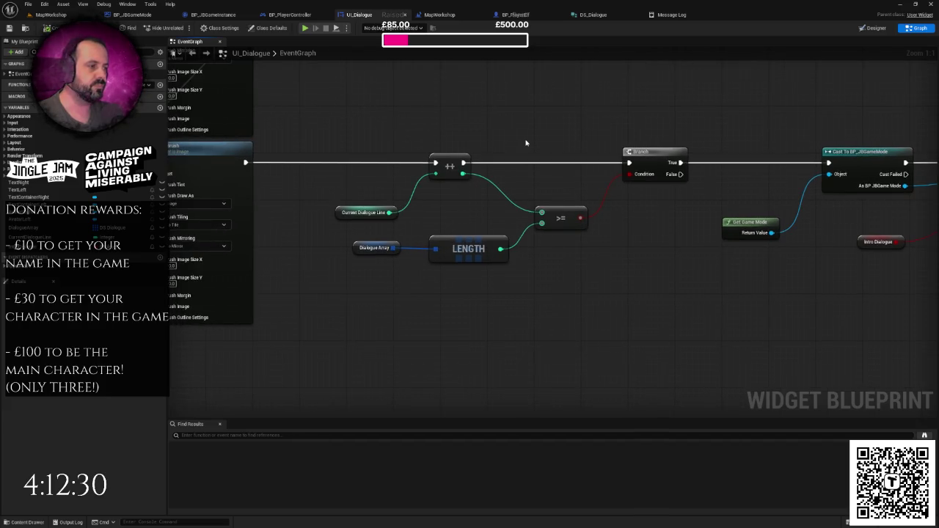
scroll(525, 142, "down", 5)
mouse_move(524, 142)
left_mouse_down()
mouse_move(589, 174)
mouse_move(640, 152)
mouse_move(587, 206)
left_mouse_up()
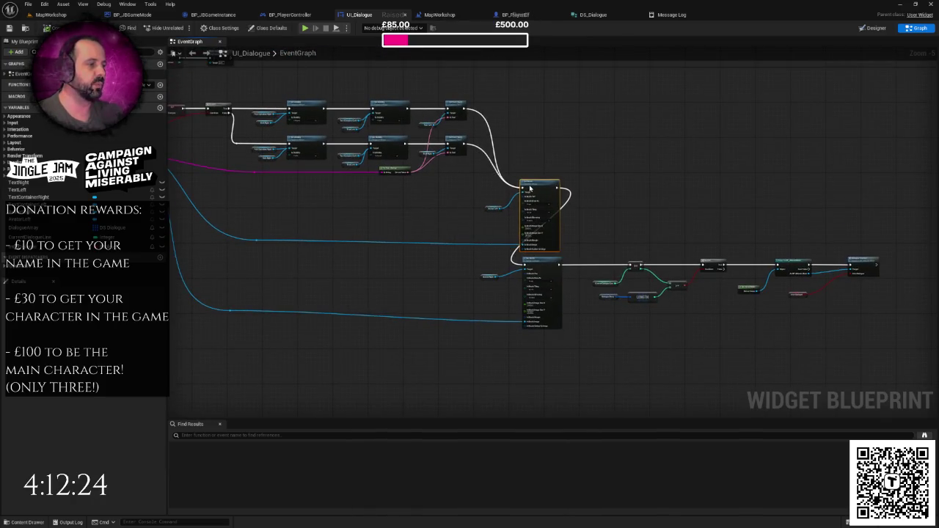
left_click_drag(539, 172, 498, 174)
key("ctrl+s")
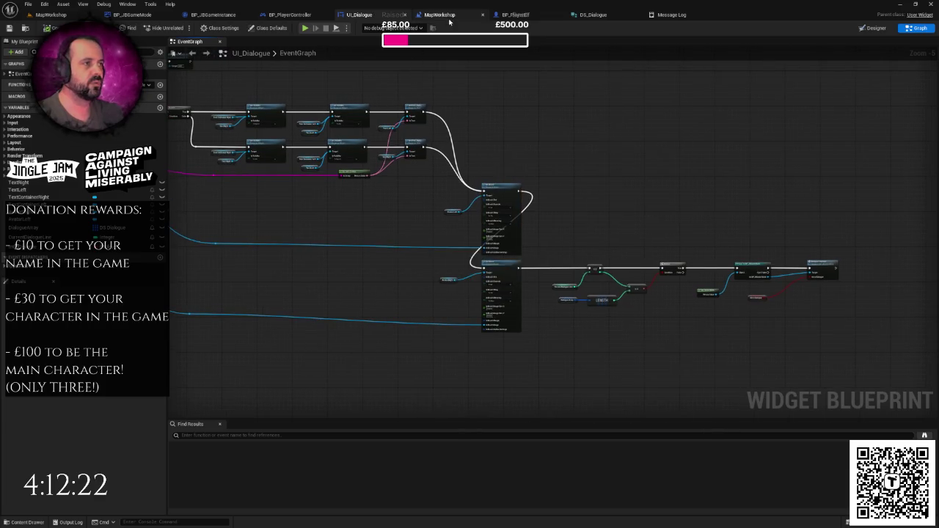
- Review the Current Dialogue Line and Dialogue Array nodes of the dialogue-end logic
scroll(702, 292, "up", 4)
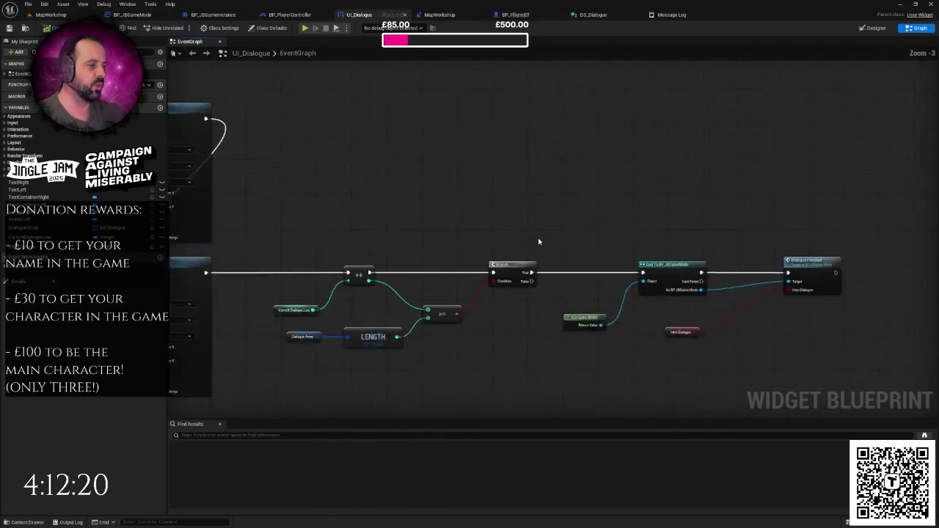
mouse_move(301, 203)
left_mouse_down()
mouse_move(329, 255)
mouse_move(637, 394)
left_mouse_up()
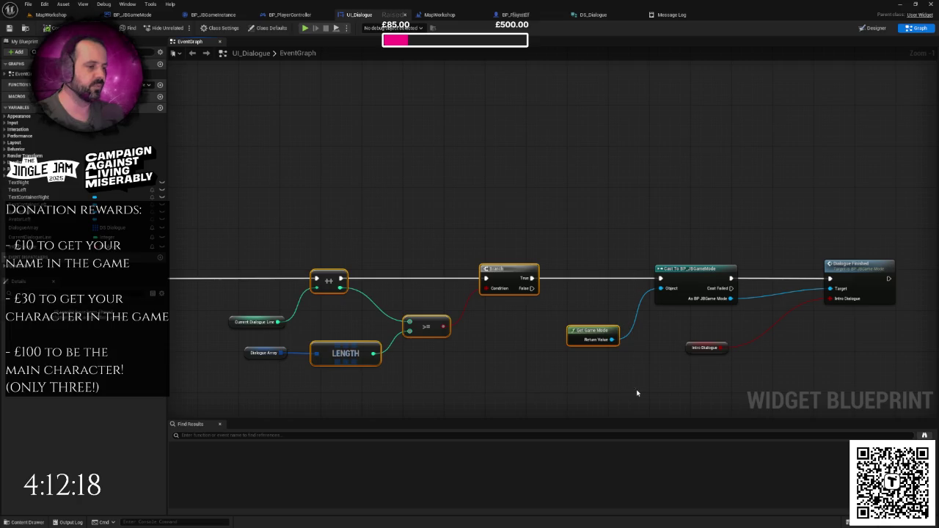
left_click(488, 359)
mouse_move(485, 354)
left_mouse_down()
mouse_move(480, 289)
mouse_move(407, 232)
left_mouse_up()
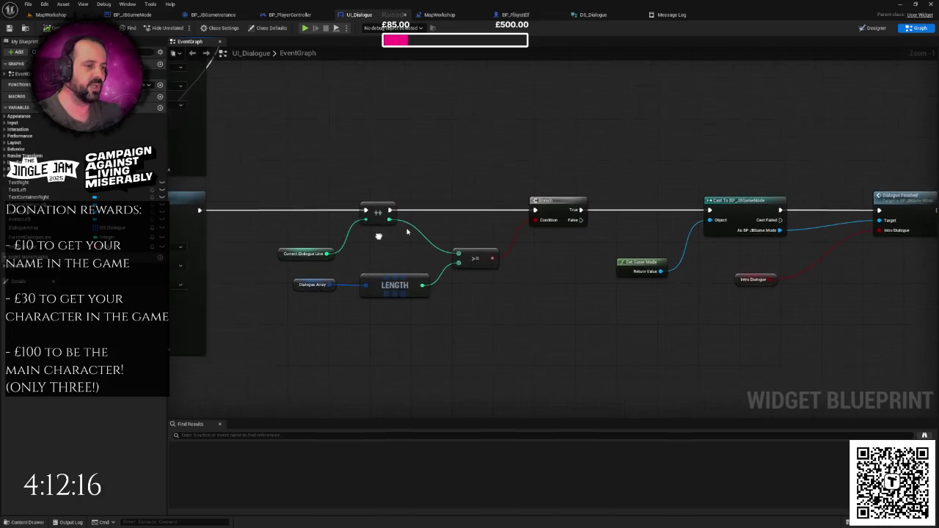
scroll(289, 237, "up", 1)
left_click(308, 249)
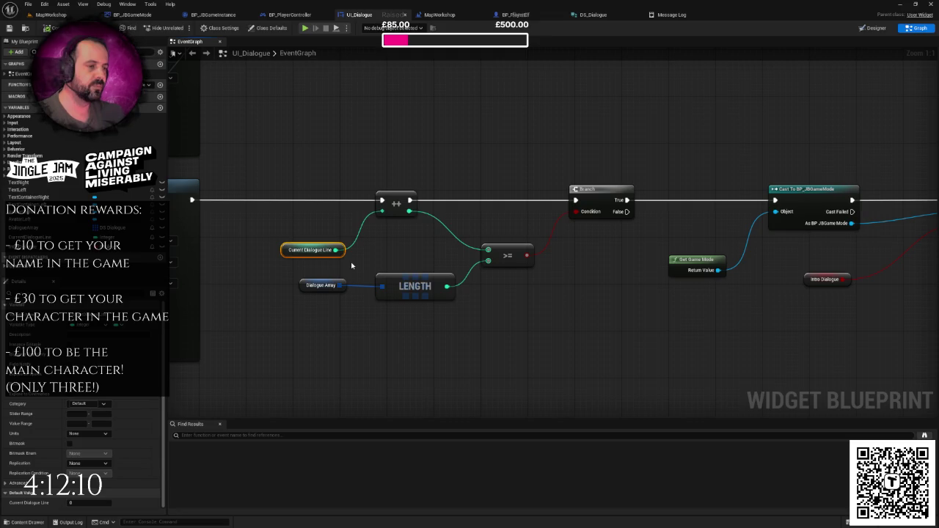
left_click(378, 256)
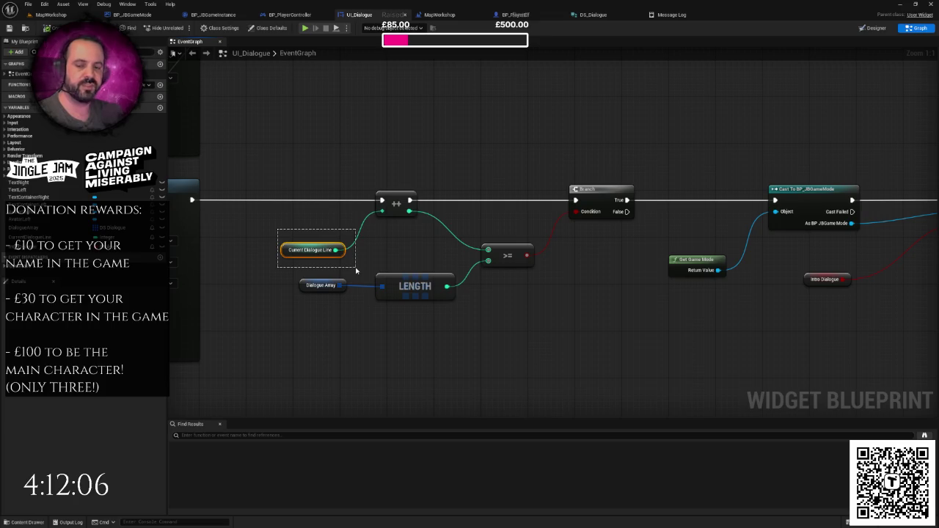
left_click_drag(356, 271, 356, 271)
mouse_move(287, 272)
left_mouse_down()
mouse_move(433, 308)
mouse_move(381, 312)
mouse_move(461, 330)
left_mouse_up()
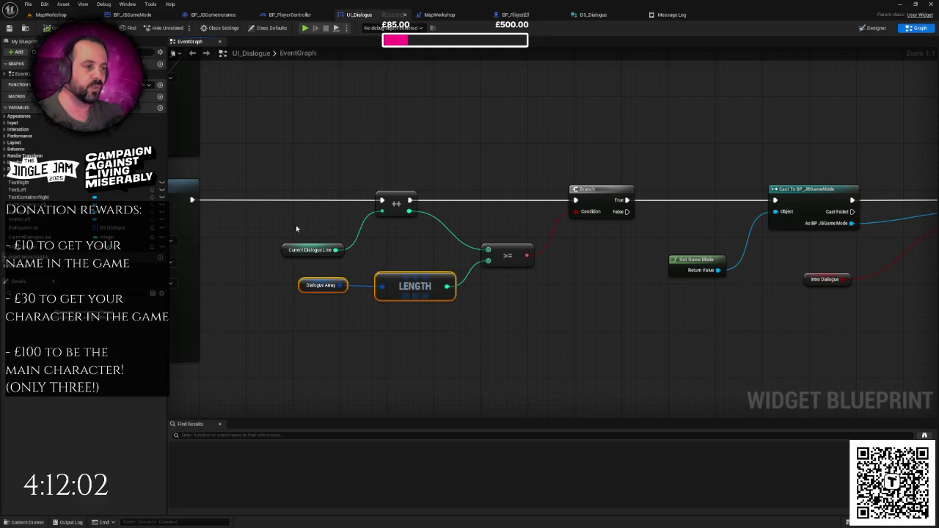
mouse_move(290, 217)
left_mouse_down()
mouse_move(346, 272)
mouse_move(364, 273)
left_mouse_up()
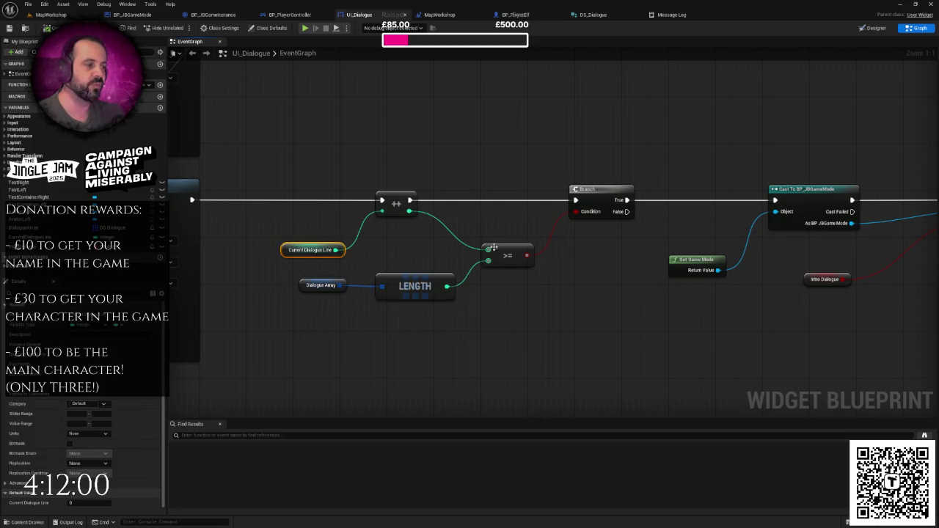
- Check the Cast To BP_JBGameMode and Dialogue Finished call nodes
mouse_move(561, 203)
left_mouse_down()
mouse_move(237, 207)
mouse_move(362, 211)
left_mouse_up()
left_click_drag(587, 245, 833, 309)
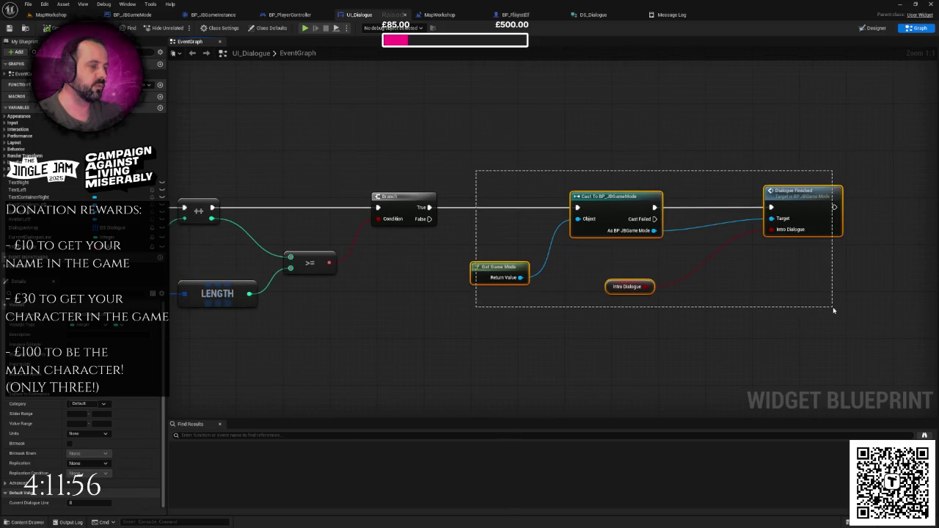
left_click_drag(421, 275, 586, 263)
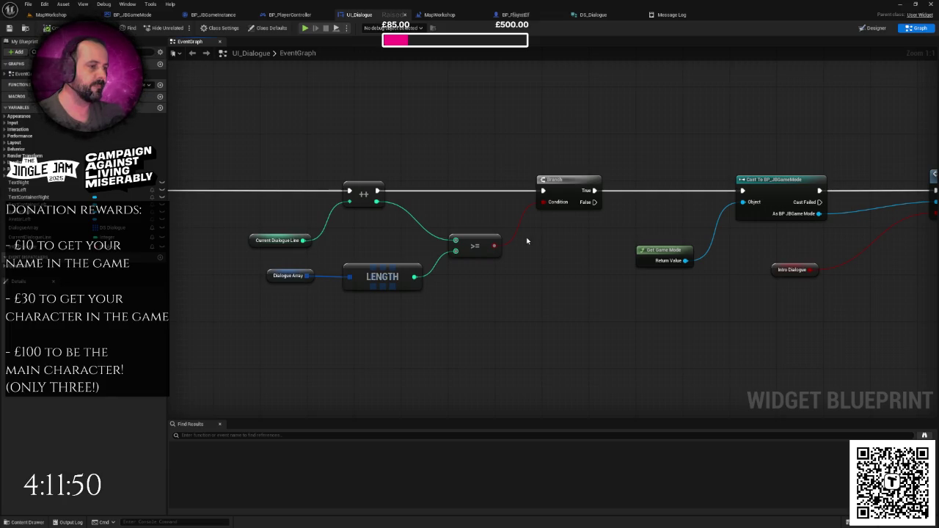
left_click_drag(527, 240, 592, 233)
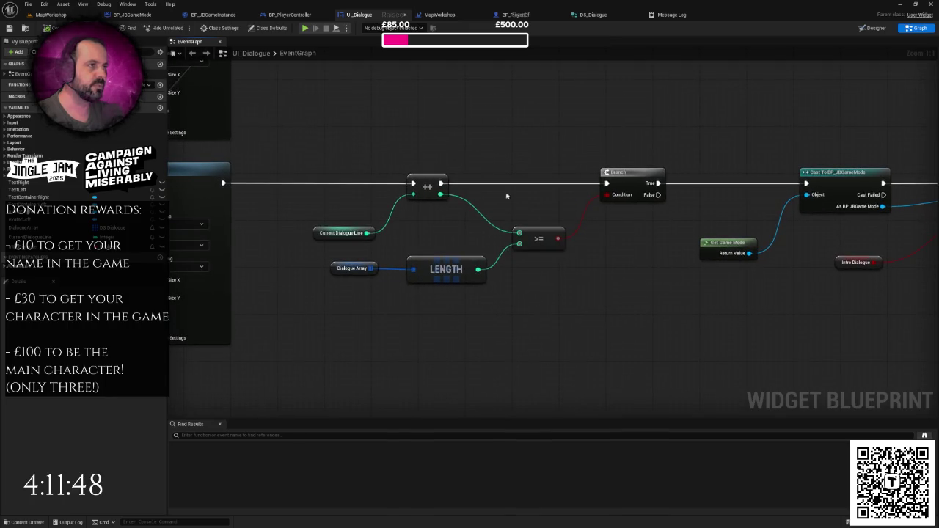
- Add a pin to the level blueprint's Make Array and wire a new Make DS Dialogue node to it
left_click(440, 15)
scroll(470, 220, "up", 3)
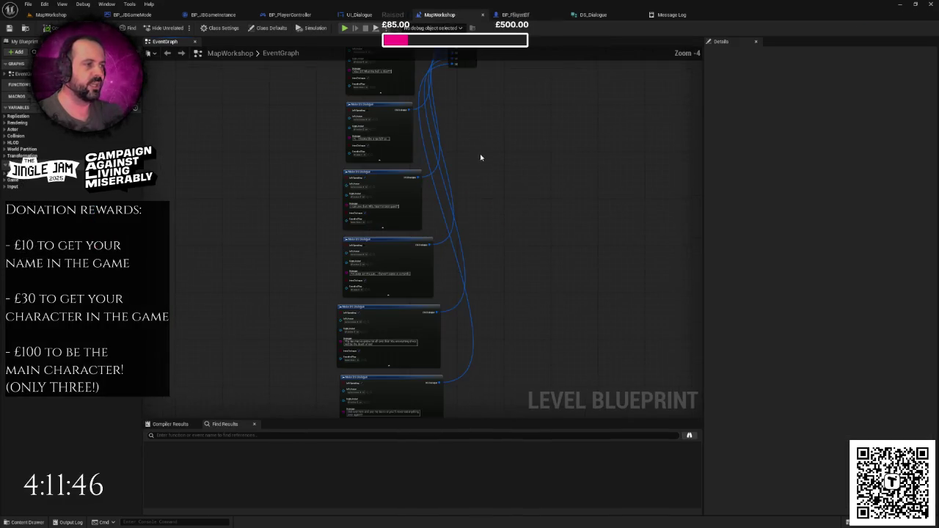
left_click(497, 112)
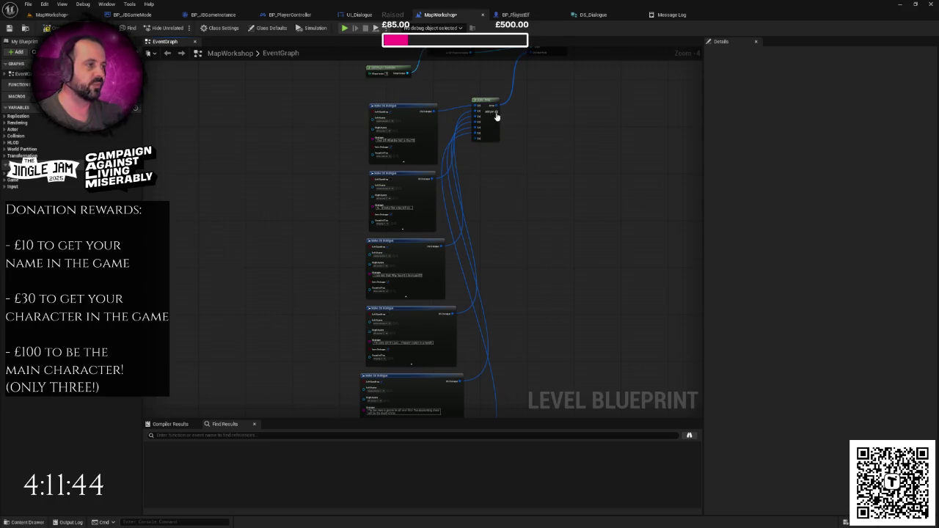
mouse_move(481, 143)
left_mouse_down()
mouse_move(518, 331)
mouse_move(447, 324)
left_mouse_up()
type("make ds")
key("Return")
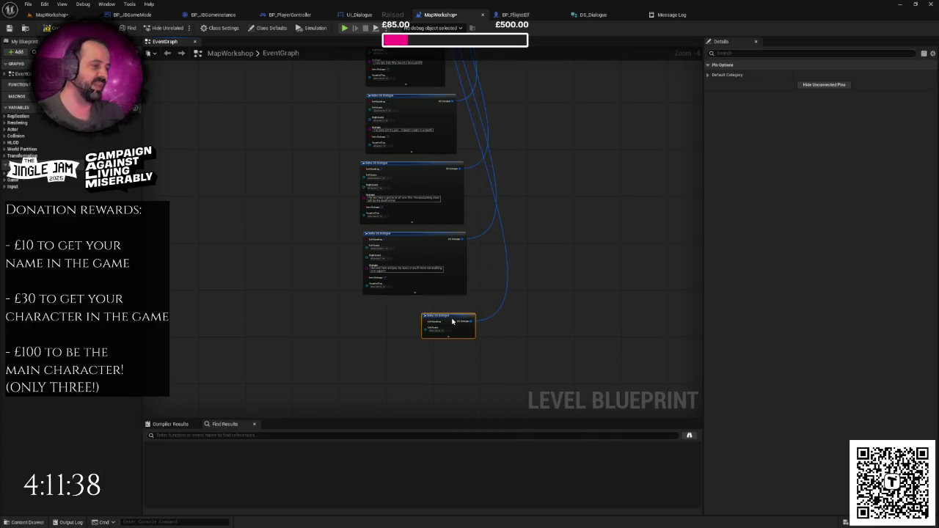
left_click(443, 329)
left_click_drag(549, 314, 501, 296)
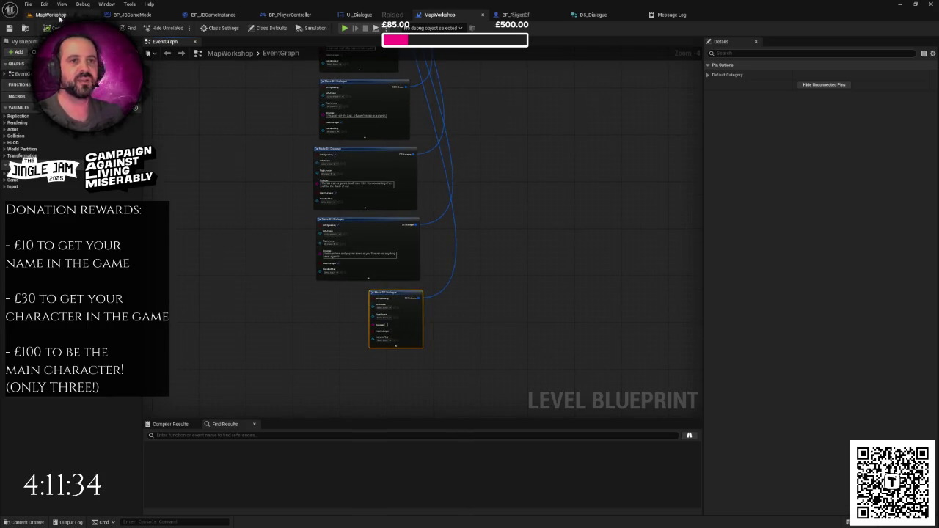
- Play-test full-screen, advance three dialogue lines, then stop the session
key("alt+p")
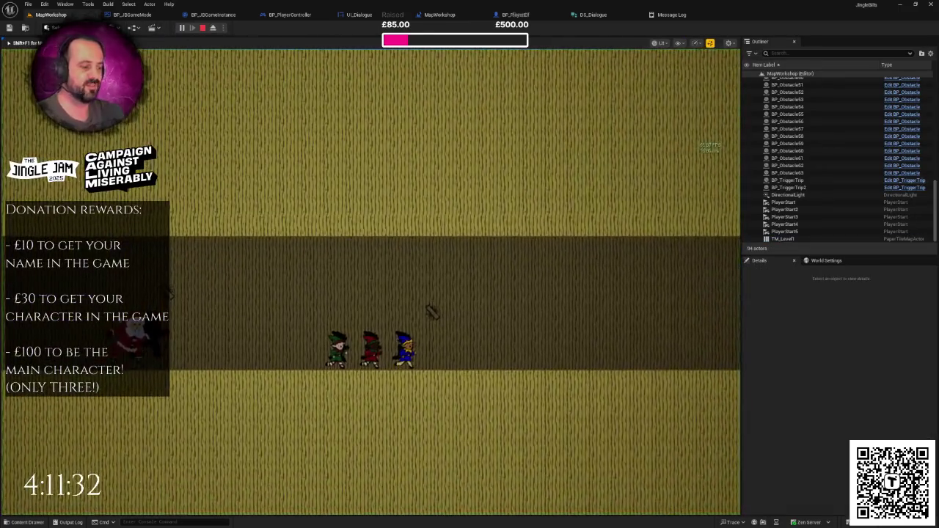
key("F11")
key("space")
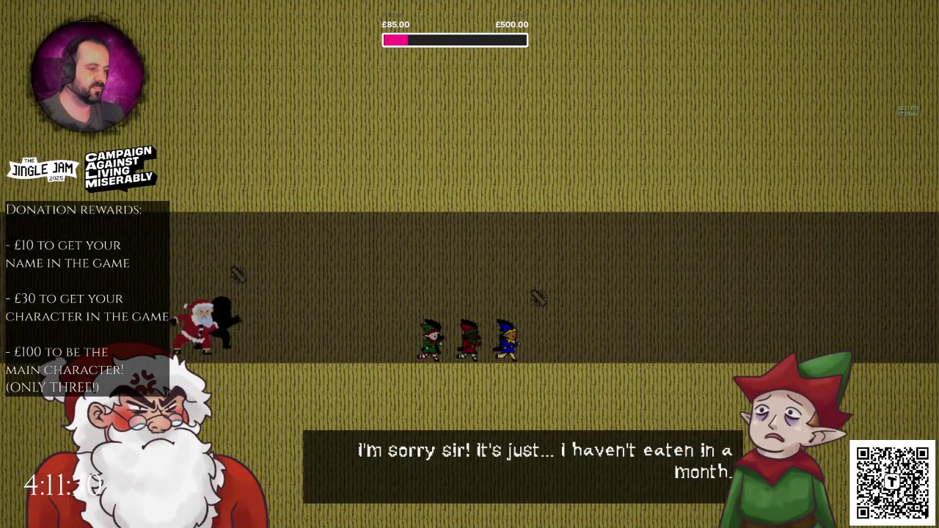
key("space")
key("space")
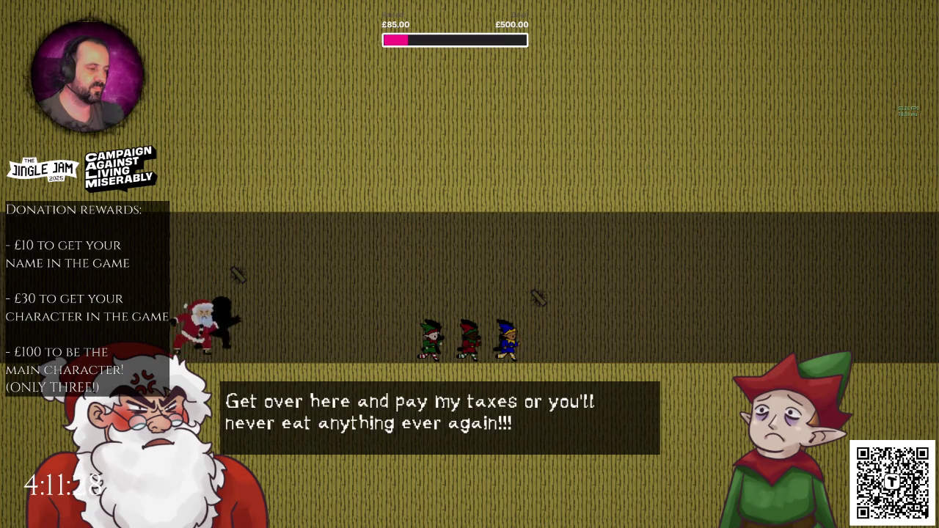
key("space")
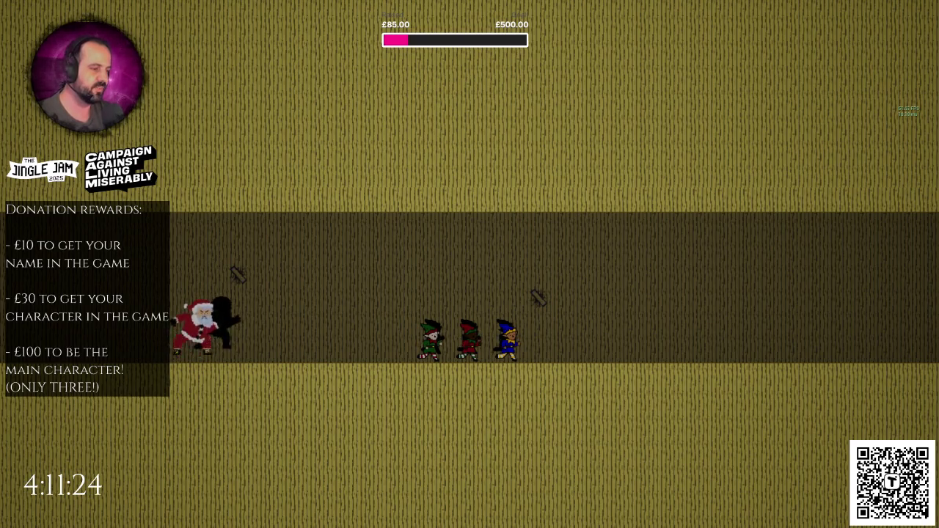
key("Escape")
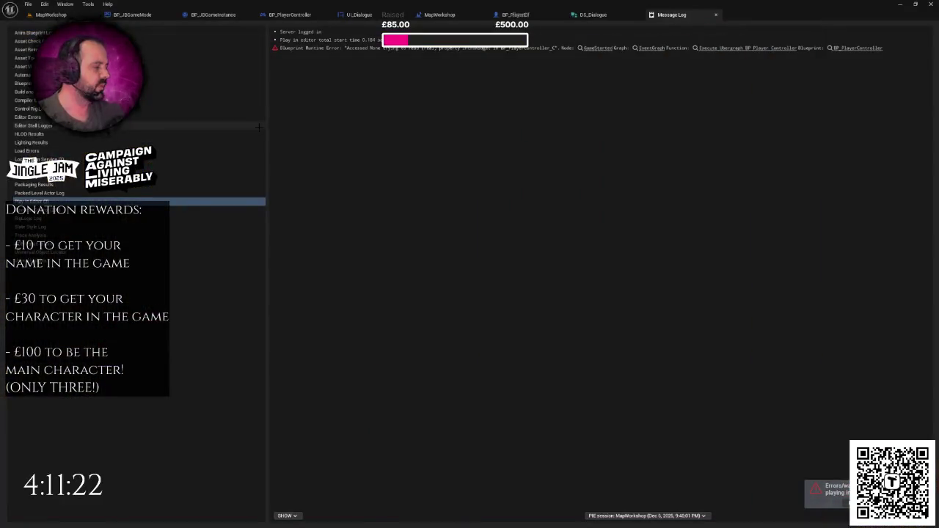
- Browse the elf, level, dialogue, controller and game instance blueprints, ending in BP_JBGameMode
left_click(546, 14)
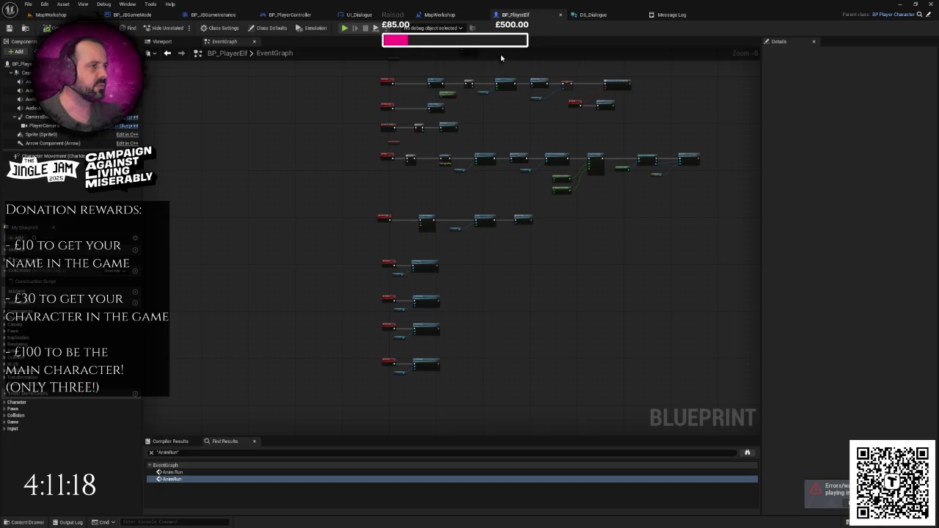
left_click(440, 14)
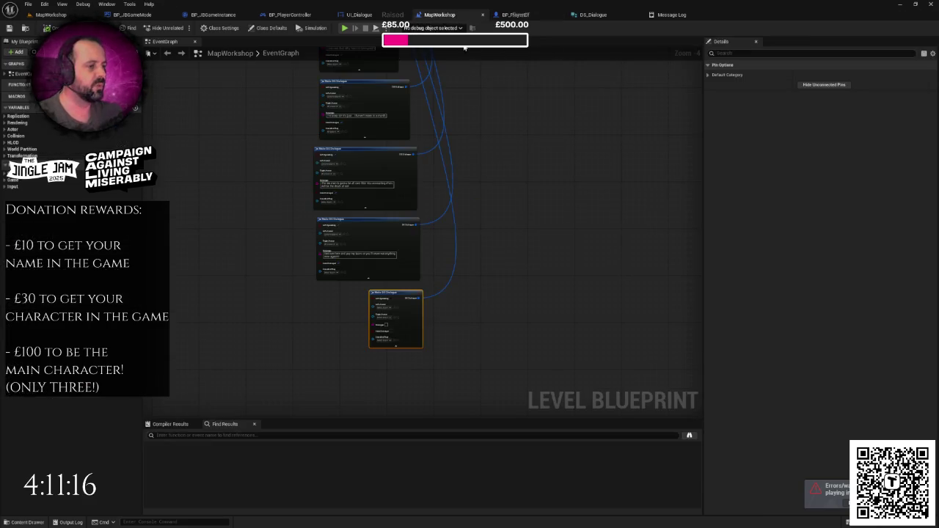
left_click(592, 15)
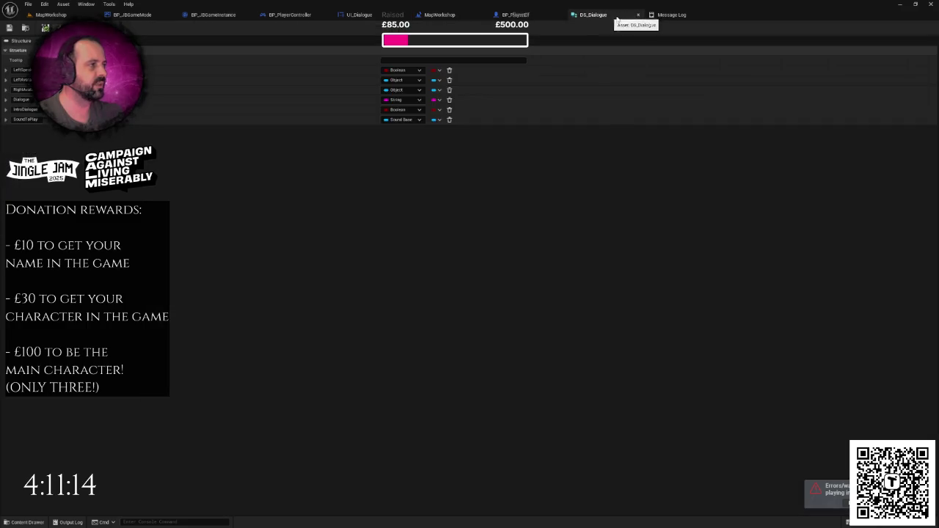
left_click(441, 15)
left_click(382, 15)
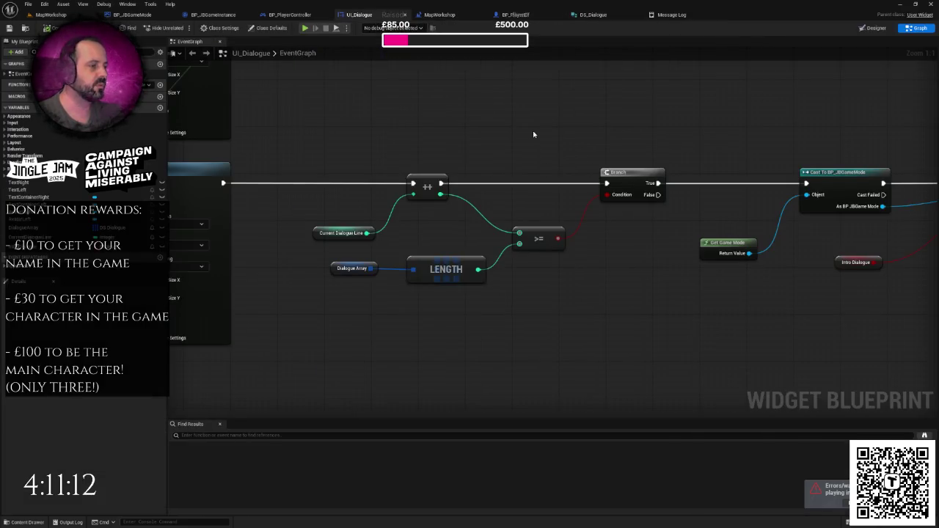
scroll(536, 131, "down", 2)
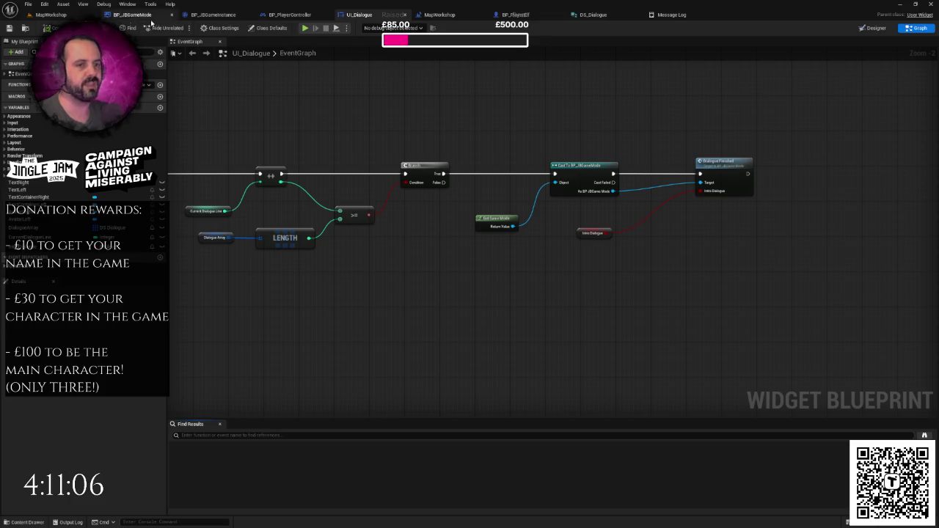
left_click(289, 15)
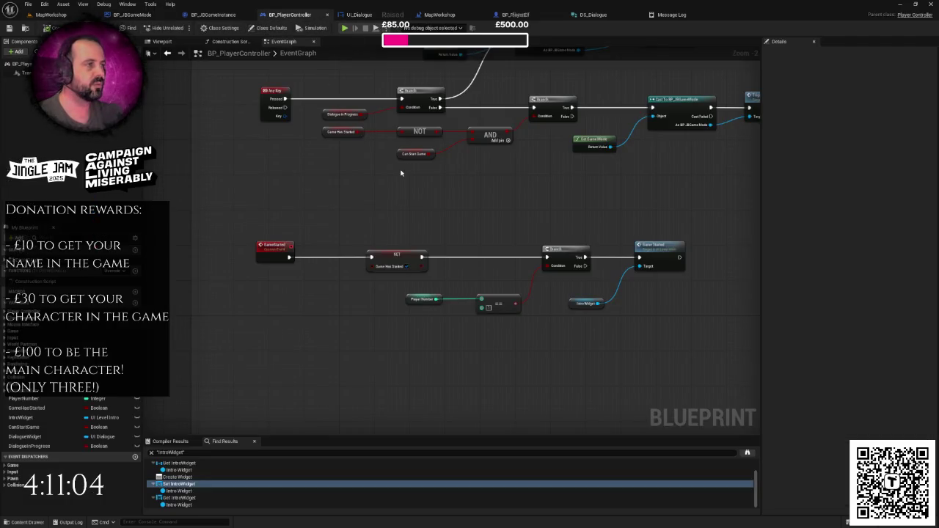
left_click(217, 18)
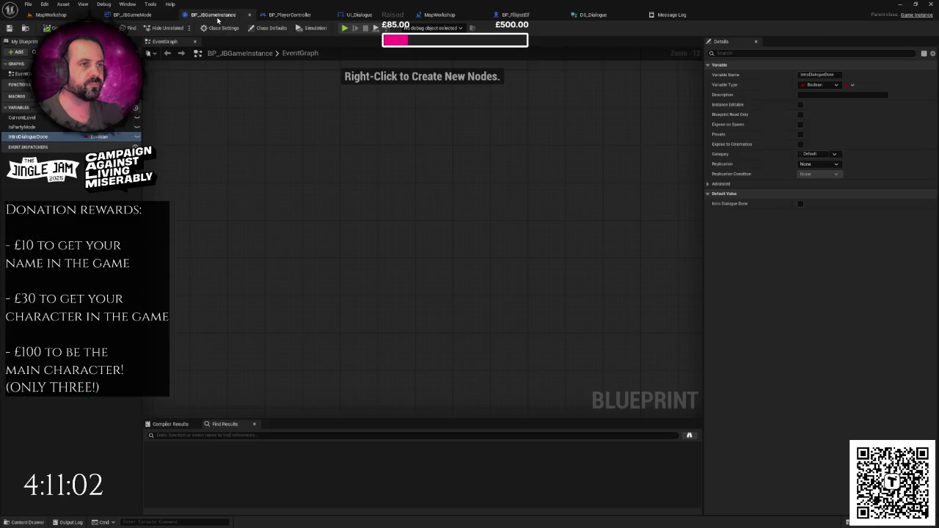
left_click(132, 15)
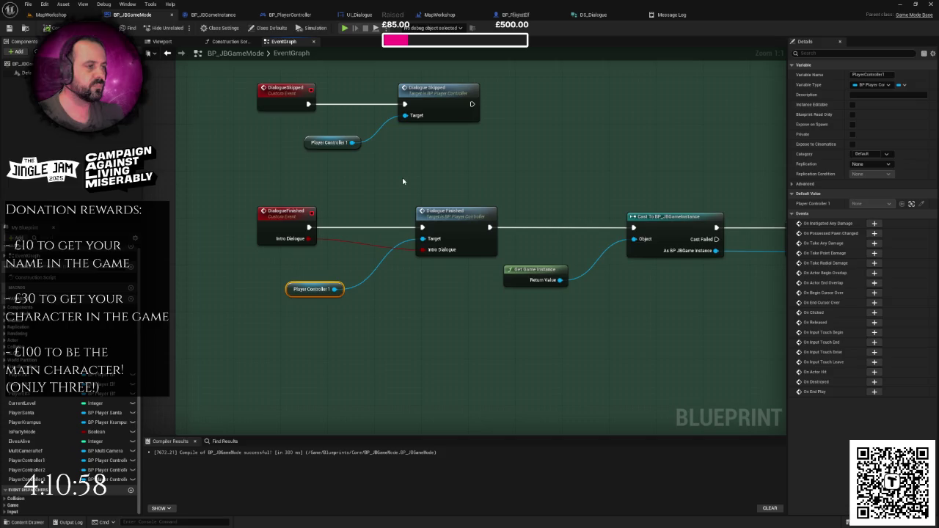
- Add a SET Intro Dialogue Done node off the BP_JBGameInstance cast
scroll(403, 182, "down", 2)
left_click_drag(640, 233, 402, 189)
left_click(440, 220)
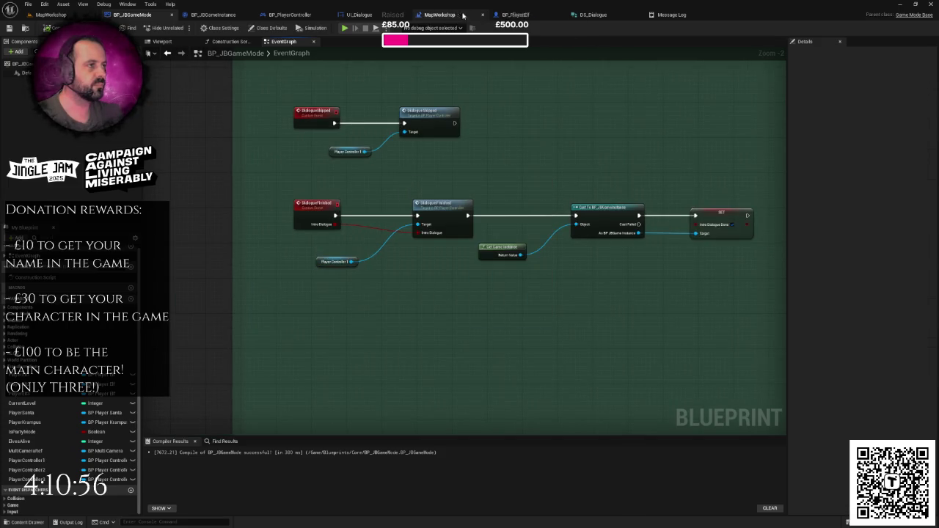
left_click(593, 15)
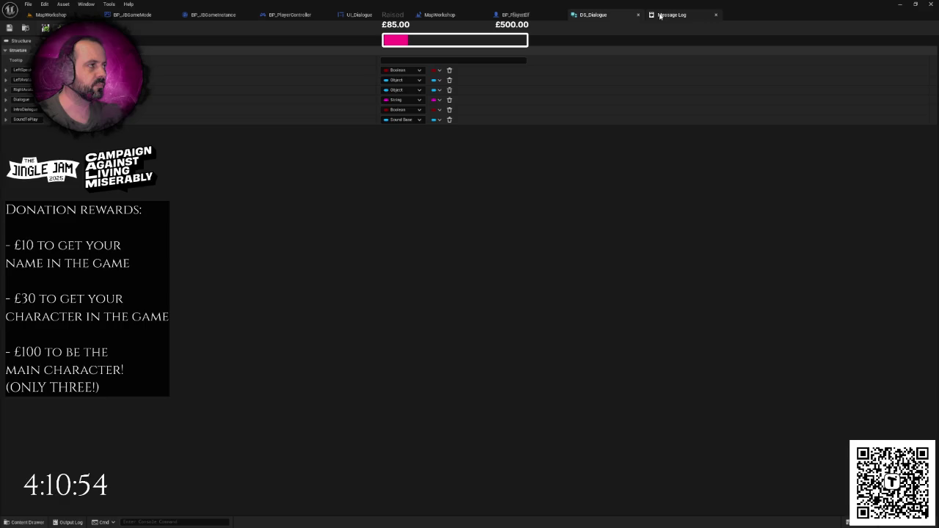
- Tick Left Speaking on the new Make DS Dialogue node in the level blueprint
left_click(454, 16)
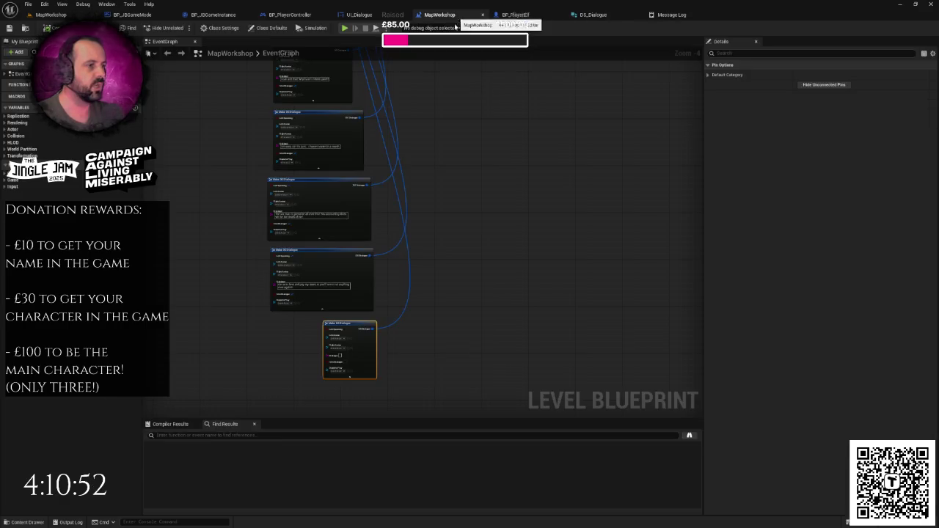
key("Home")
left_click(400, 222)
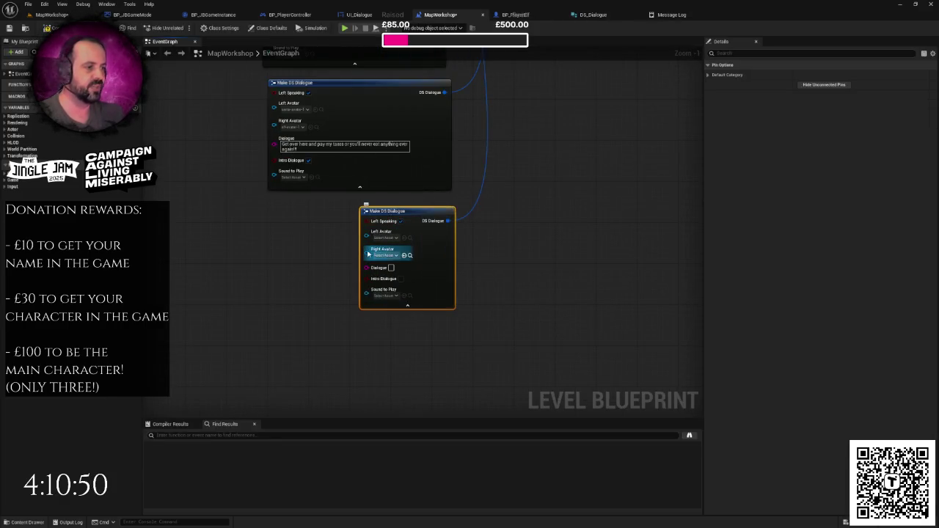
left_click_drag(325, 230, 363, 232)
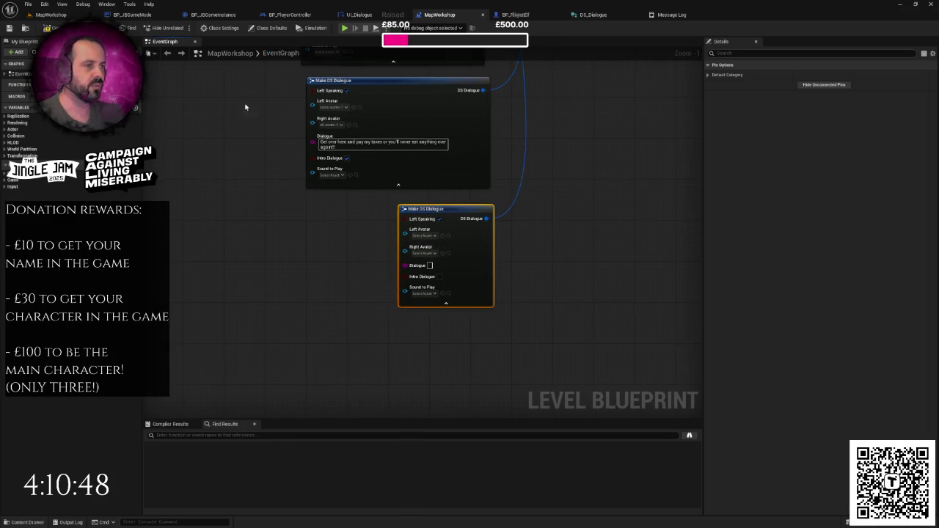
left_click_drag(224, 107, 206, 160)
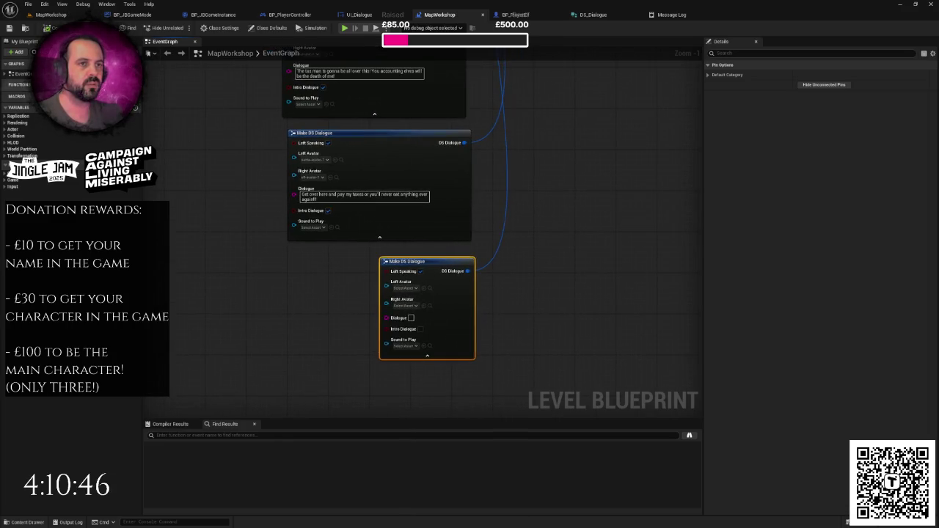
- Play MapWorkshop full-screen and advance through the remaining dialogue lines
left_click(56, 15)
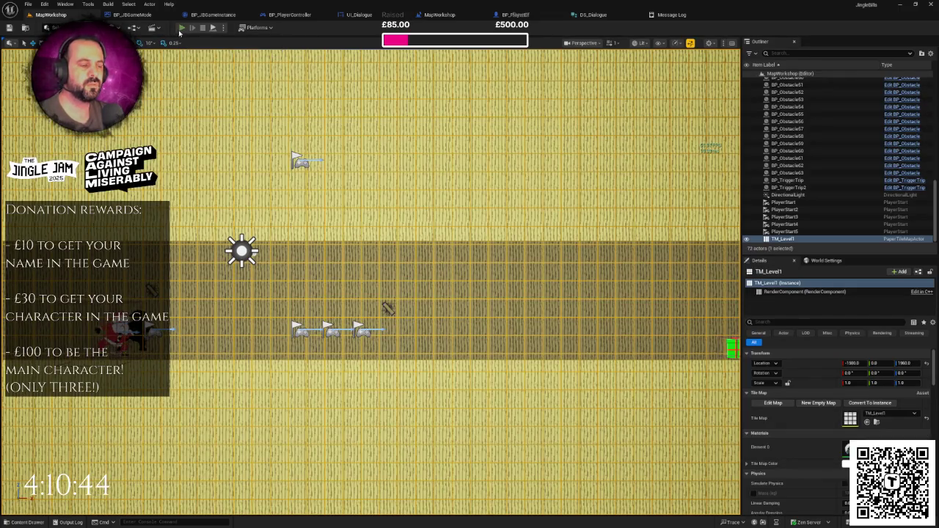
left_click(182, 28)
key("F11")
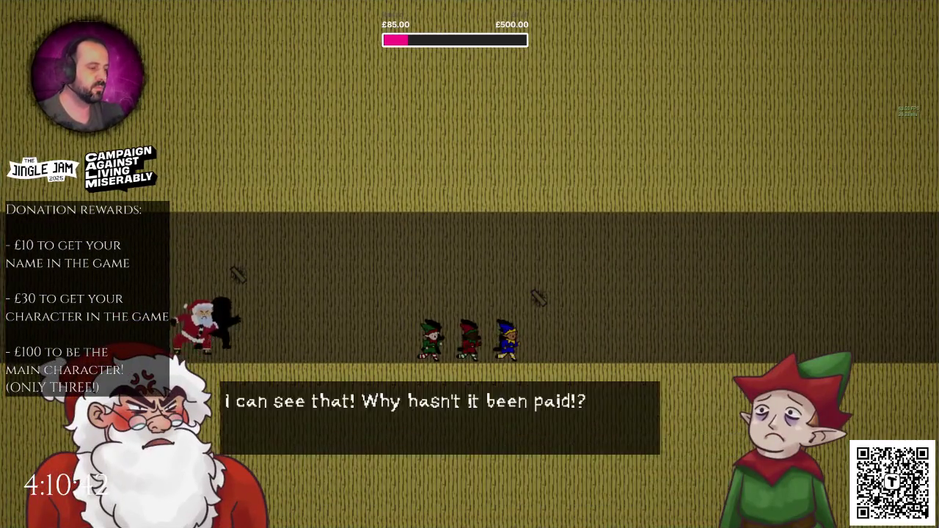
key("space")
key("space")
key("space")
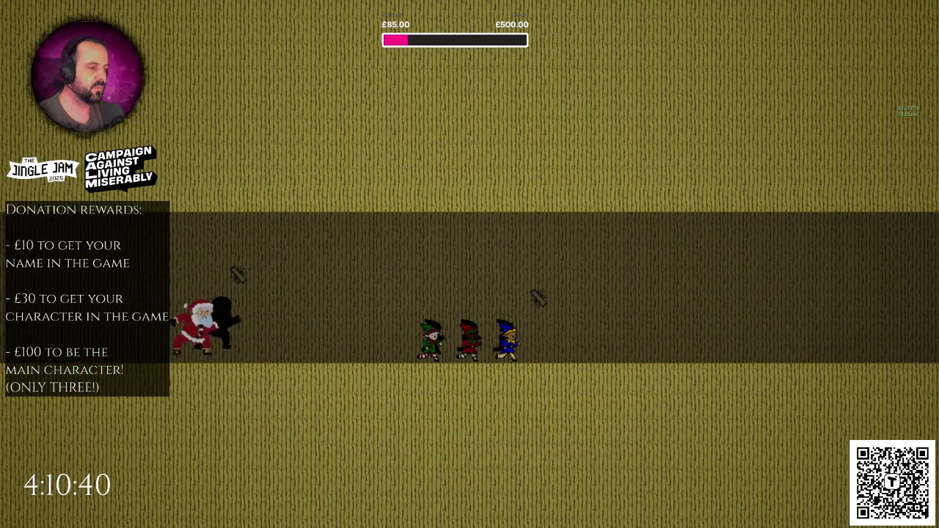
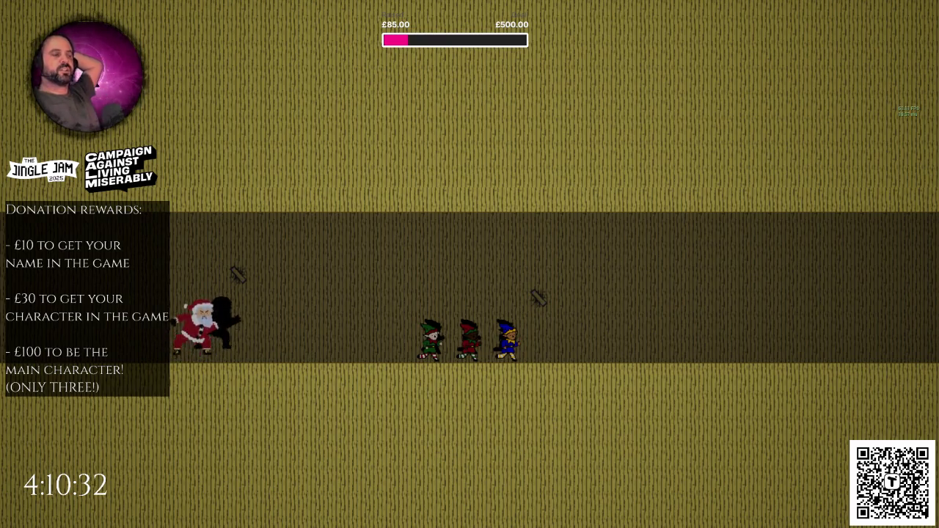
- Restart the playtest, skip through the intro dialogue with Space, and stop play with Esc
key("Escape")
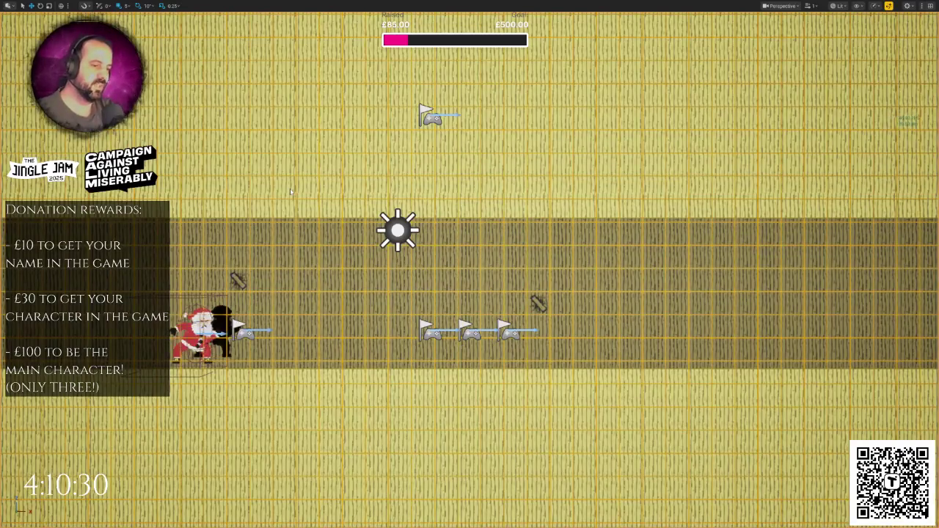
key("F11")
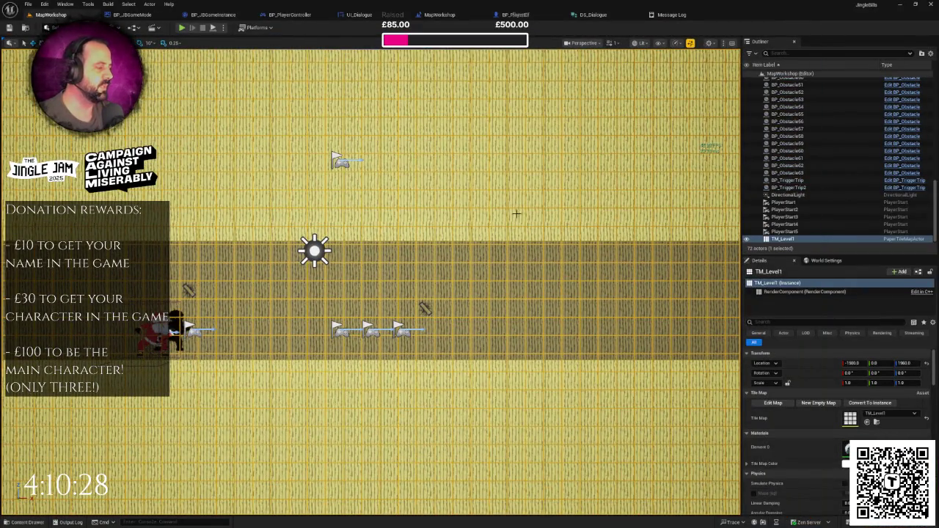
left_click(181, 28)
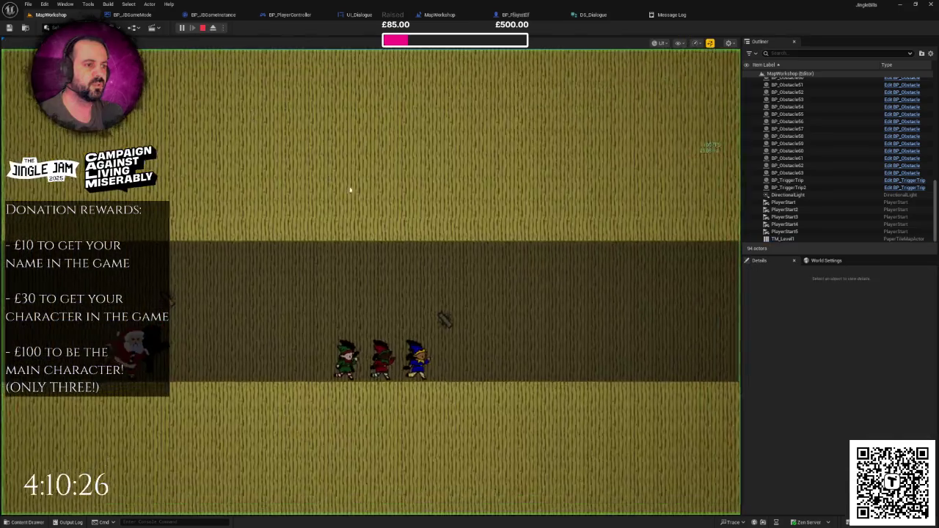
key("space")
key("space")
key("space")
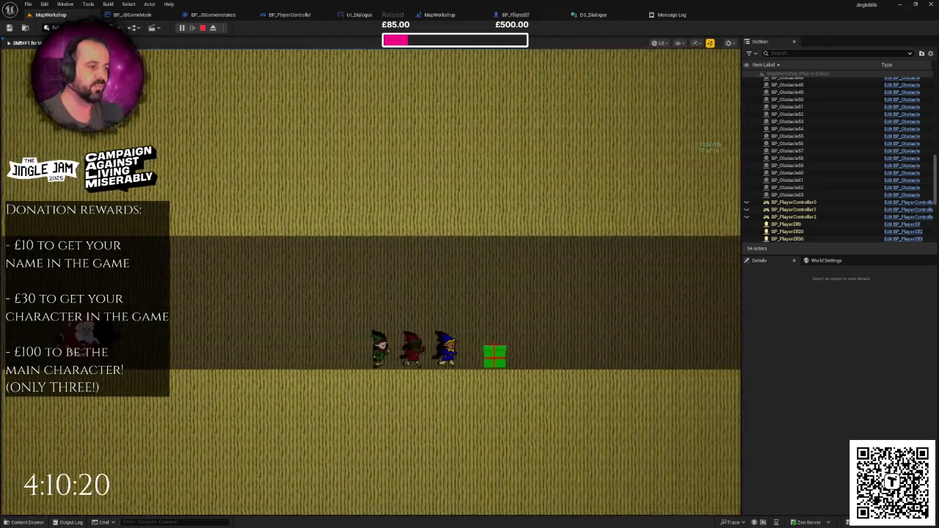
key("Escape")
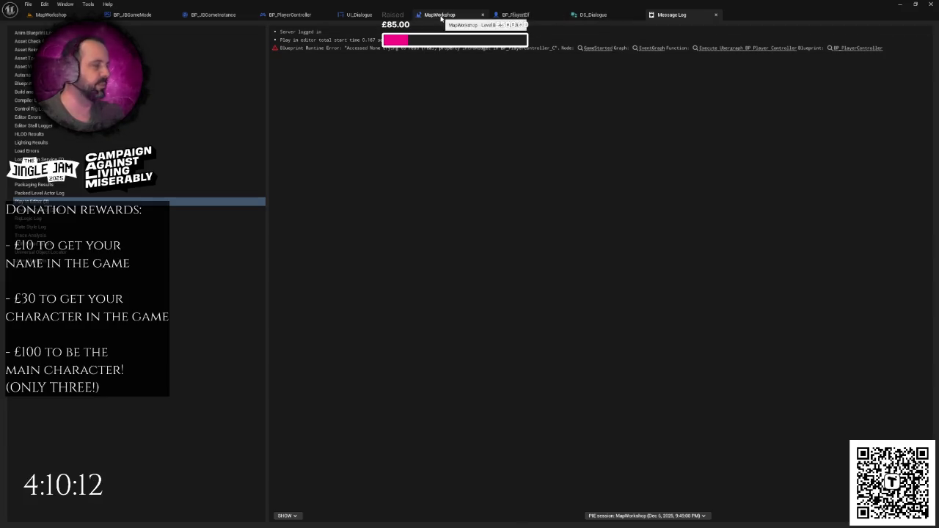
- Open BP_PlayerController's EventGraph and bring the Controls and dialogue comment blocks into view
left_click(221, 16)
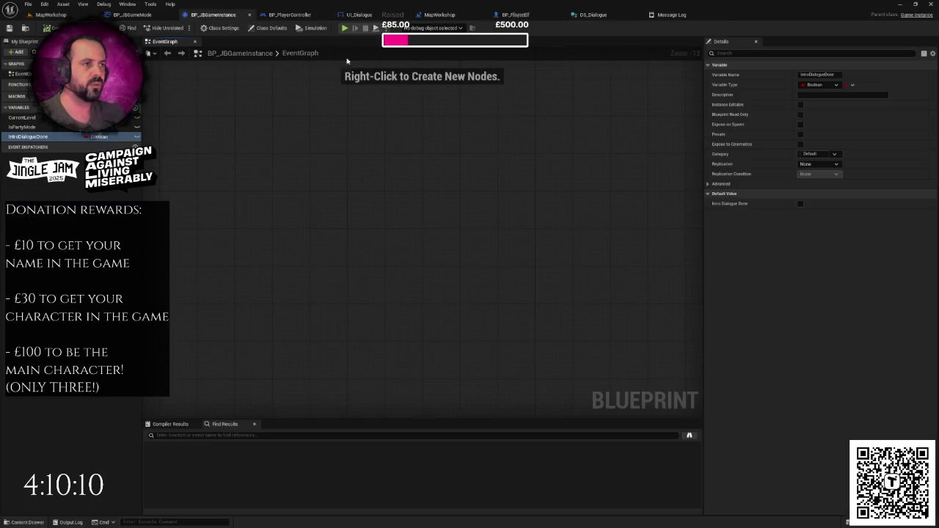
left_click(297, 16)
scroll(370, 204, "down", 2)
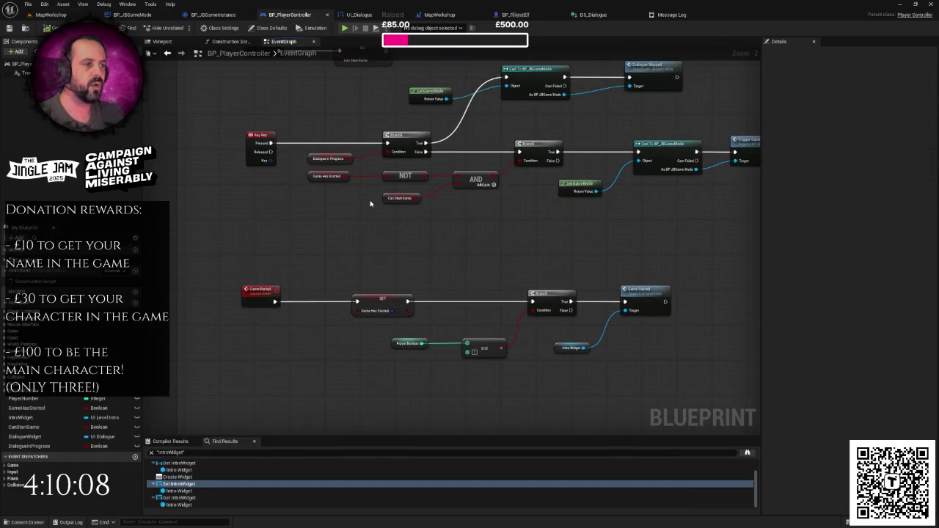
left_click_drag(374, 204, 378, 240)
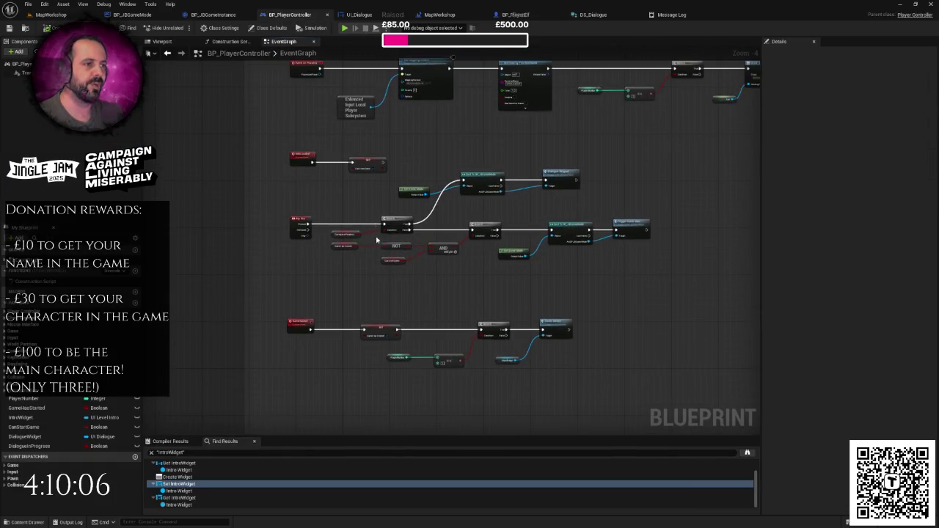
scroll(338, 133, "down", 2)
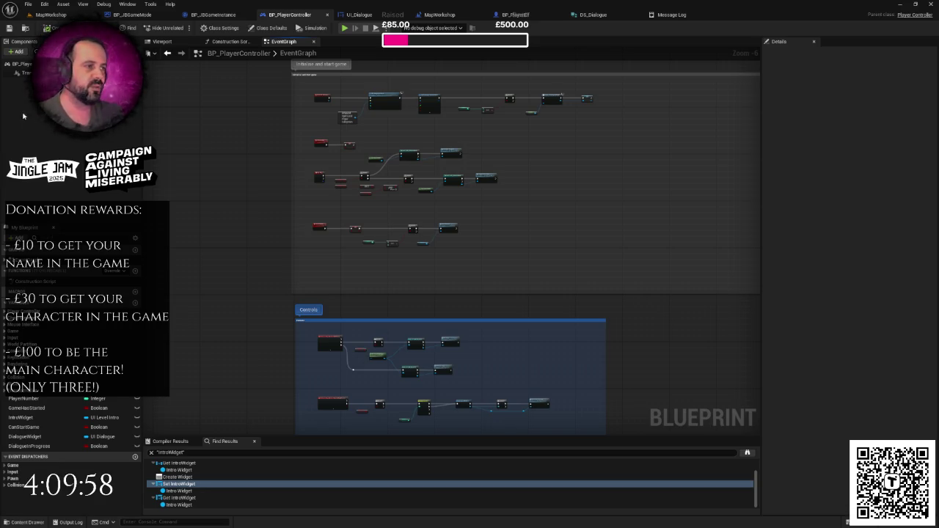
left_click_drag(402, 170, 403, 207)
left_click_drag(476, 199, 482, 225)
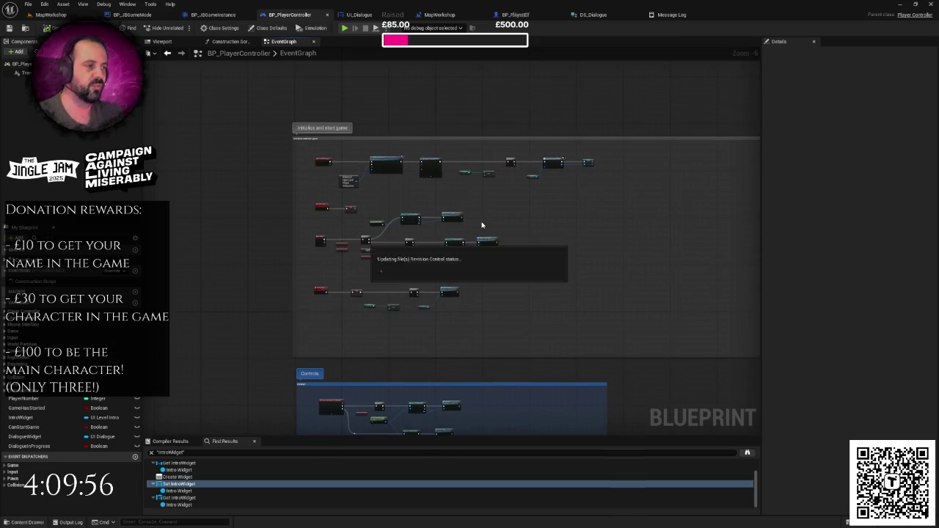
scroll(486, 229, "down", 2)
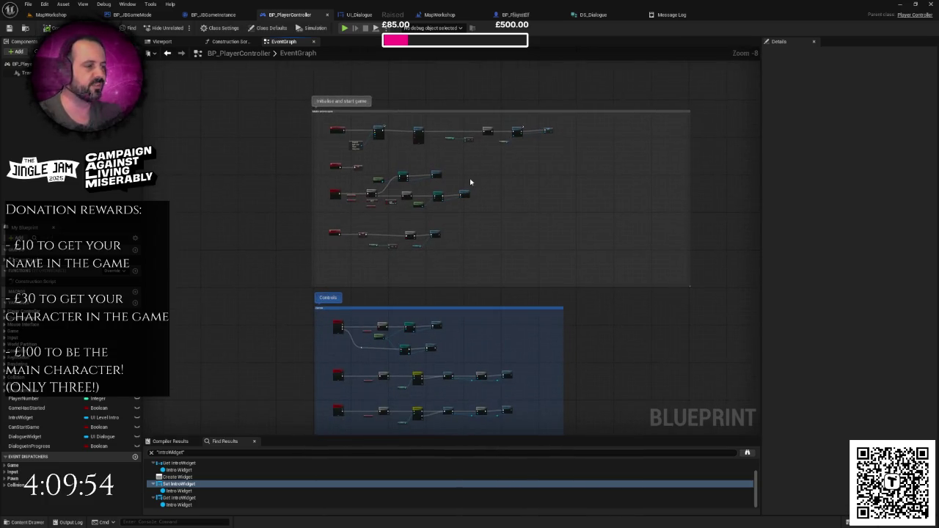
left_click_drag(471, 183, 484, 154)
scroll(436, 208, "down", 2)
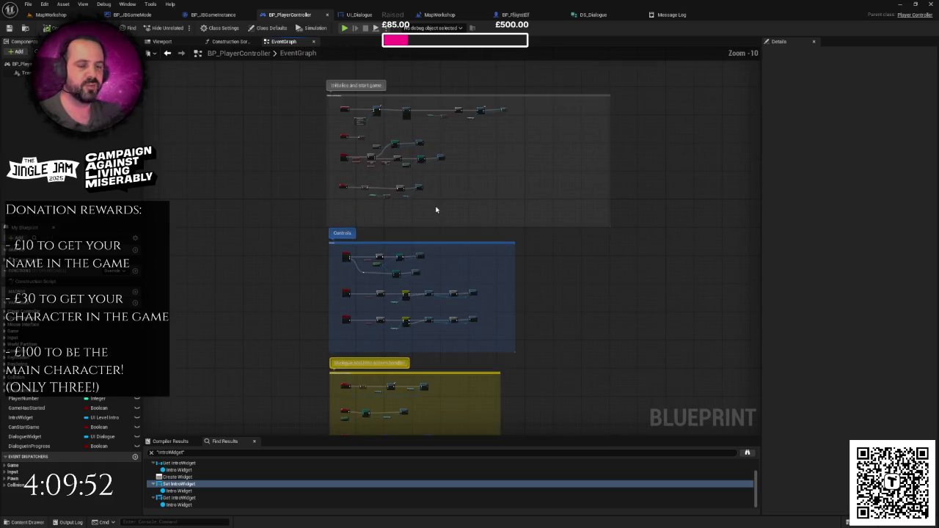
left_click_drag(436, 207, 446, 161)
mouse_move(396, 294)
left_mouse_down()
mouse_move(395, 266)
mouse_move(428, 231)
mouse_move(427, 193)
left_mouse_up()
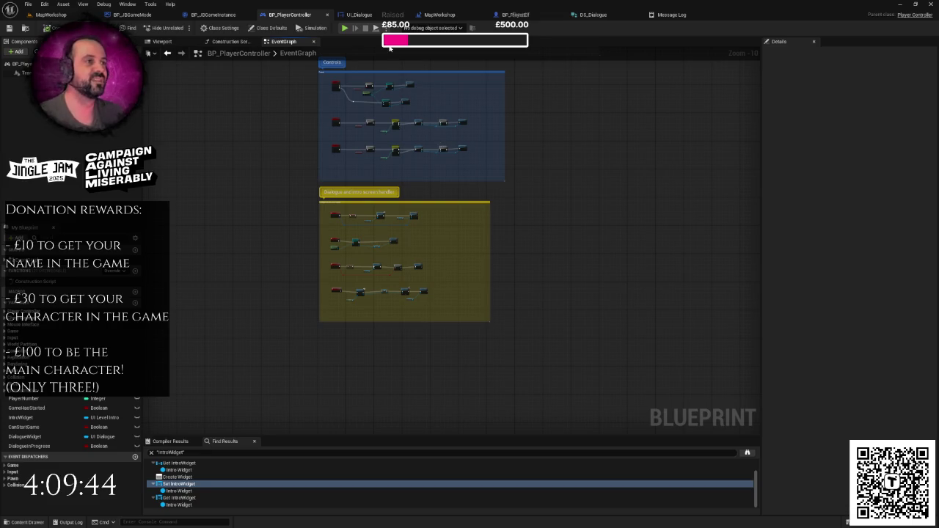
- Check the UI_Dialogue widget graph, then return to the controller's DialogueFinished and DisplayIntroScreen events
left_click(359, 14)
left_click_drag(456, 123, 522, 124)
scroll(522, 125, "down", 2)
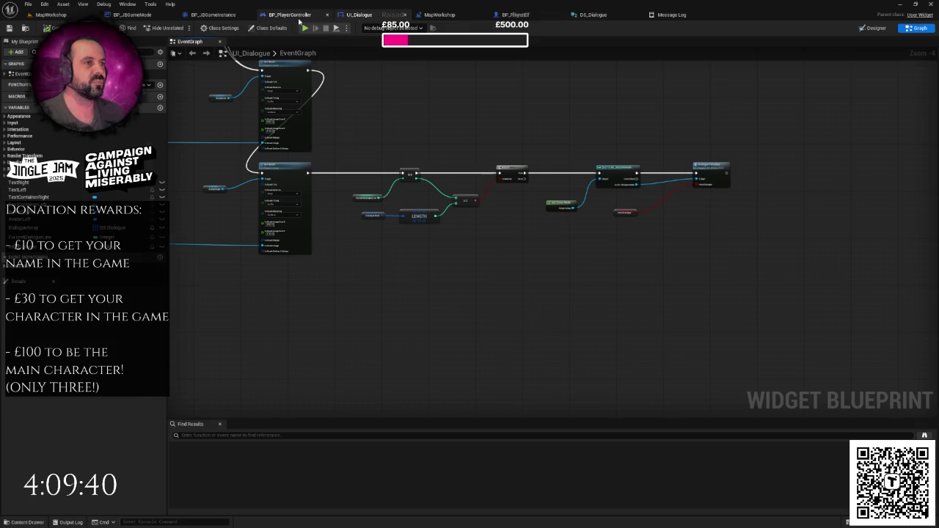
left_click(290, 15)
scroll(374, 154, "up", 7)
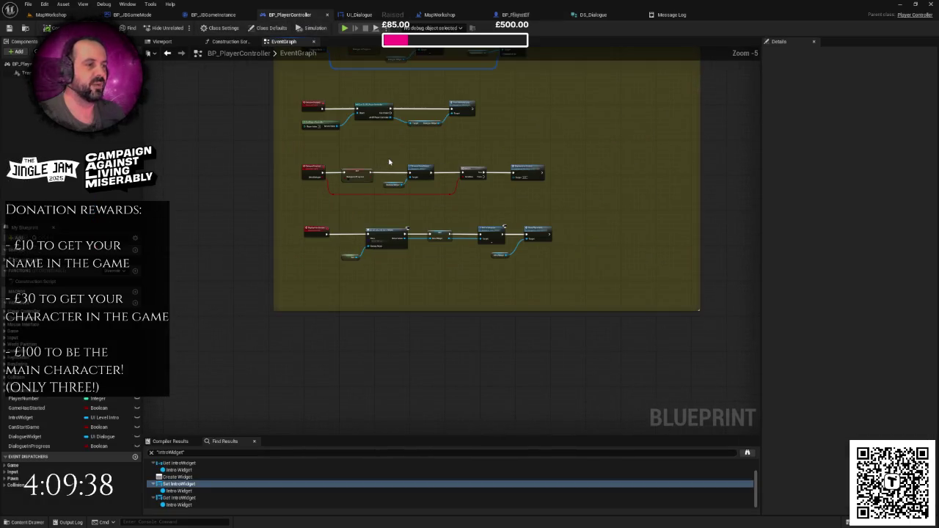
scroll(382, 209, "up", 1)
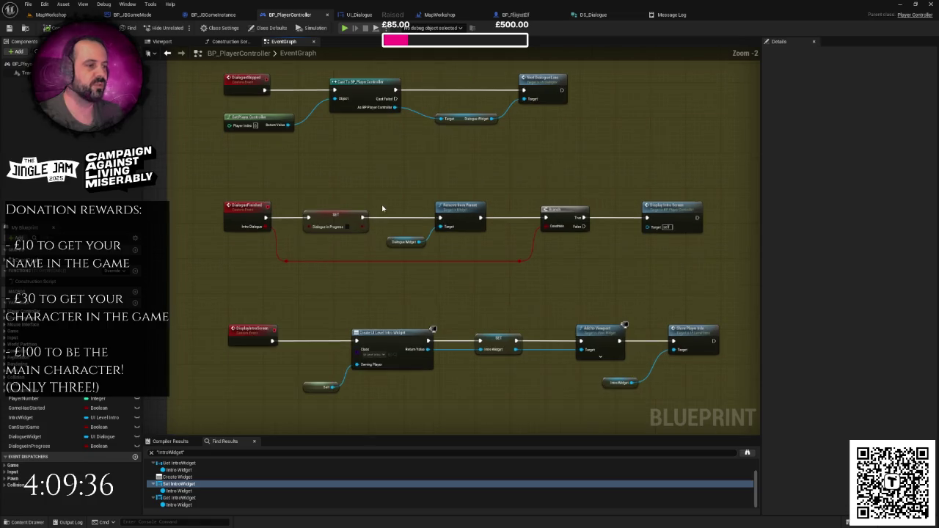
- Add a Print String node after the Dialogue Finished SET node and wire its In String
mouse_move(365, 218)
left_mouse_down()
mouse_move(371, 228)
mouse_move(380, 172)
left_mouse_up()
type("print")
key("Return")
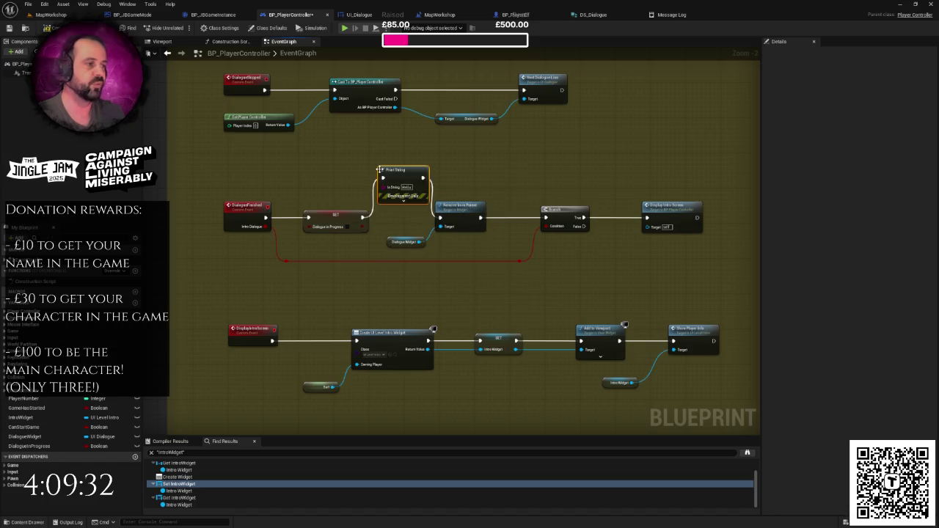
mouse_move(287, 262)
left_mouse_down()
mouse_move(375, 192)
mouse_move(336, 206)
mouse_move(330, 181)
left_mouse_up()
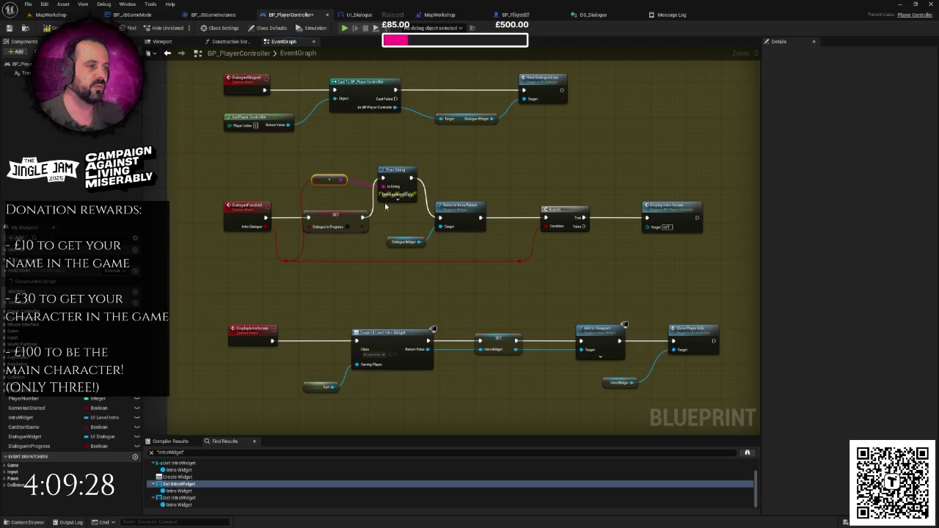
- Set the Print String text colour to green and switch to MapWorkshop to test
left_click(397, 199)
left_click(406, 214)
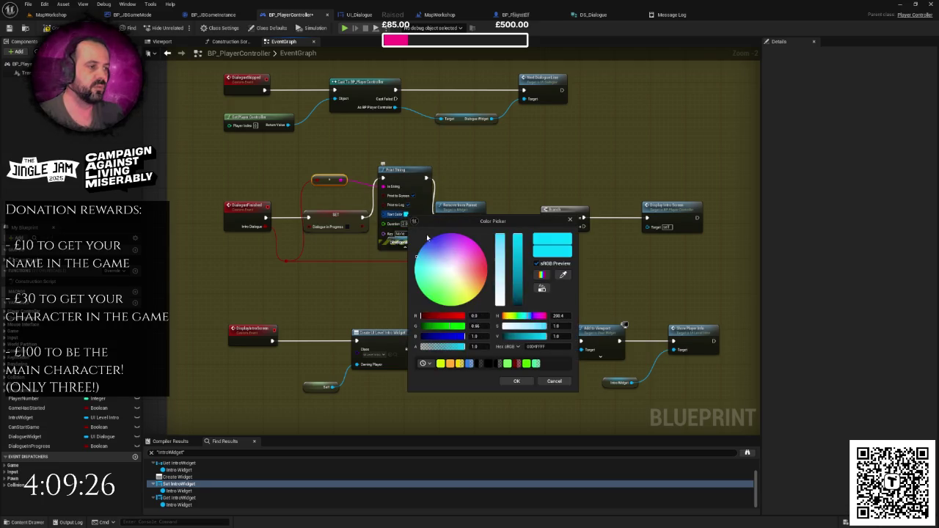
left_click(516, 381)
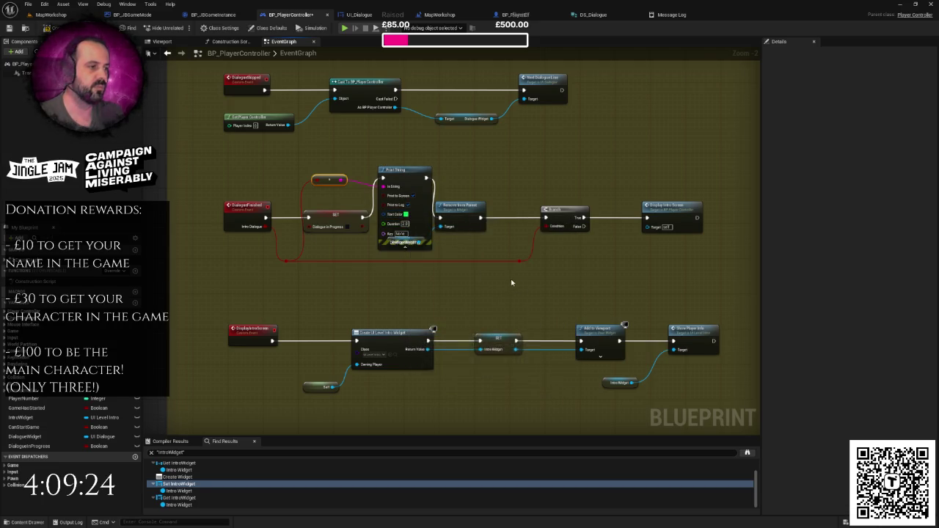
left_click(63, 16)
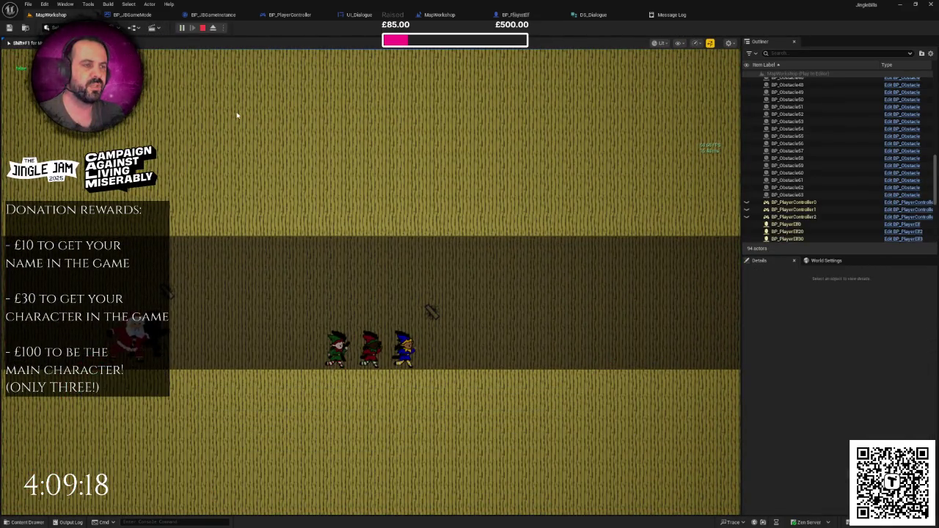
- Stop the playtest and return to the BP_PlayerController graph
key("Escape")
left_click(214, 15)
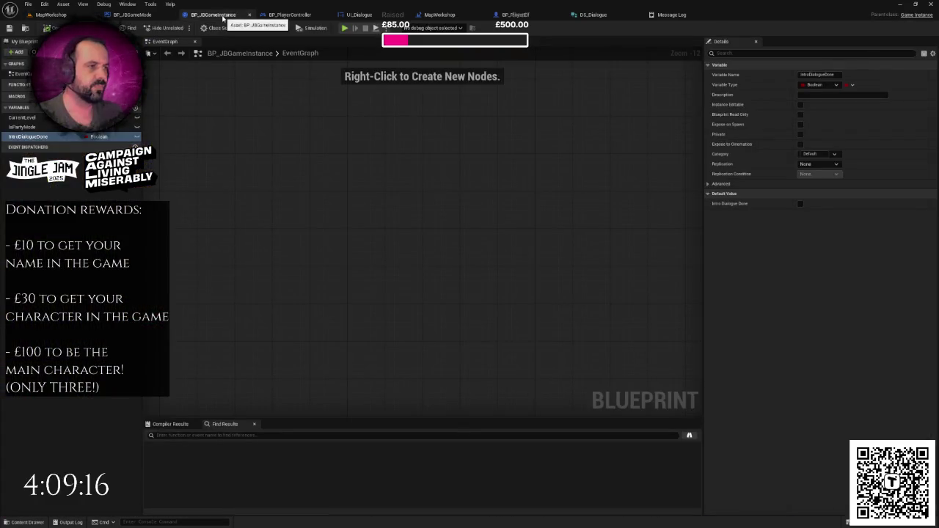
left_click(285, 15)
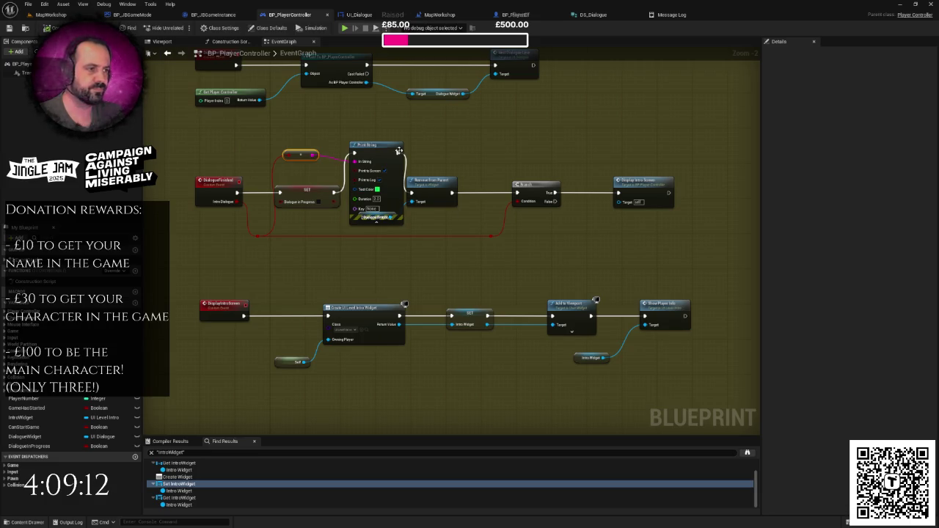
- Wire SET directly to Remove From Parent and delete the Print String and conversion nodes
left_click_drag(335, 192, 413, 196)
left_click_drag(272, 120, 404, 227)
key("Delete")
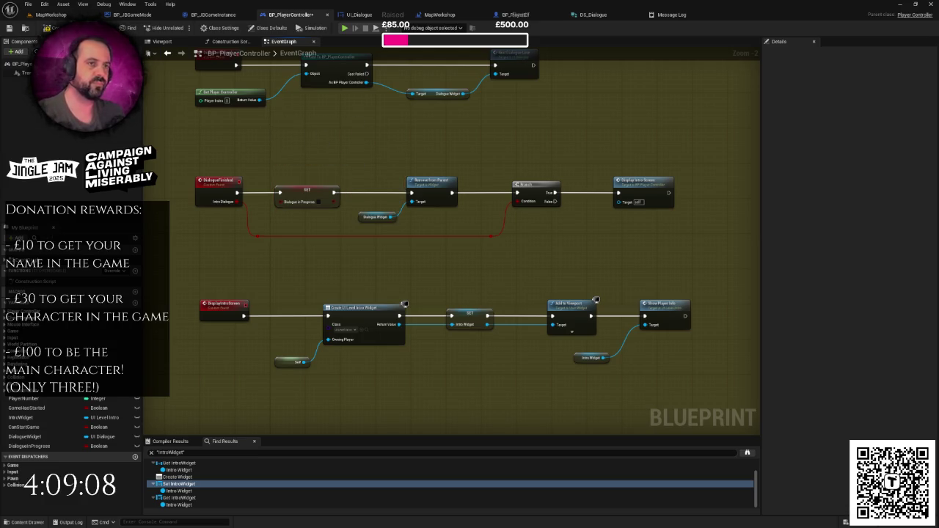
left_click_drag(316, 116, 321, 146)
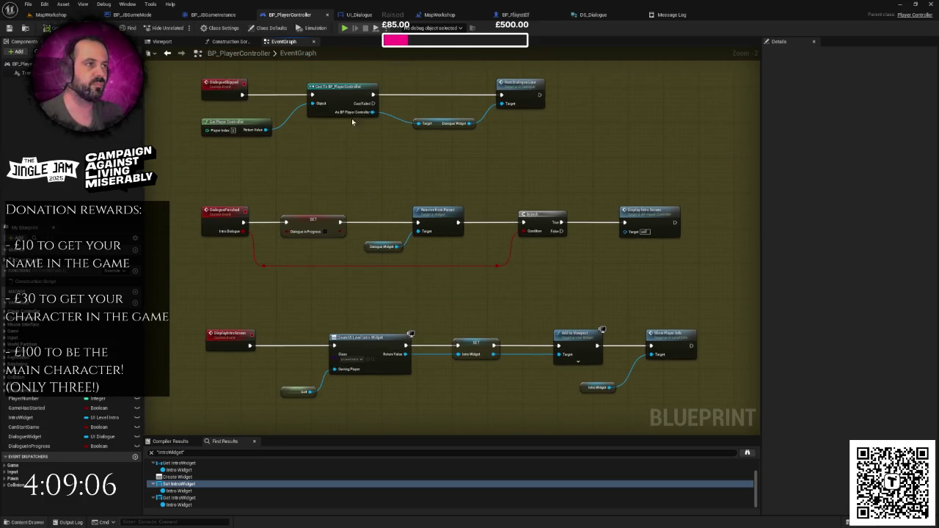
left_click(513, 14)
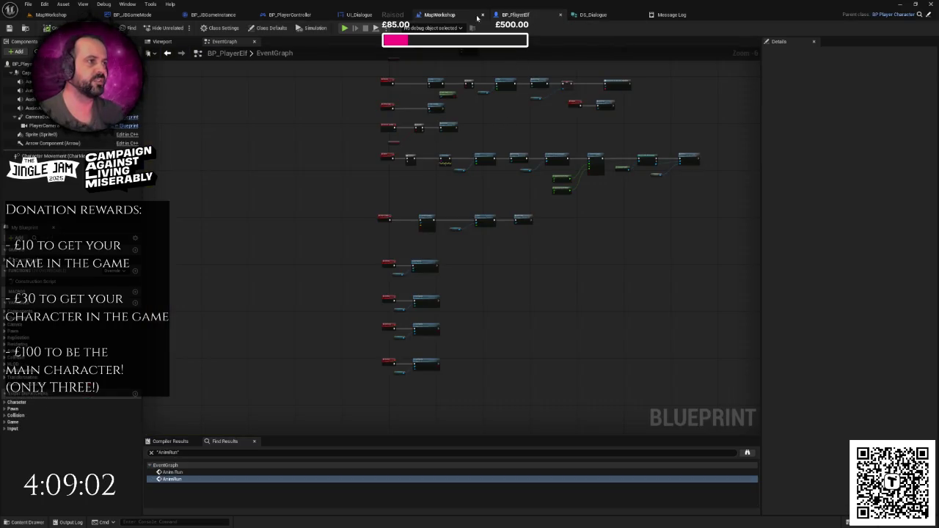
- In the UI_Dialogue graph, add a Print String node after the SET node
left_click(359, 14)
left_click_drag(443, 102, 482, 151)
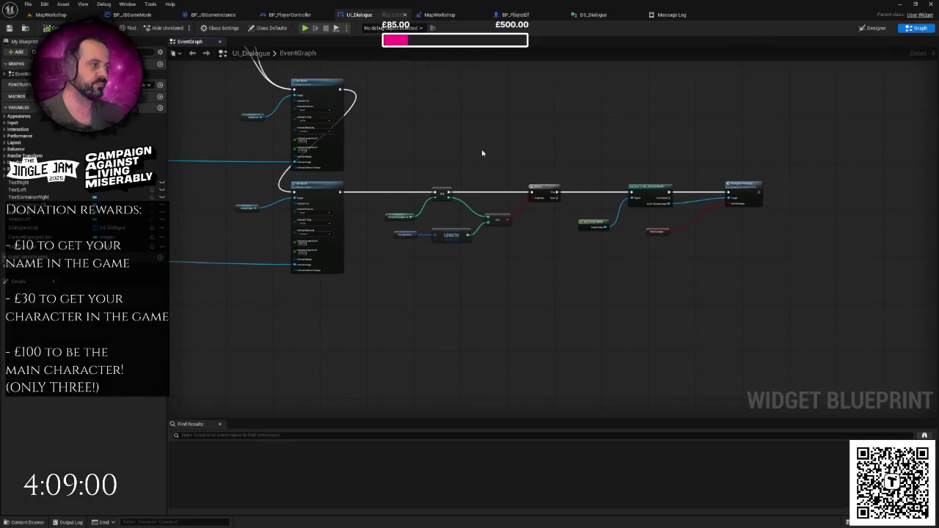
scroll(483, 153, "down", 3)
scroll(436, 151, "up", 3)
scroll(414, 226, "up", 2)
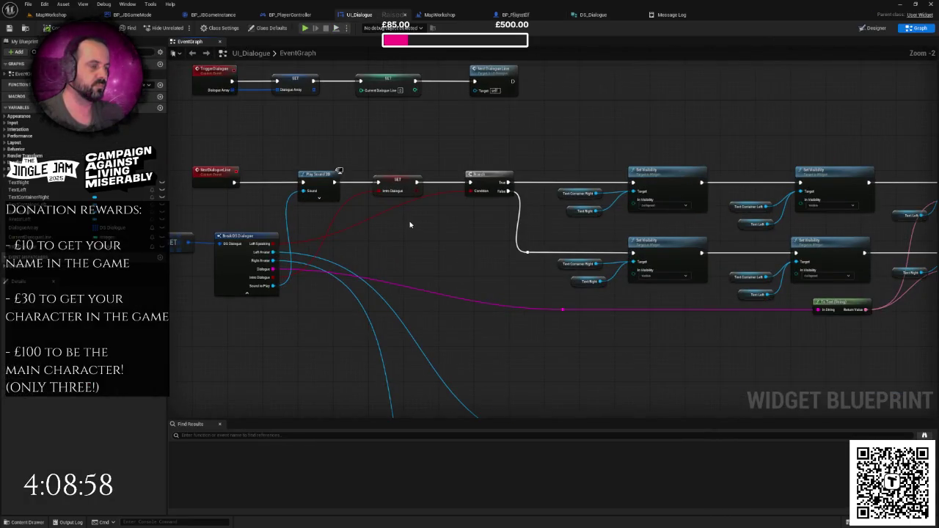
right_click(430, 224)
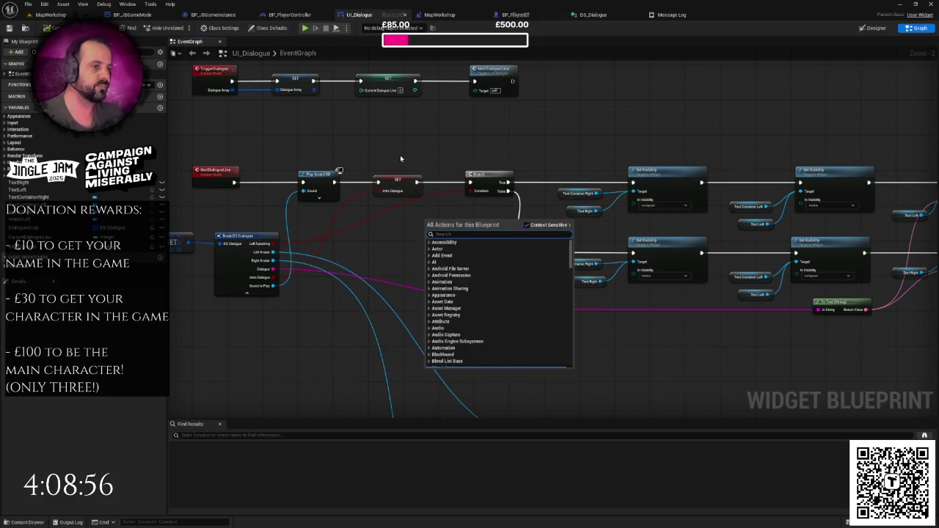
left_click(400, 155)
scroll(400, 158, "up", 2)
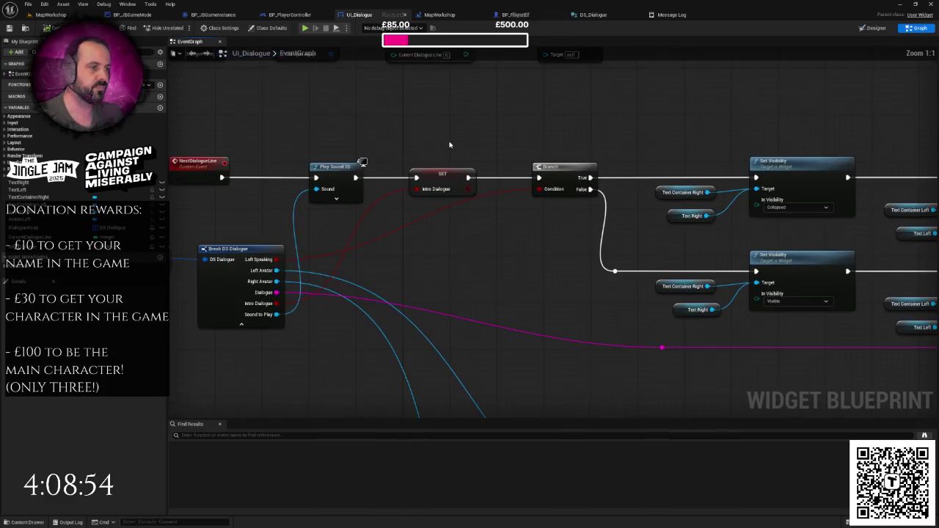
mouse_move(450, 145)
left_mouse_down()
mouse_move(544, 154)
mouse_move(386, 194)
left_mouse_up()
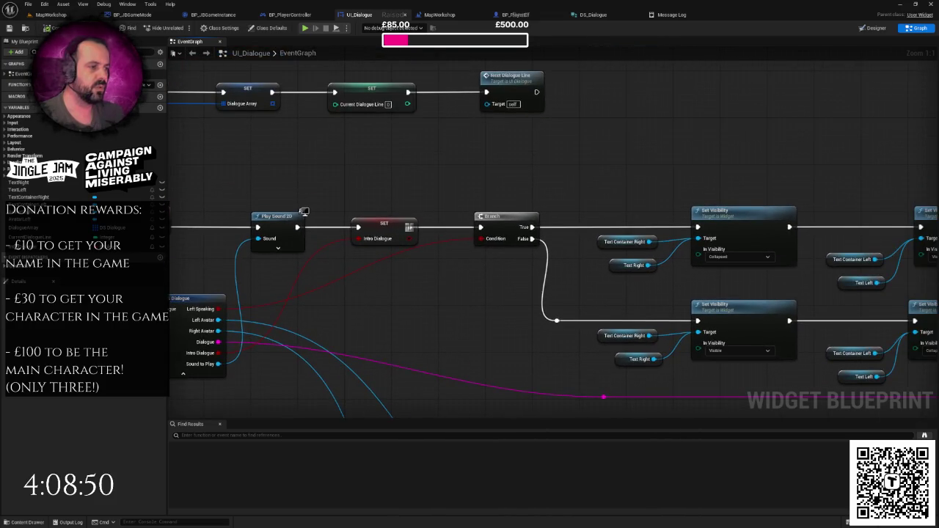
mouse_move(410, 227)
left_mouse_down()
mouse_move(404, 149)
mouse_move(445, 128)
mouse_move(524, 129)
left_mouse_up()
type("print")
key("Return")
- Reposition the Print String and set its text colour to yellow-green
left_click_drag(549, 163, 596, 128)
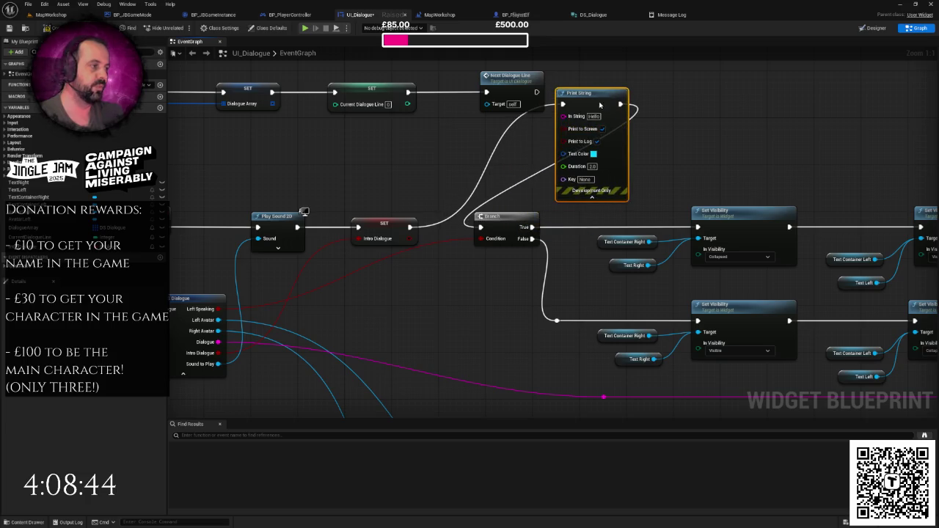
left_click(594, 154)
left_click_drag(620, 200, 638, 247)
left_click(700, 322)
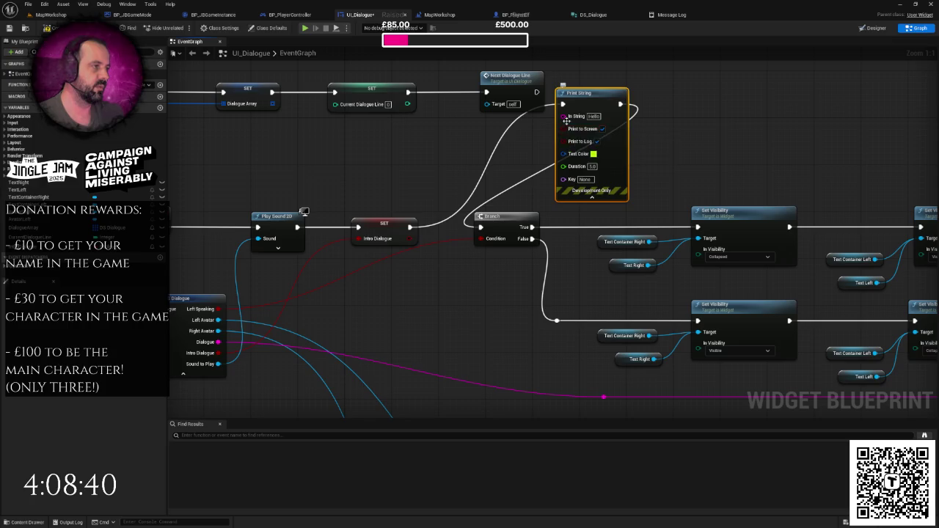
- Feed Print String's In String from a new Append node with a third input C
left_click_drag(566, 118, 460, 152)
type("appen")
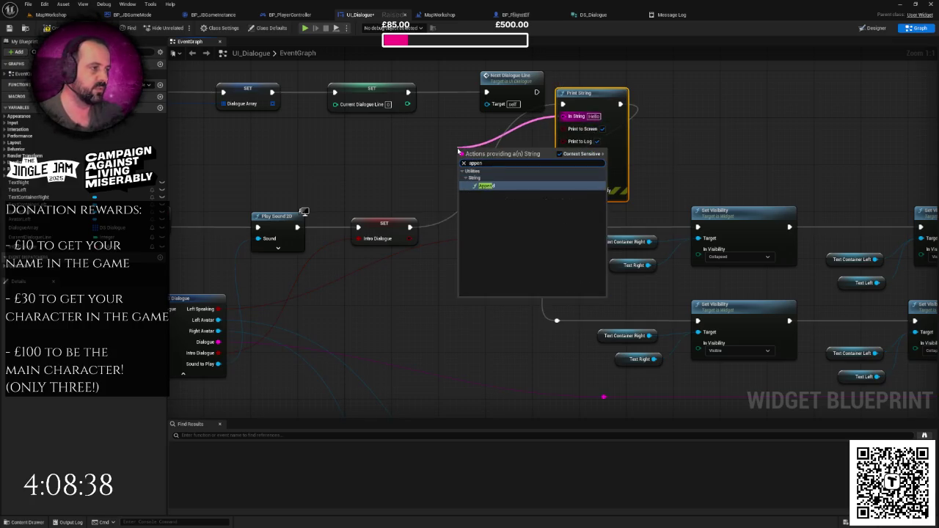
key("Return")
left_click_drag(491, 153, 420, 135)
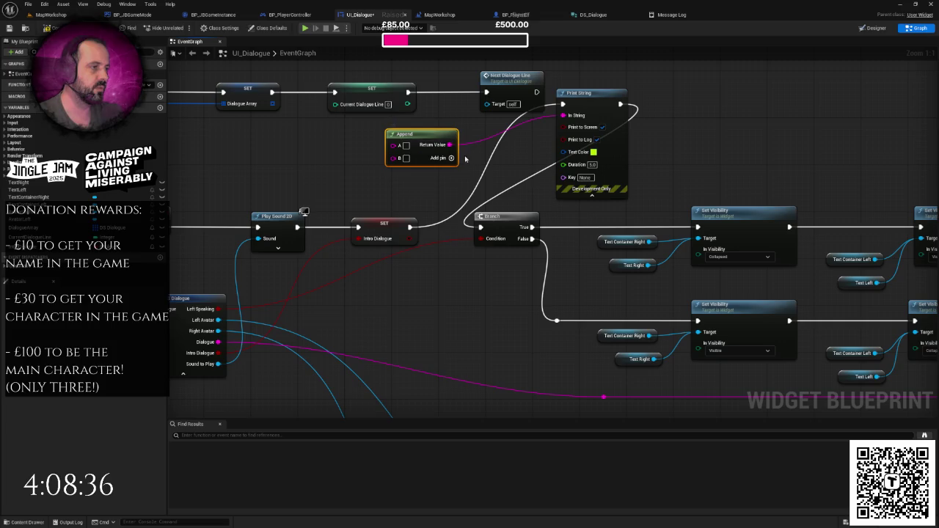
left_click(436, 160)
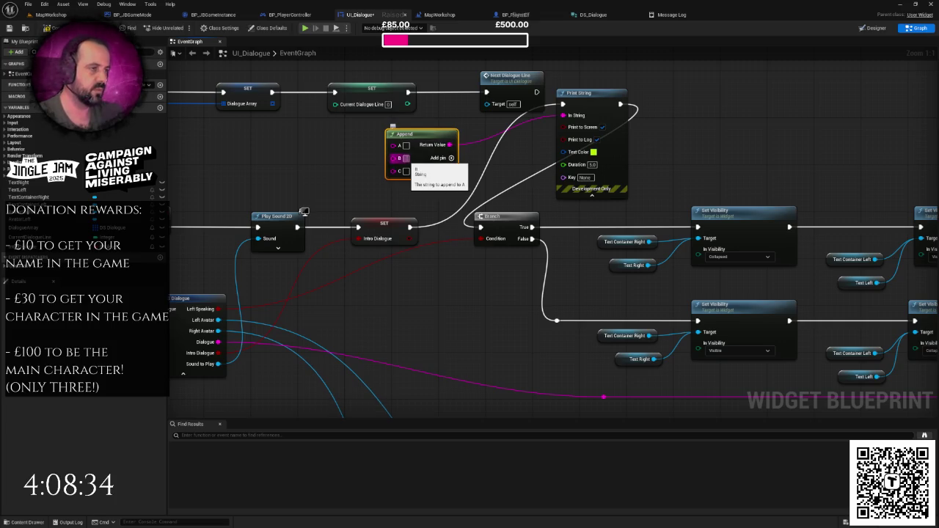
- Wire Current Dialogue Line into the Append node, save the blueprint, and start a playtest
mouse_move(400, 163)
left_mouse_down()
mouse_move(649, 113)
mouse_move(661, 121)
left_mouse_up()
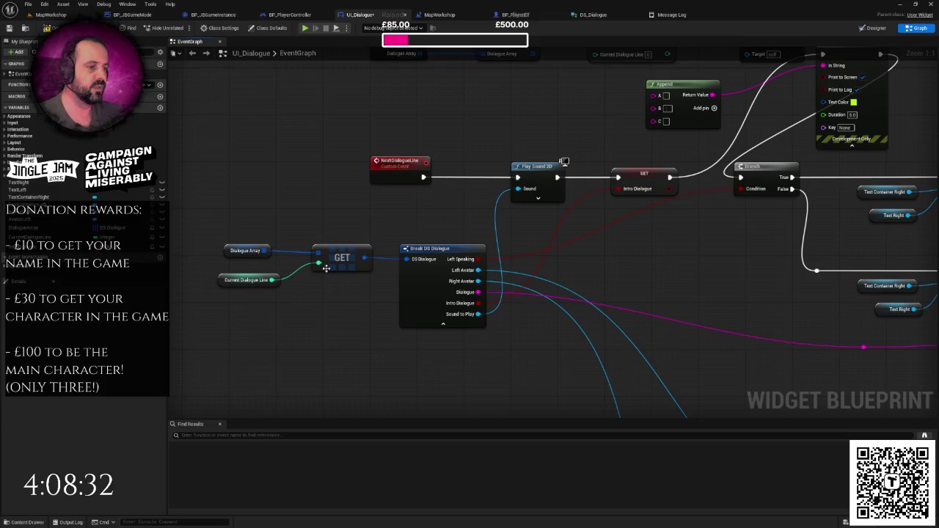
left_click_drag(387, 255, 383, 262)
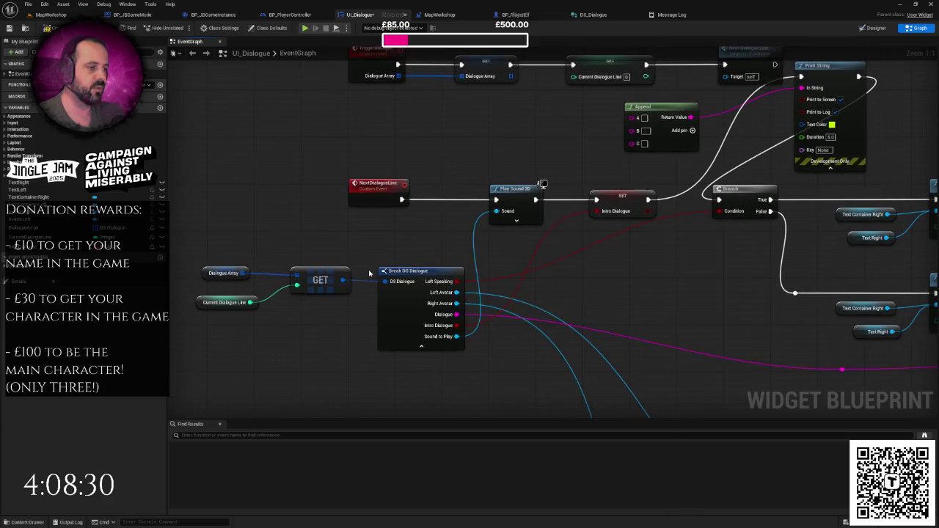
left_click_drag(407, 225, 392, 260)
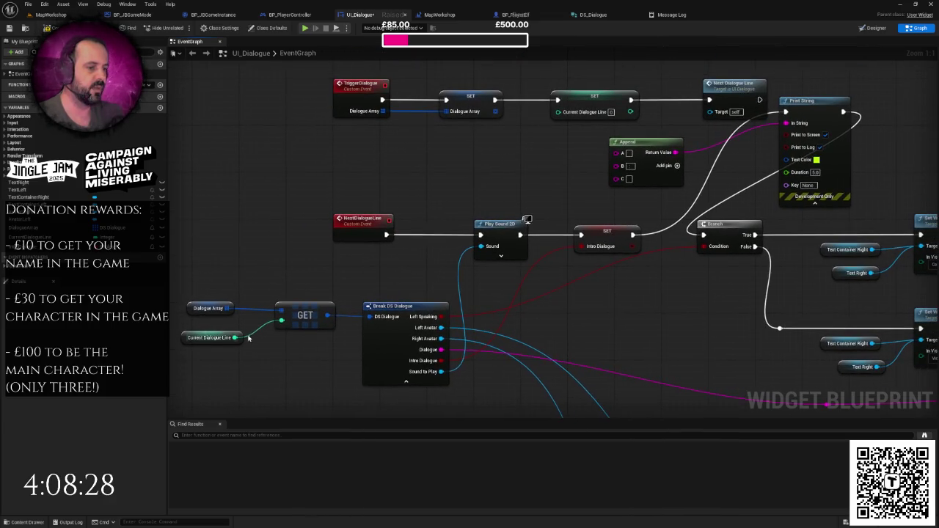
left_click_drag(234, 338, 615, 152)
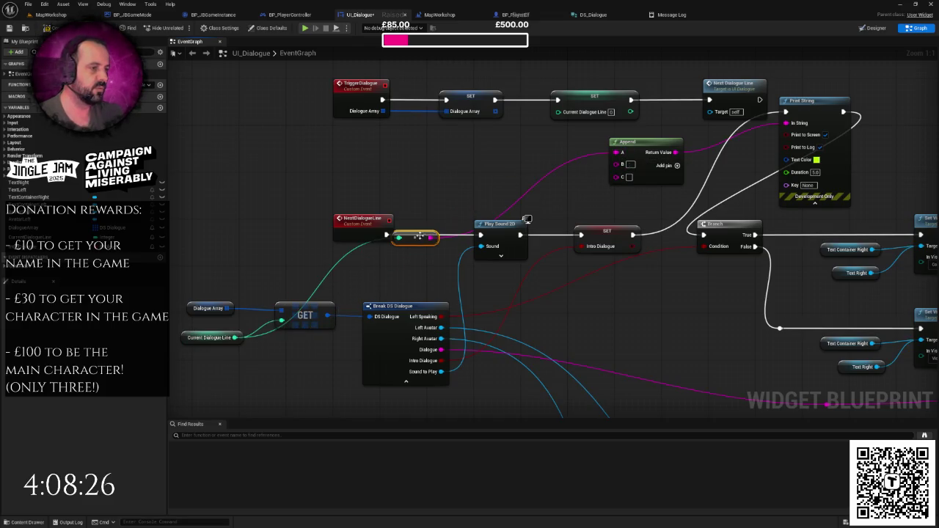
left_click_drag(419, 236, 437, 172)
mouse_move(633, 235)
left_mouse_down()
mouse_move(635, 207)
mouse_move(615, 177)
mouse_move(475, 194)
left_mouse_up()
left_click(587, 221)
key("ctrl+s")
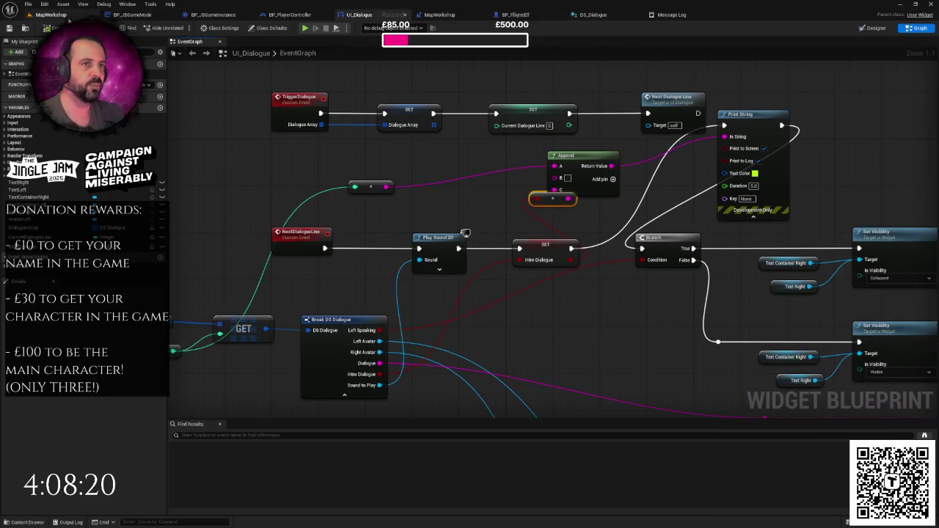
key("alt+p")
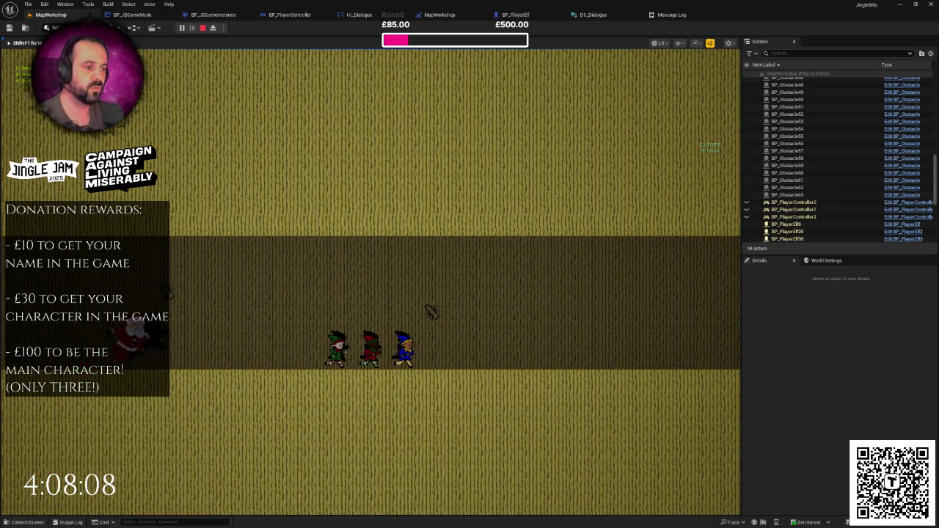
- Stop the test play and open the MapWorkshop level blueprint's column of Make DS Dialogue nodes
key("Escape")
left_click(291, 143)
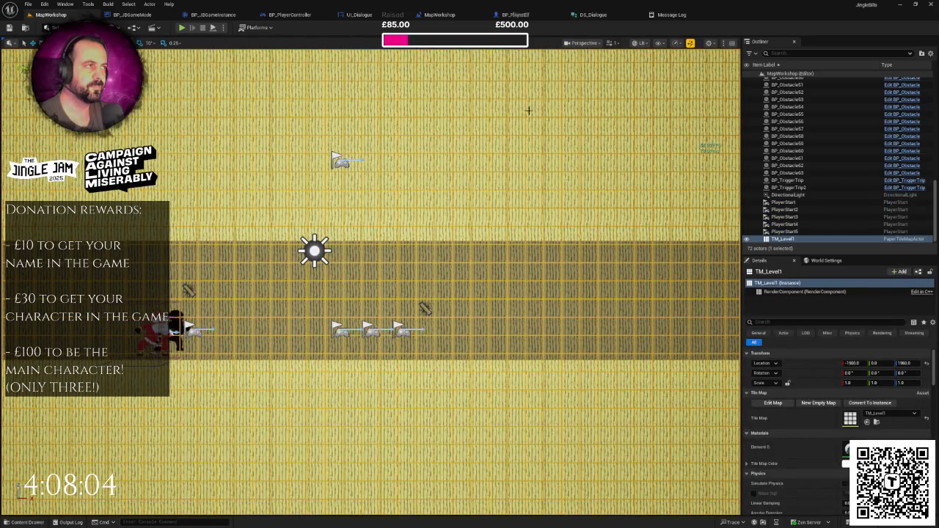
left_click(514, 14)
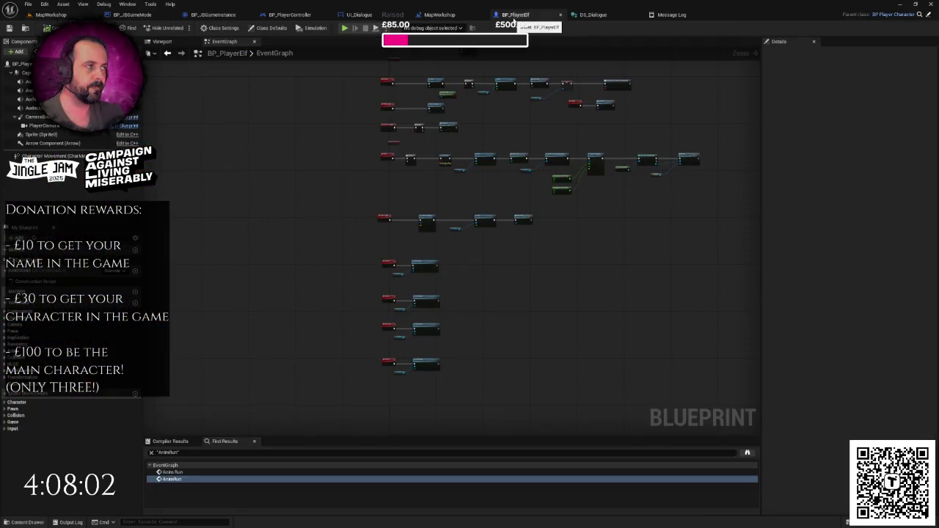
left_click(592, 15)
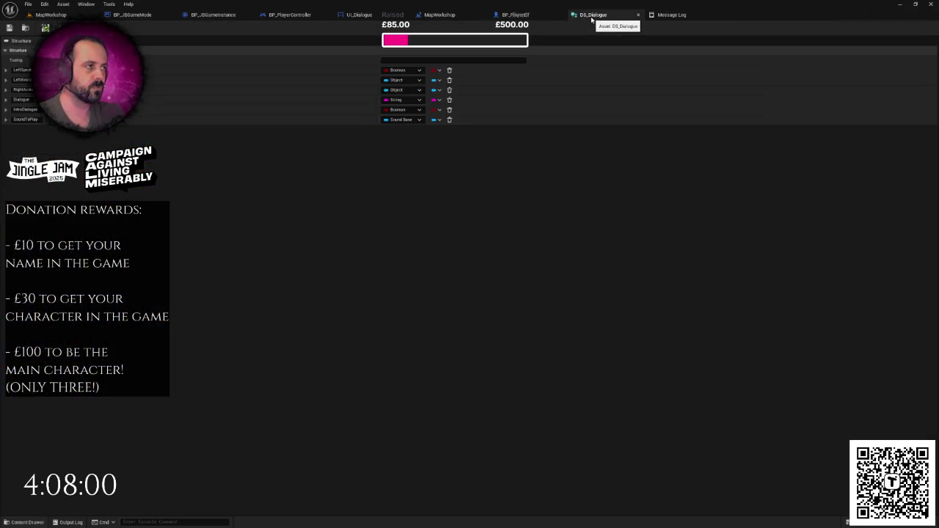
left_click(359, 15)
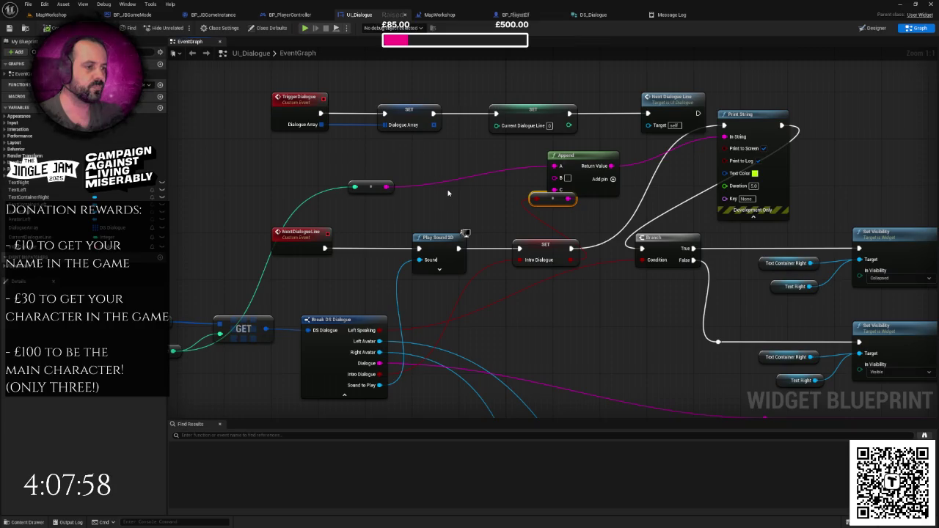
scroll(449, 190, "down", 2)
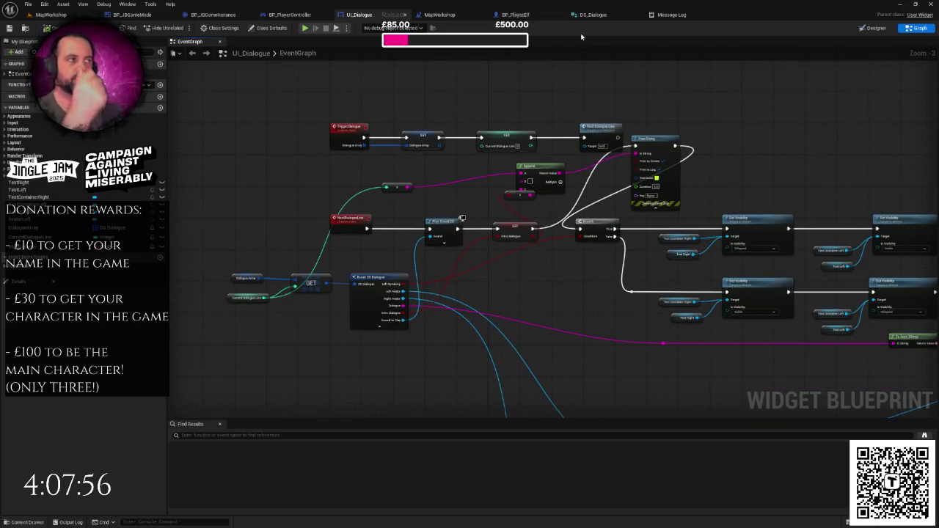
left_click(587, 15)
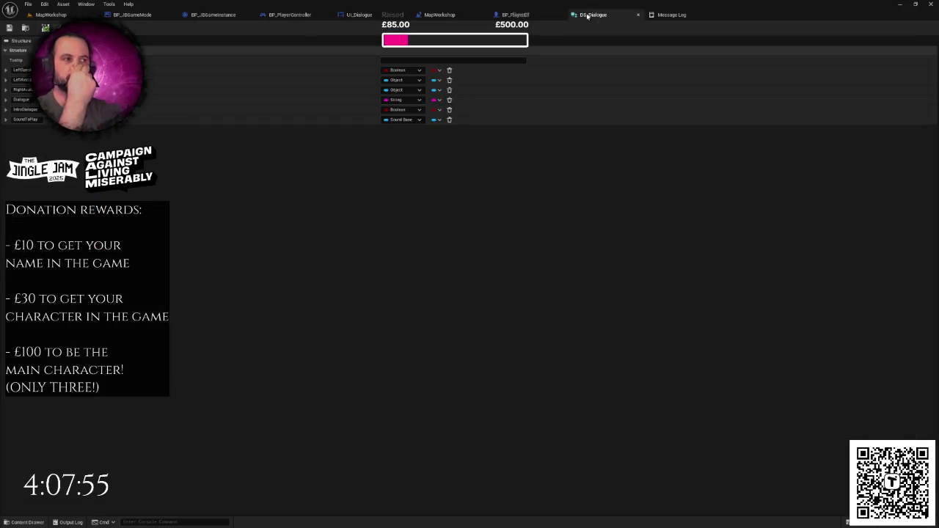
left_click(445, 17)
scroll(463, 199, "down", 6)
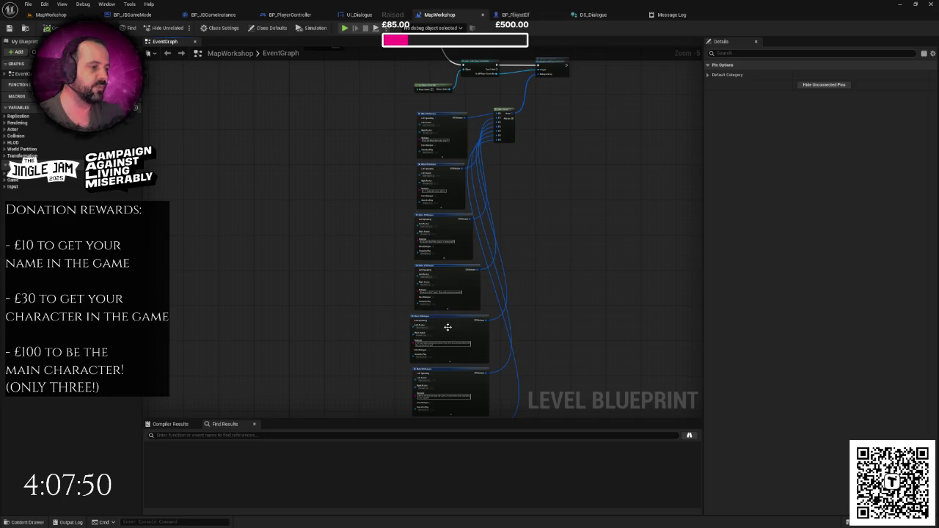
left_click(455, 390)
scroll(472, 240, "up", 3)
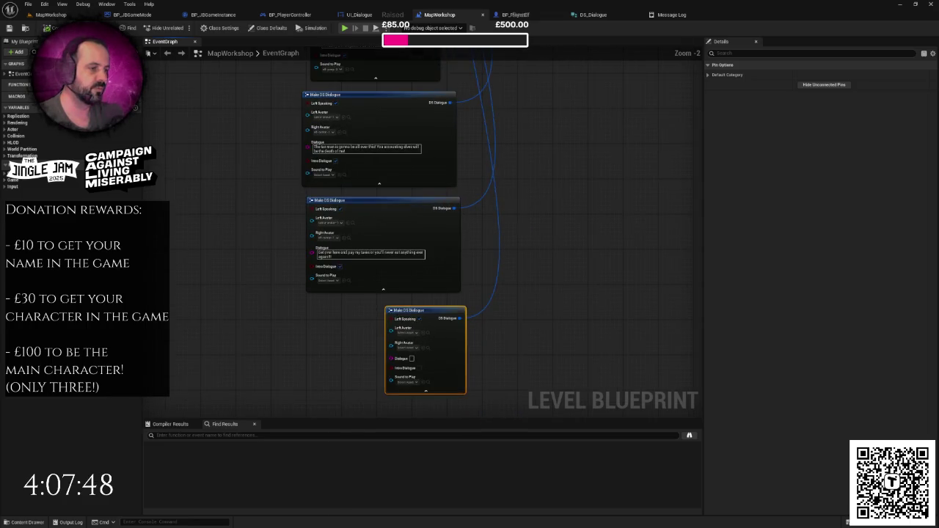
right_click(517, 232)
left_click(494, 228)
scroll(441, 254, "up", 2)
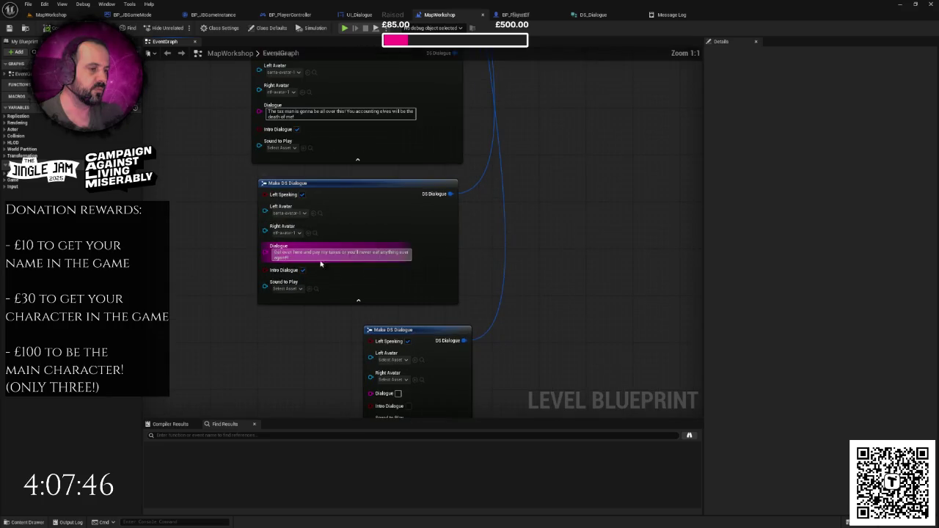
scroll(284, 272, "down", 5)
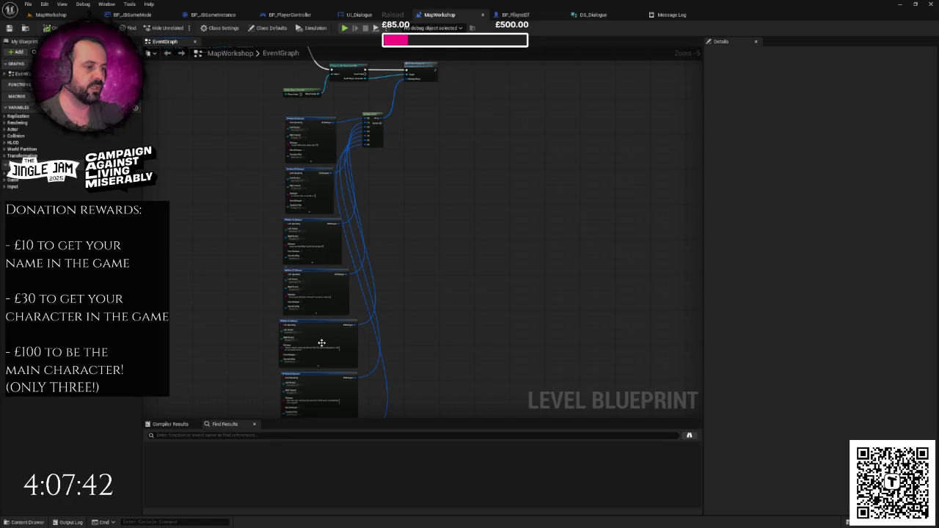
left_click_drag(322, 343, 383, 185)
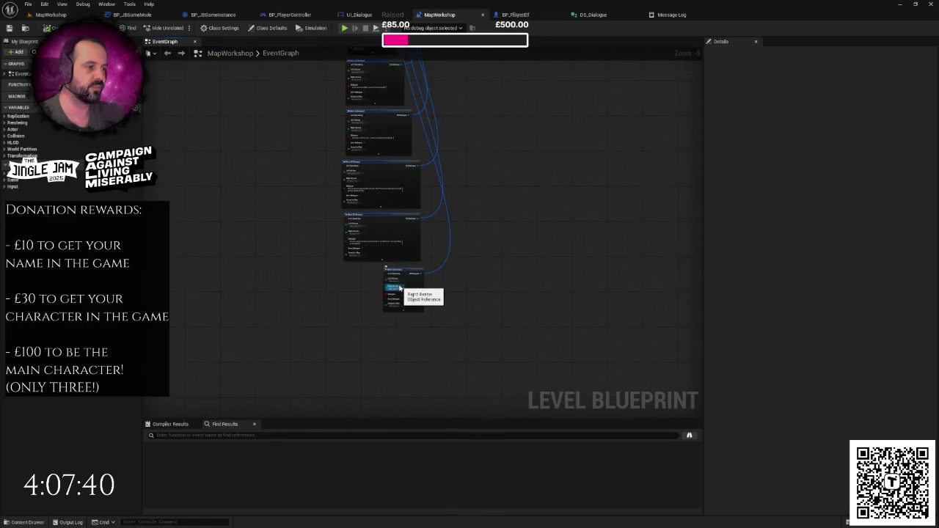
scroll(433, 256, "up", 2)
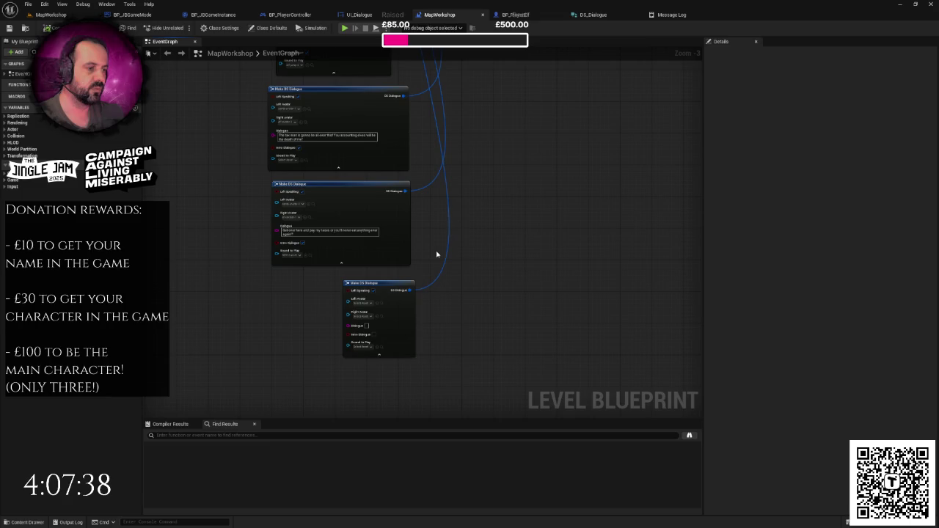
scroll(437, 255, "up", 1)
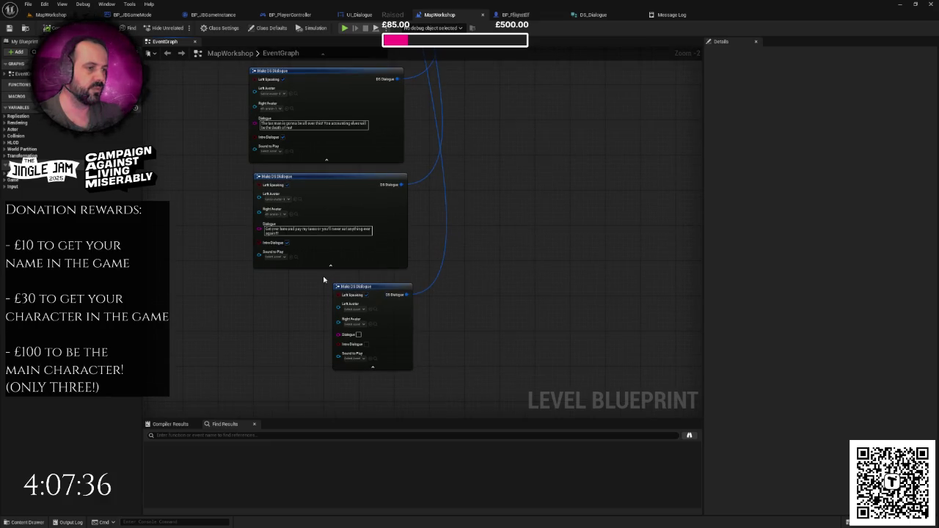
left_click_drag(324, 280, 327, 207)
scroll(361, 218, "up", 2)
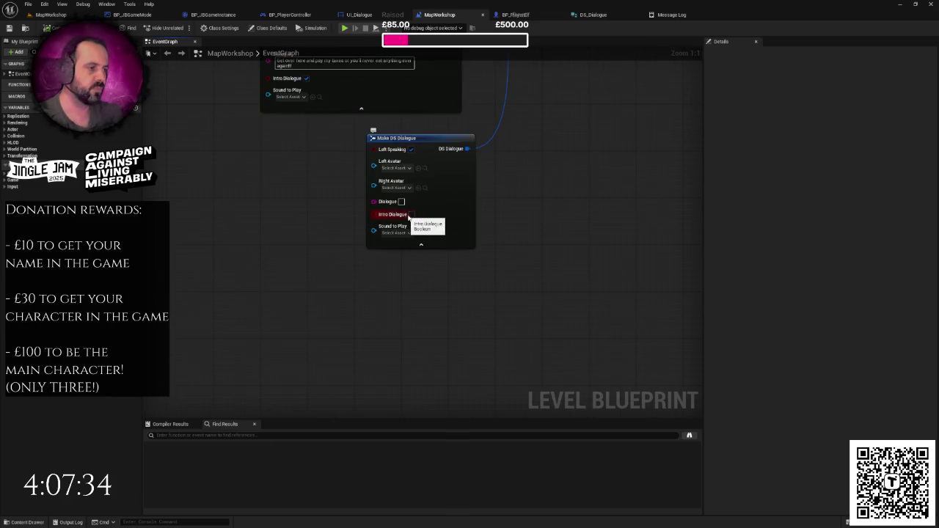
left_click_drag(412, 218, 399, 284)
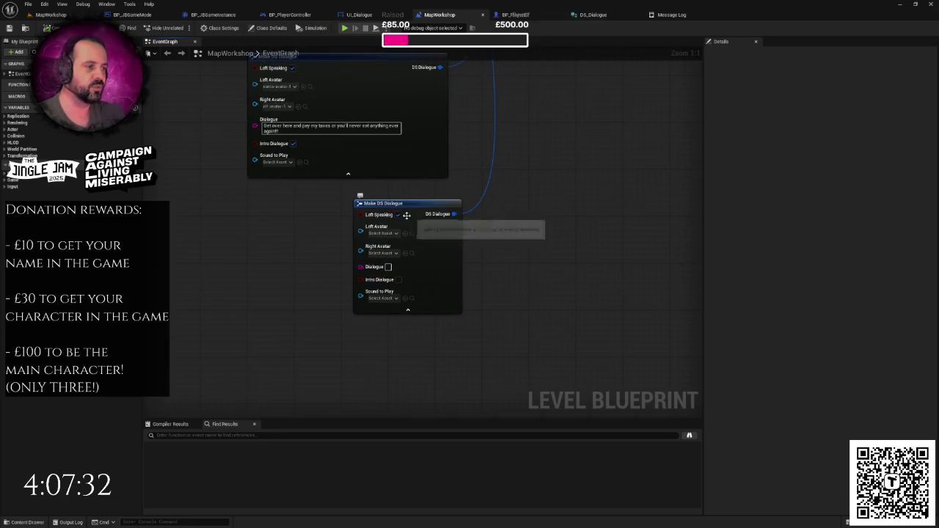
left_click(399, 280)
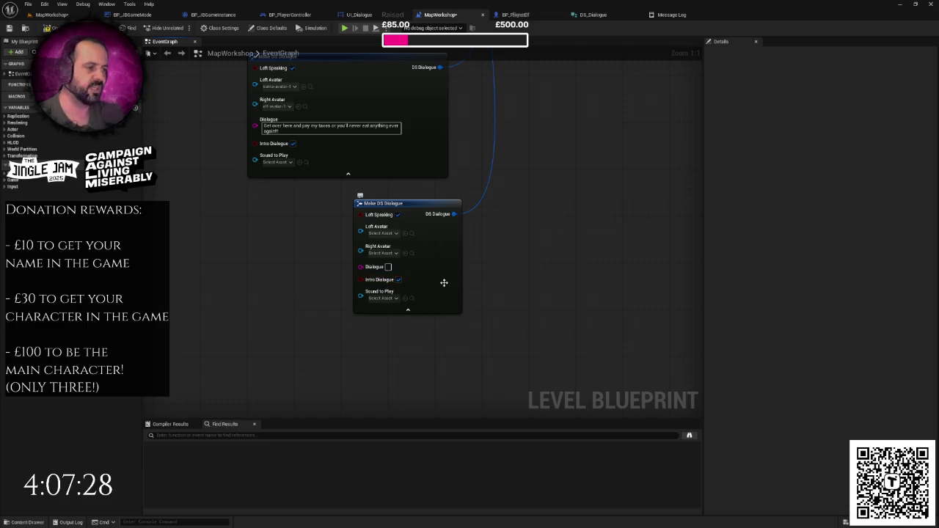
left_click_drag(443, 281, 412, 299)
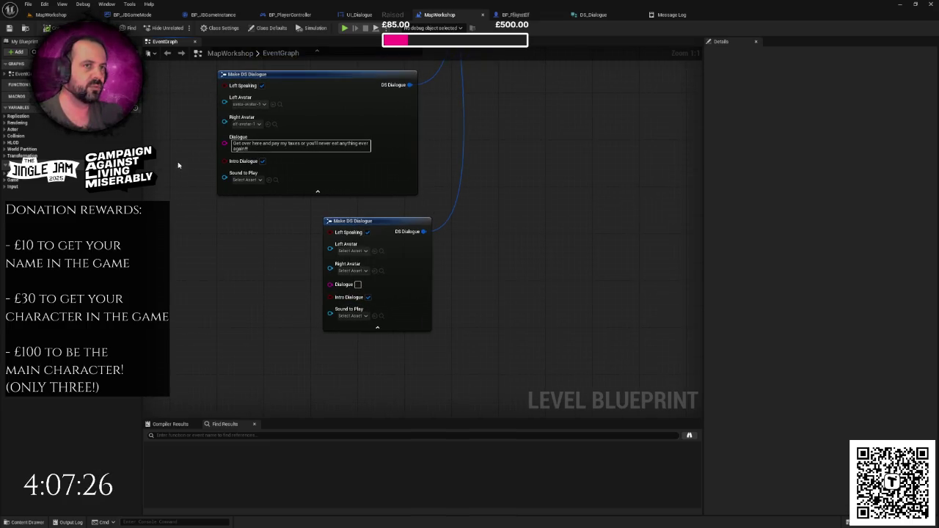
left_click_drag(178, 165, 171, 207)
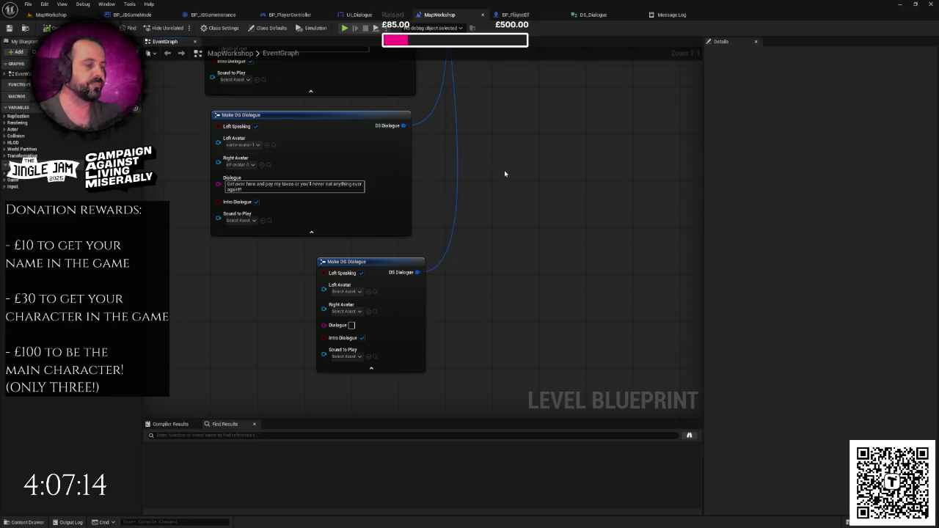
- Play the level with Alt+P through the intro dialogue to the start screen, then stop
key("alt+p")
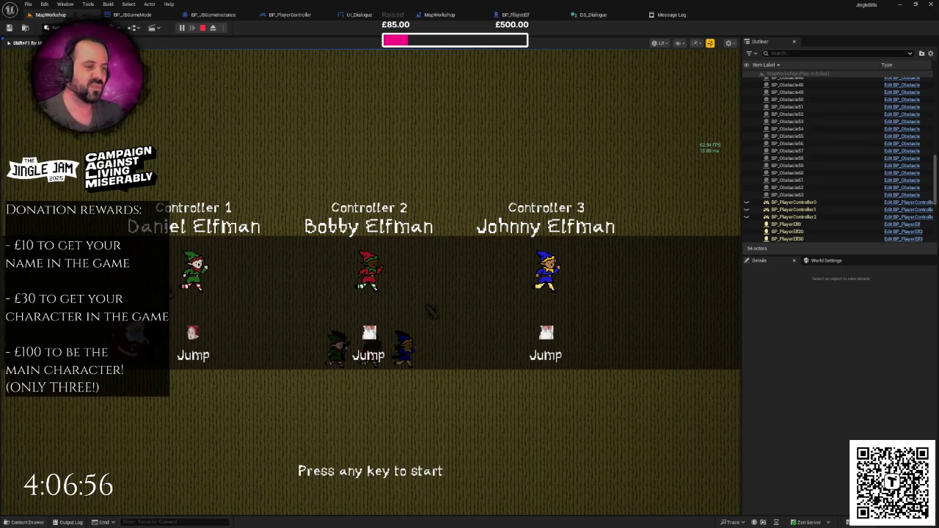
key("Escape")
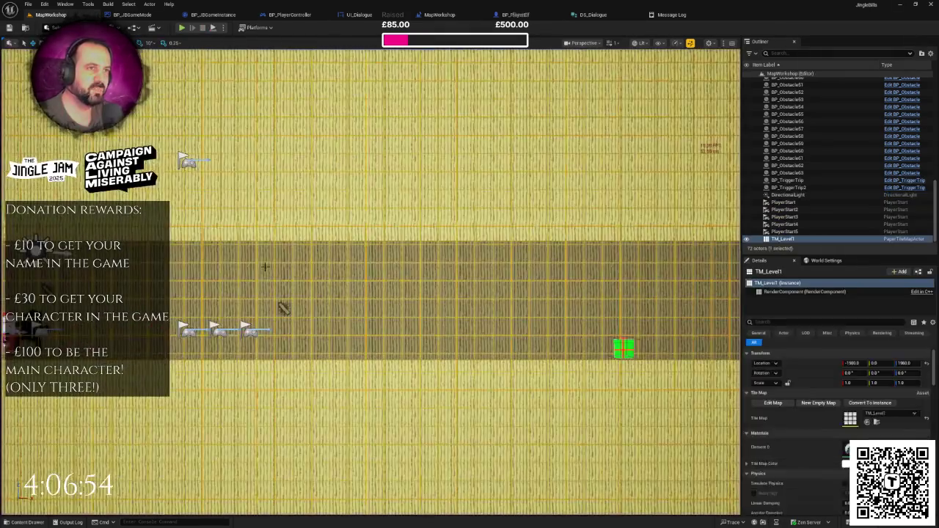
scroll(265, 267, "down", 5)
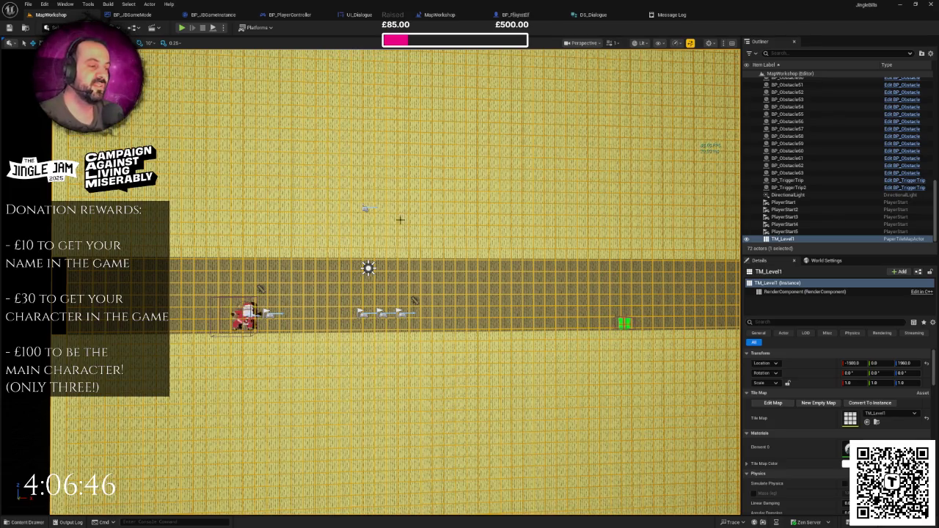
key("ctrl+space")
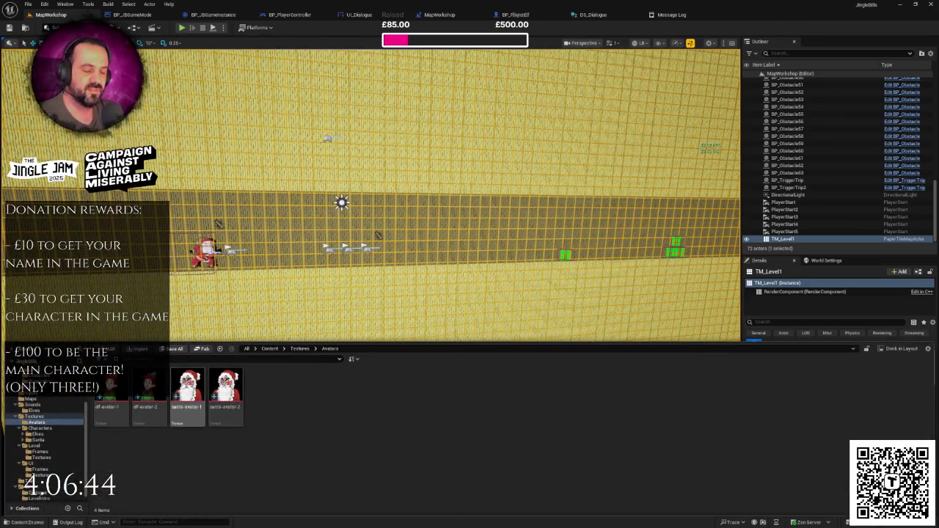
scroll(44, 426, "down", 1)
left_click(36, 412)
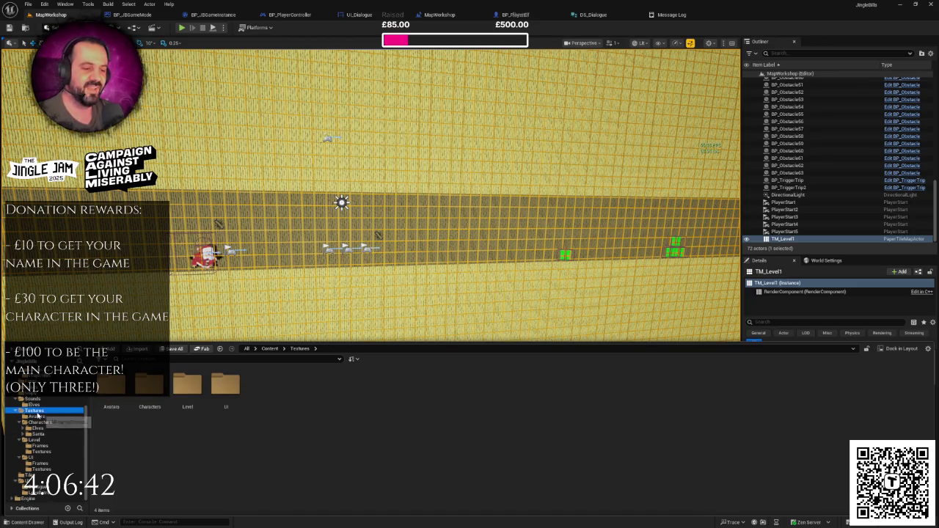
double_click(225, 386)
left_click(111, 400)
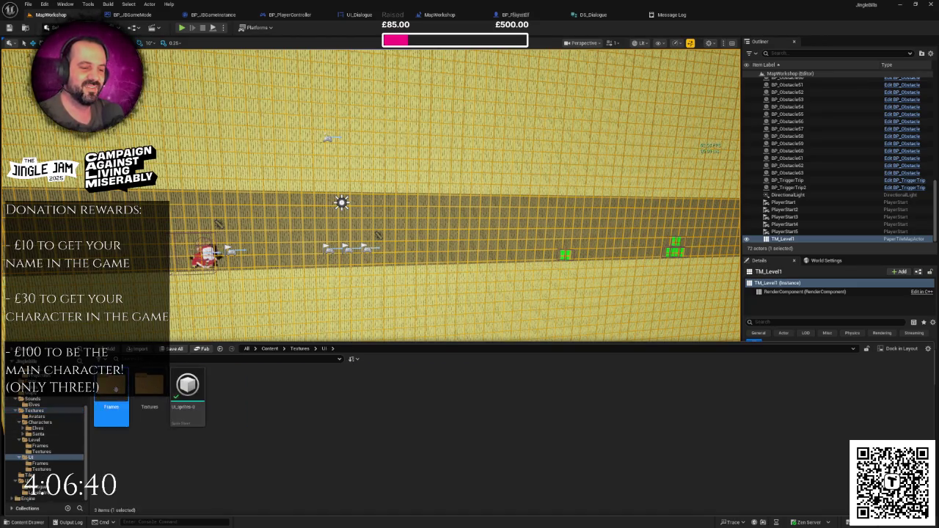
double_click(110, 396)
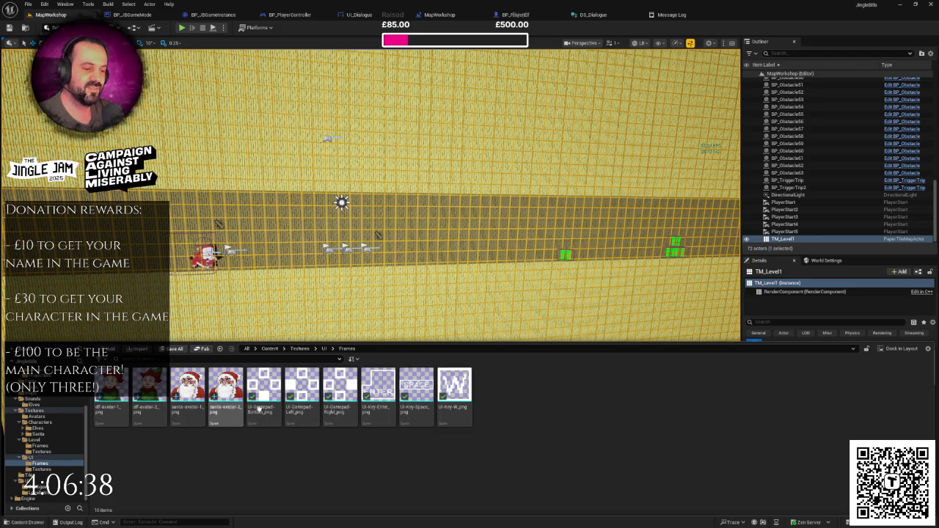
left_click(478, 222)
key("f")
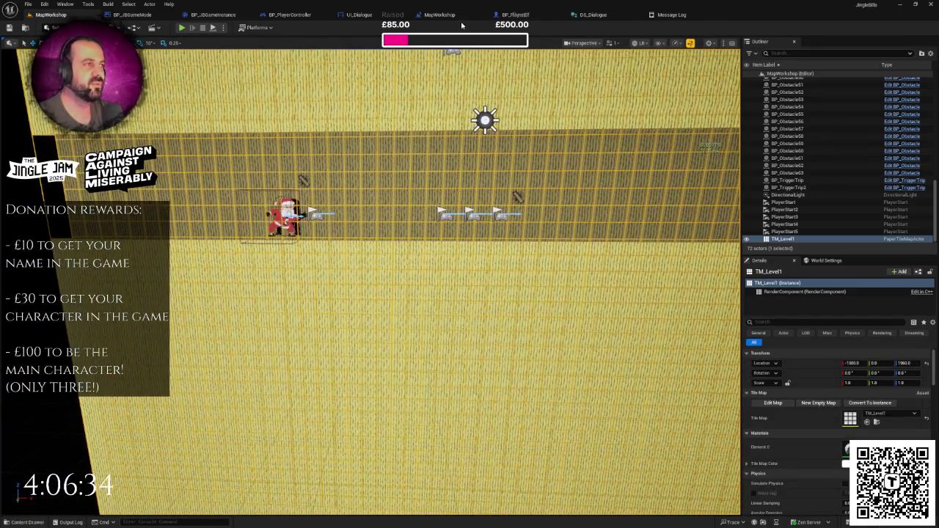
- Look through the BP_PlayerElf, MapWorkshop, BP_PlayerController and BP_JBGameInstance graphs
left_click(527, 18)
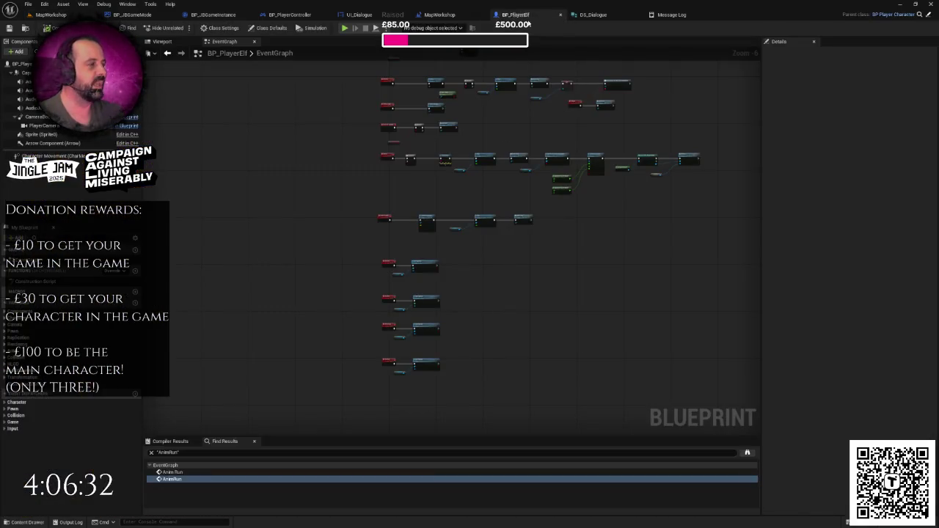
left_click(440, 14)
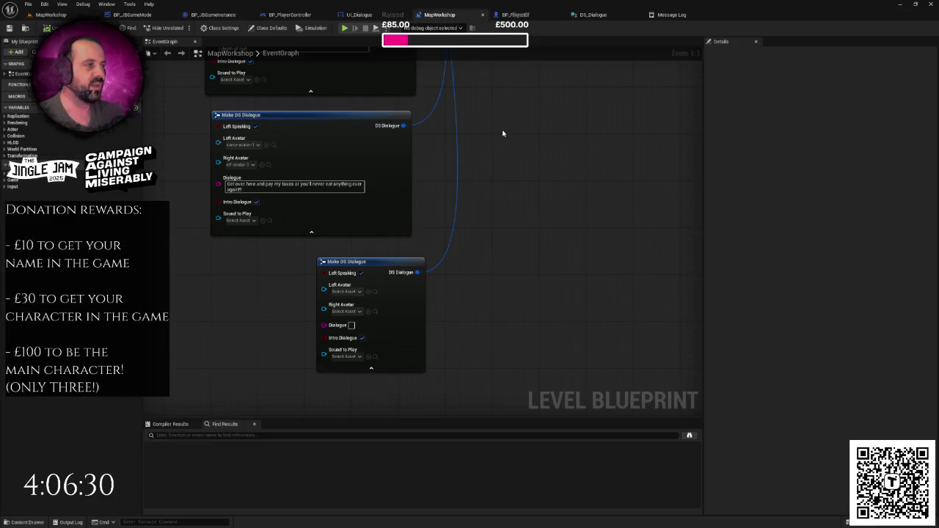
left_click(515, 15)
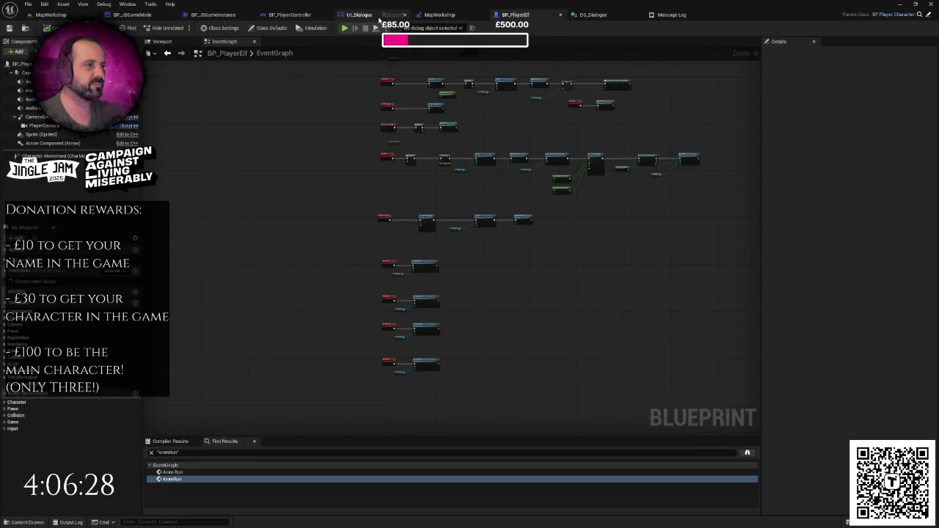
left_click(287, 16)
scroll(418, 169, "down", 2)
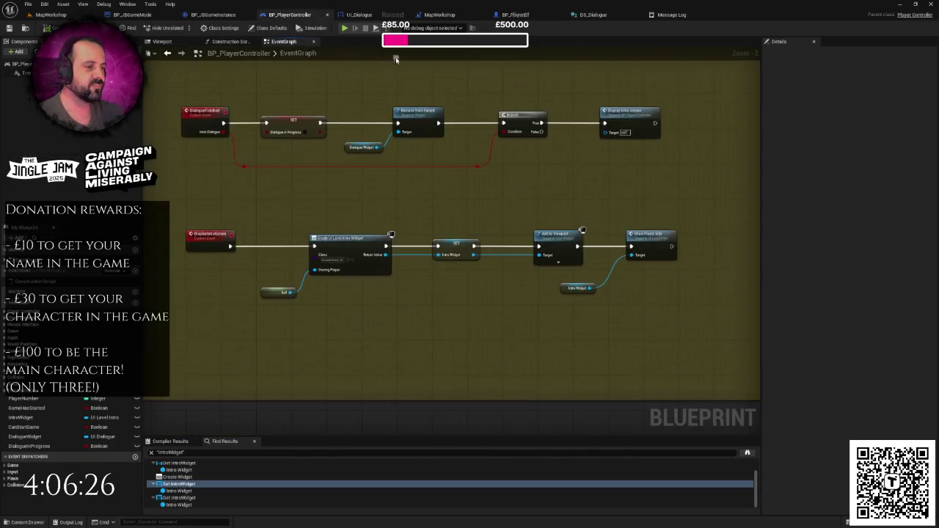
left_click(212, 18)
left_click(290, 15)
scroll(406, 284, "down", 2)
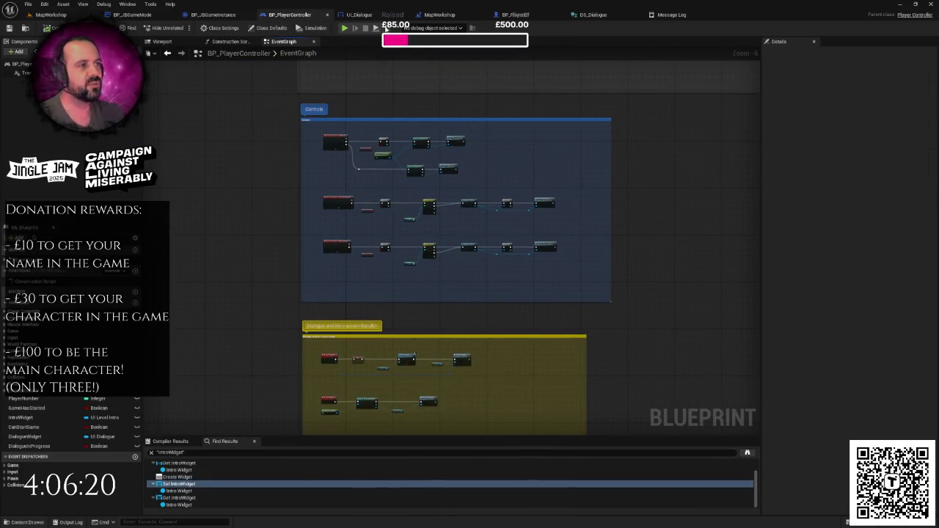
- Delete the debug Print String and Append nodes from UI_Dialogue and save the blueprint
left_click(359, 14)
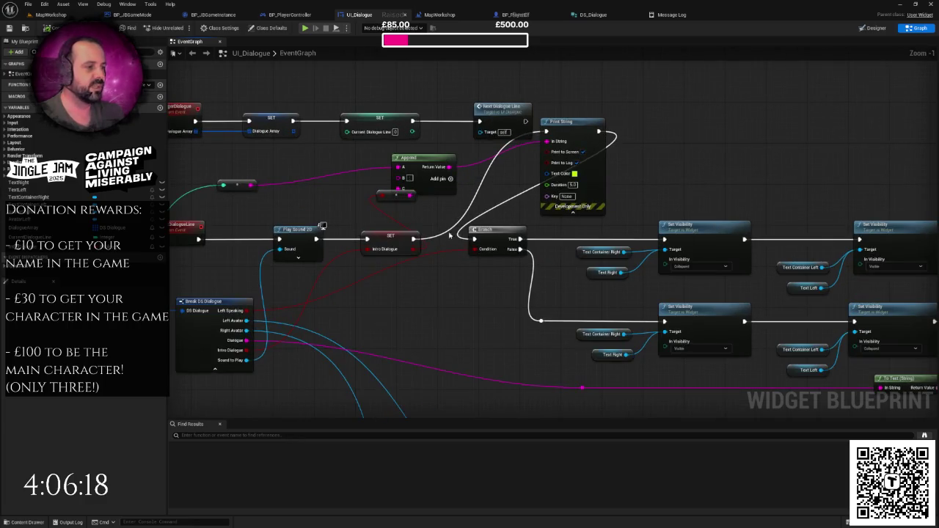
left_click_drag(362, 180, 558, 207)
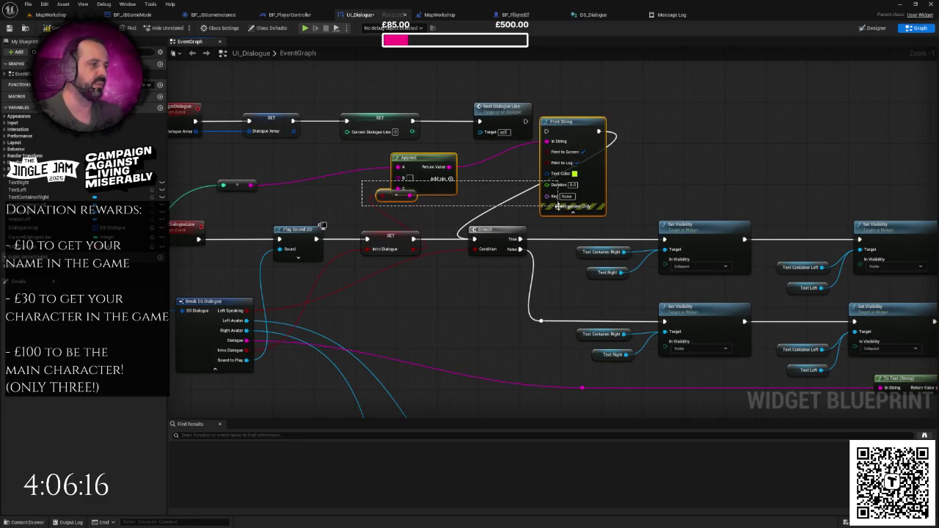
key("Delete")
scroll(389, 195, "down", 2)
key("ctrl+s")
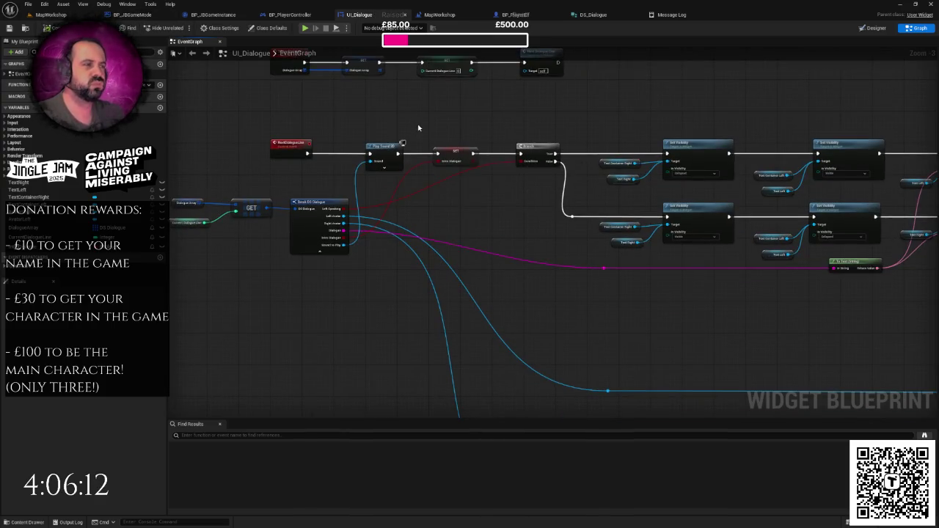
left_click_drag(418, 128, 372, 151)
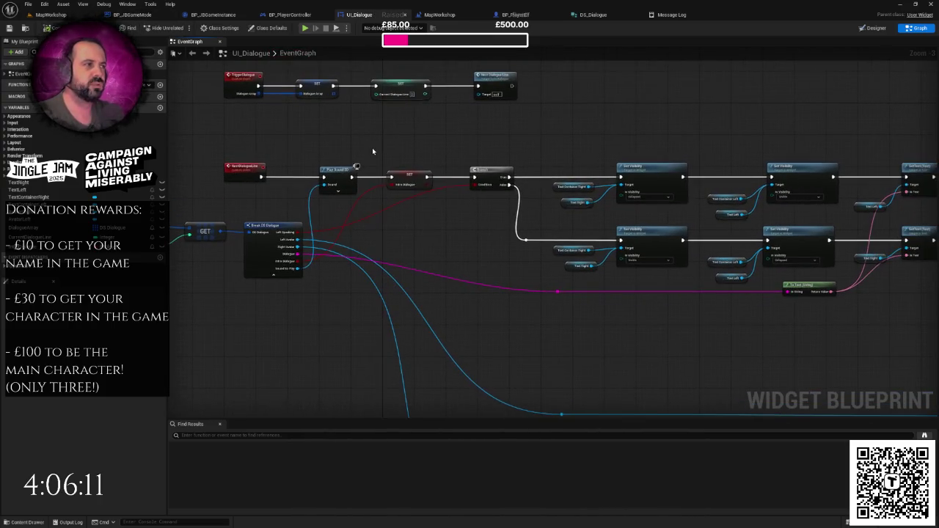
left_click(334, 29)
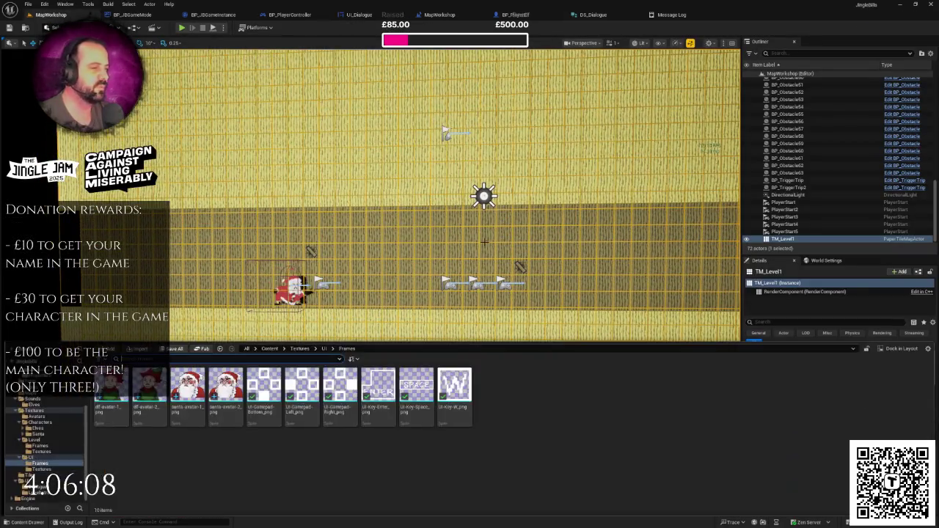
- Browse to Content > UI > LevelIntro and open the UI_LevelIntro widget blueprint
left_click(324, 350)
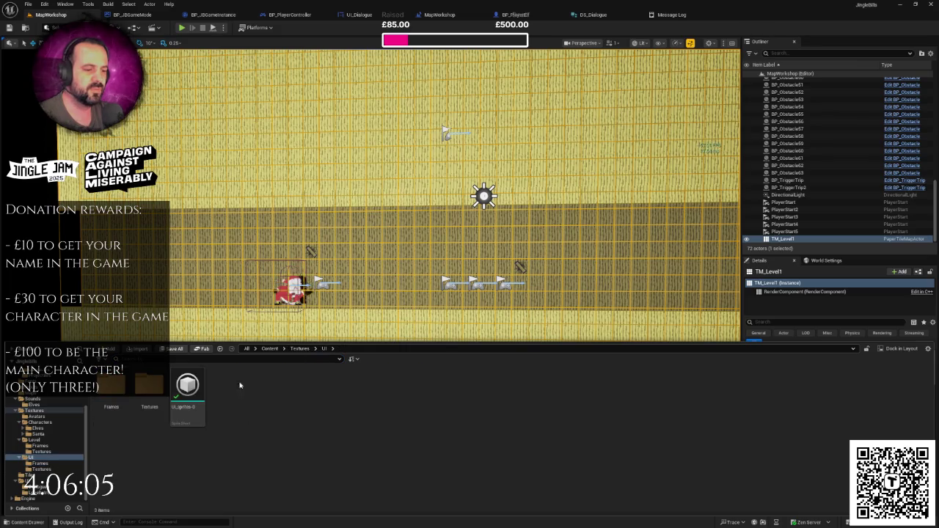
left_click(38, 492)
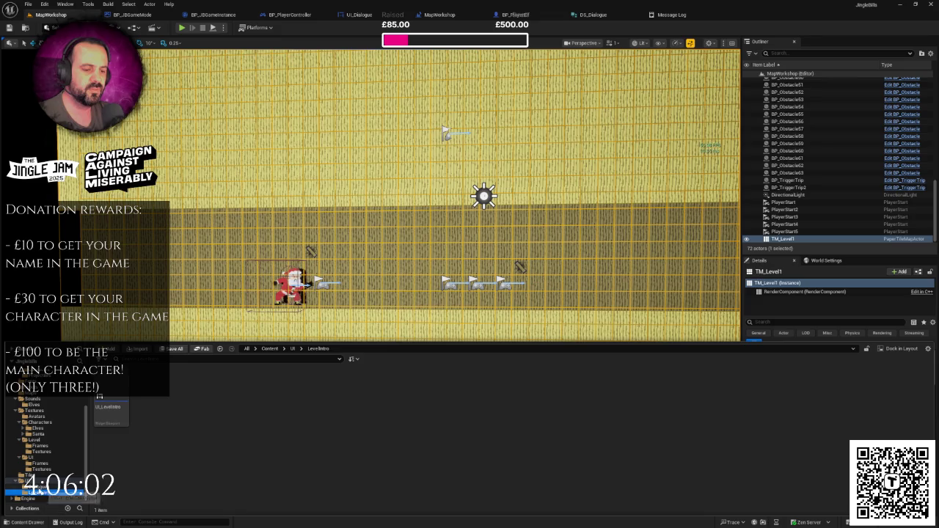
left_click(36, 487)
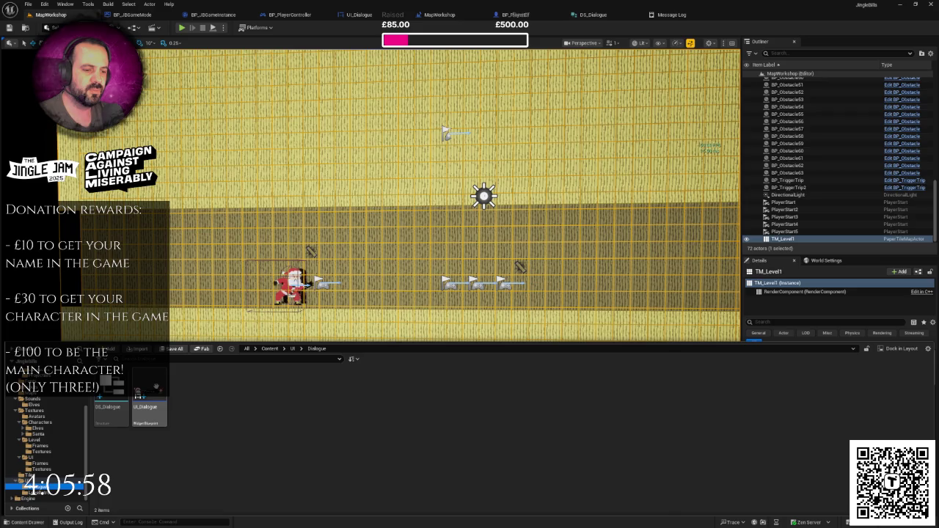
mouse_move(156, 387)
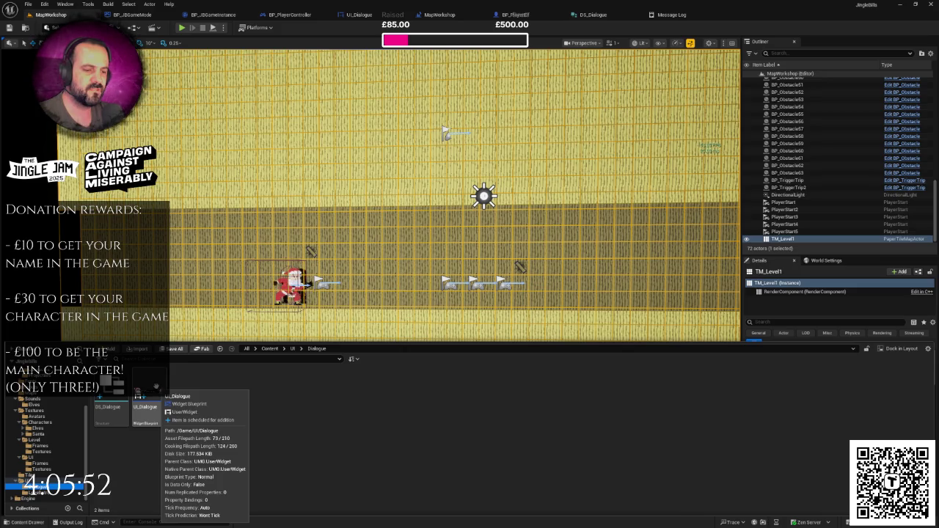
left_click(292, 349)
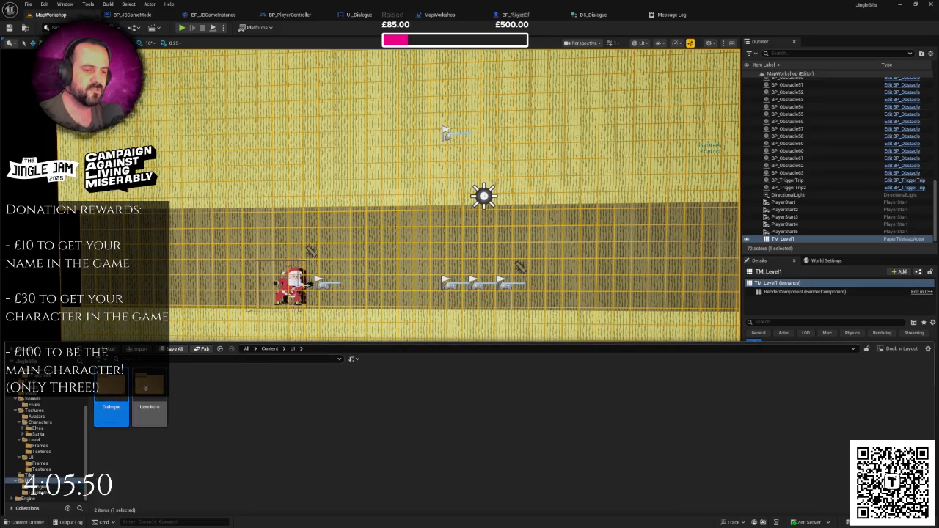
double_click(149, 404)
double_click(111, 397)
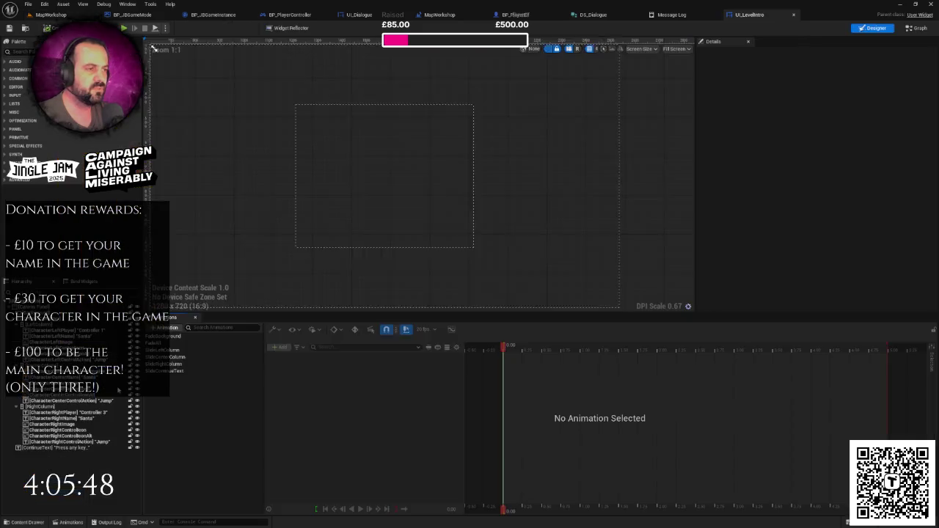
- Pan the UI_LevelIntro event graph to the control-icon Set Brush nodes
scroll(428, 181, "up", 3)
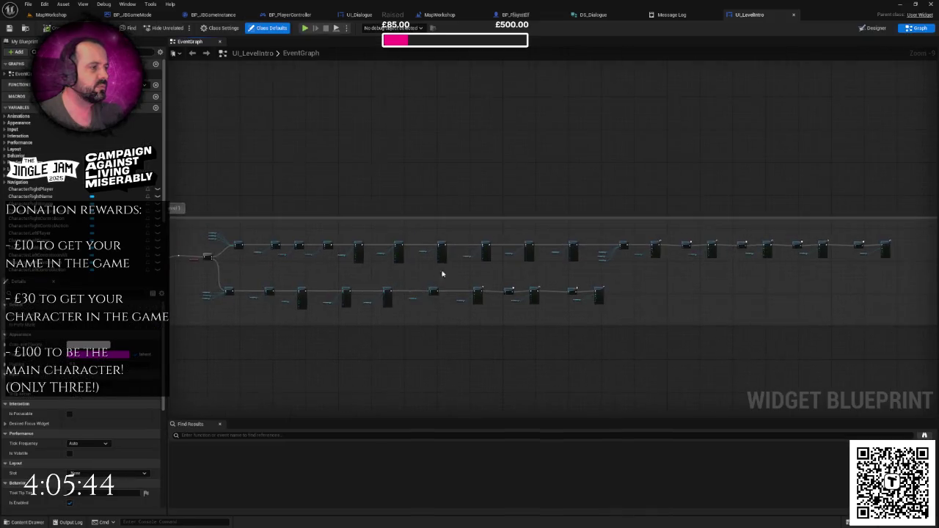
scroll(491, 268, "up", 5)
scroll(587, 286, "down", 7)
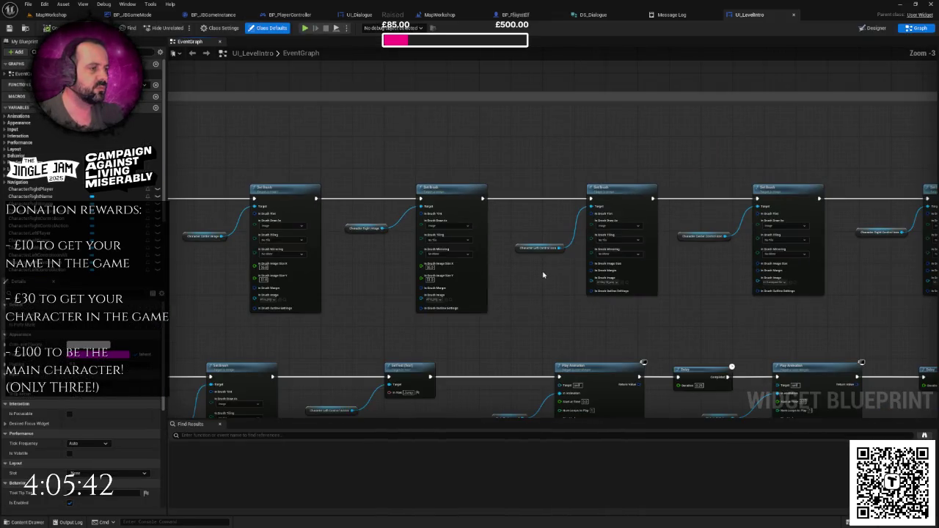
scroll(579, 267, "up", 4)
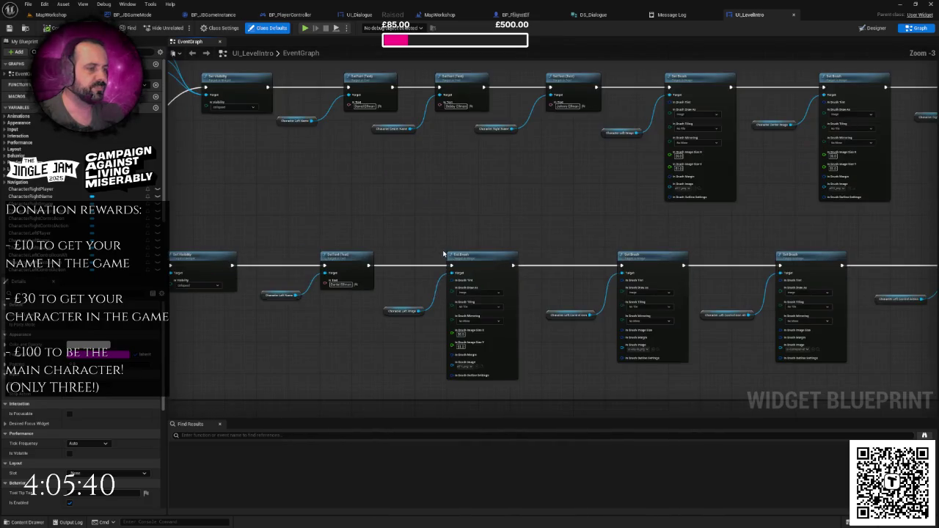
left_click_drag(476, 298, 342, 287)
scroll(466, 262, "up", 1)
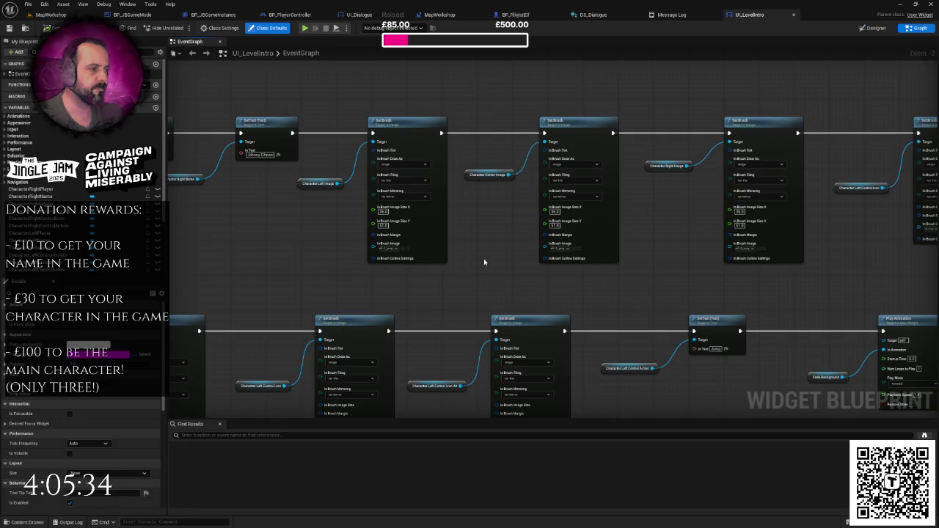
left_click_drag(483, 262, 403, 264)
scroll(484, 257, "up", 1)
left_click_drag(489, 259, 432, 259)
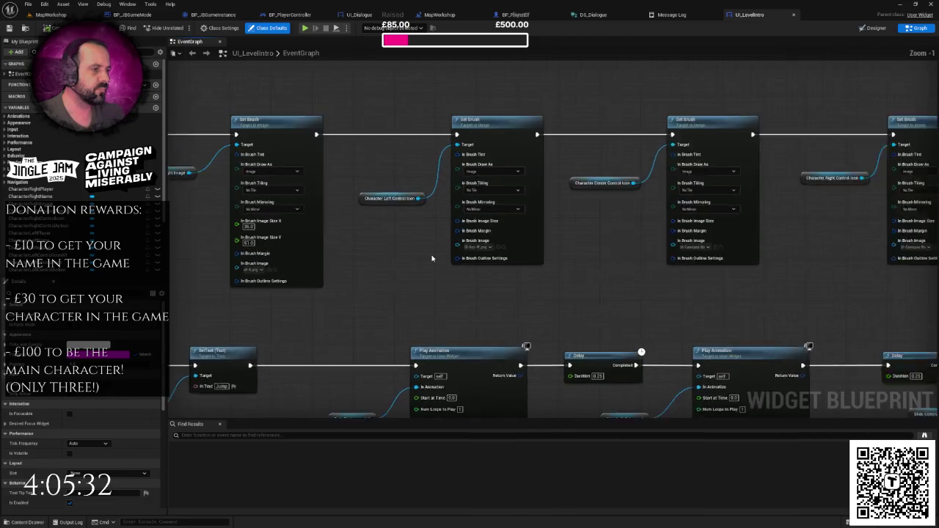
scroll(432, 259, "up", 1)
- Inspect the UI-Key-W_png sprite used by In Brush Image, close it, and return to MapWorkshop
left_click(515, 243)
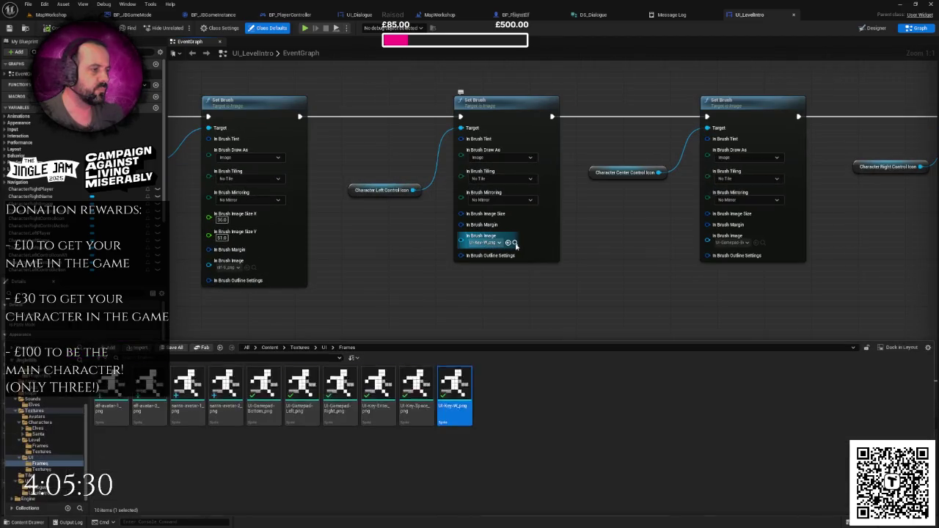
double_click(454, 381)
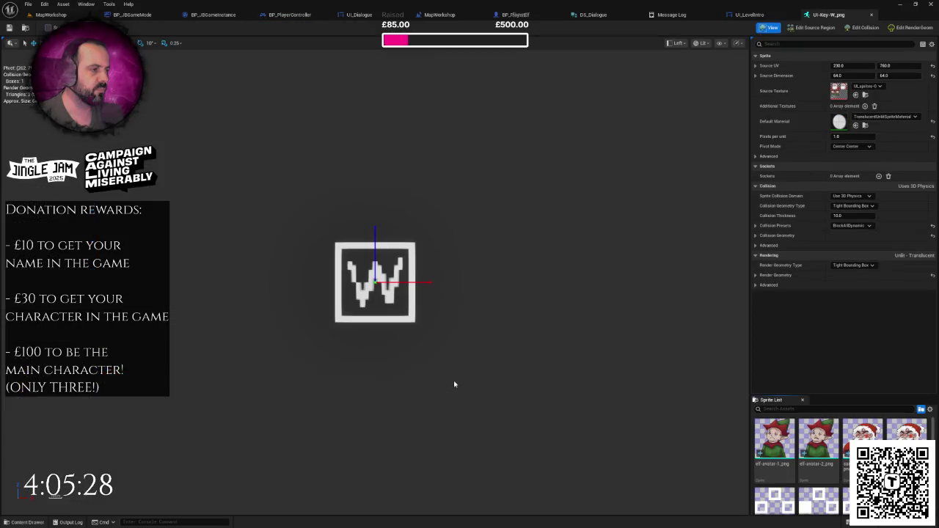
left_click(873, 16)
left_click(51, 14)
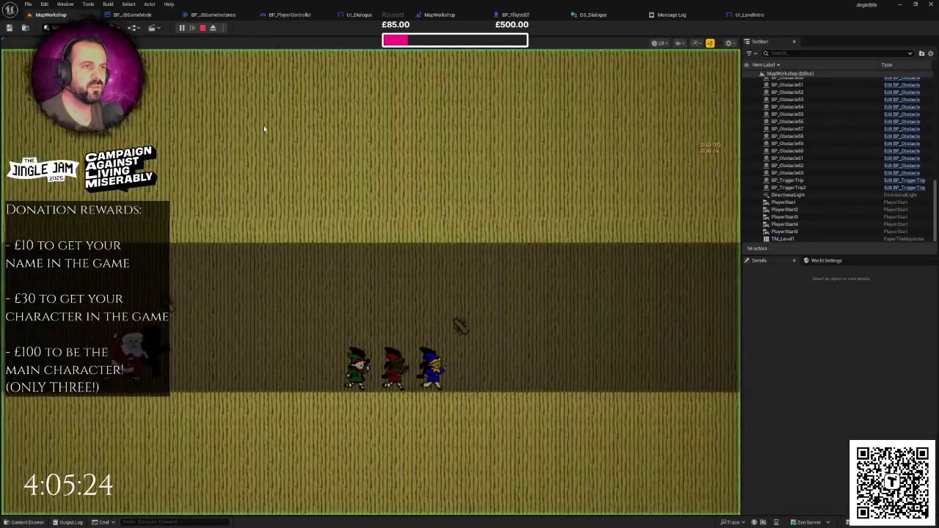
- Play the level intro full screen, stop it, and minimize the editor to reveal the schedule image
key("F11")
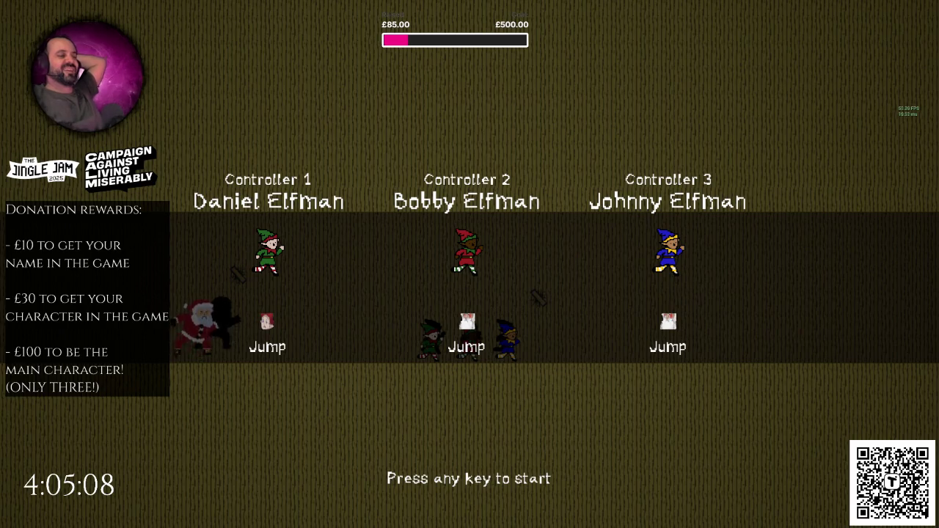
key("Escape")
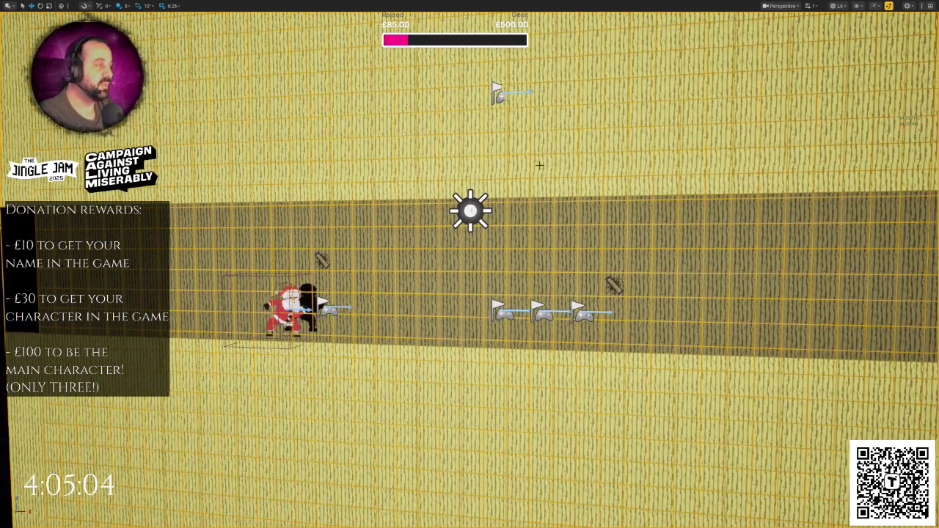
left_click(924, 5)
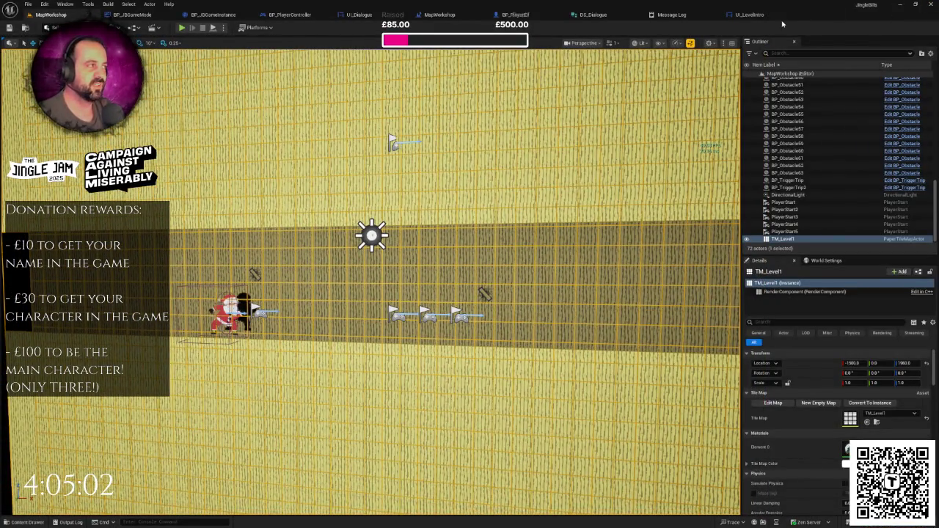
left_click(929, 4)
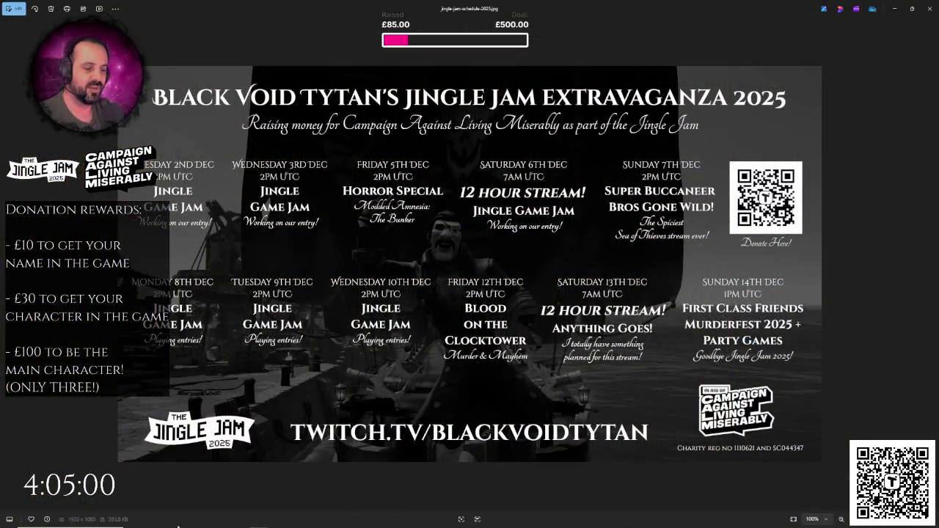
- View the Jingle Jam 2025 stream schedule image in Windows Photos
mouse_move(189, 518)
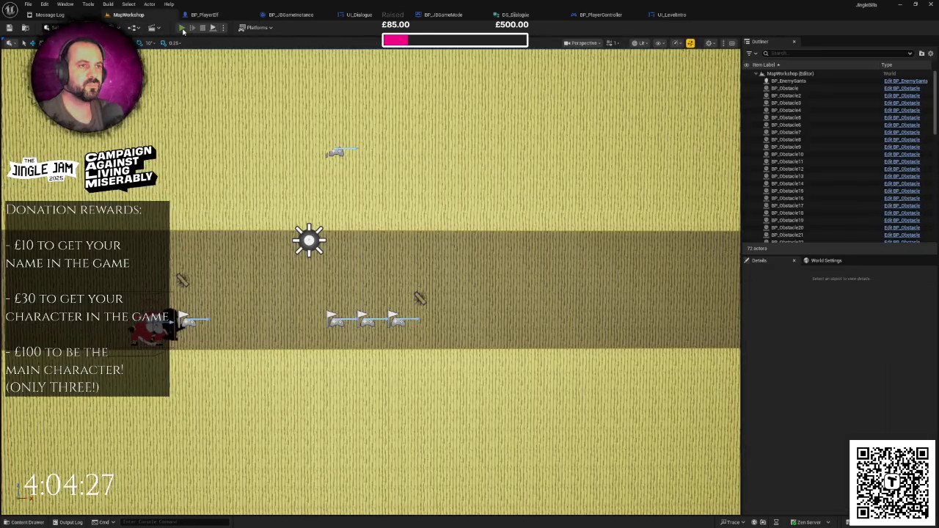
- Playtest the MapWorkshop level to confirm Controller 1's Jump prompt shows the W key, then stop
left_click(183, 28)
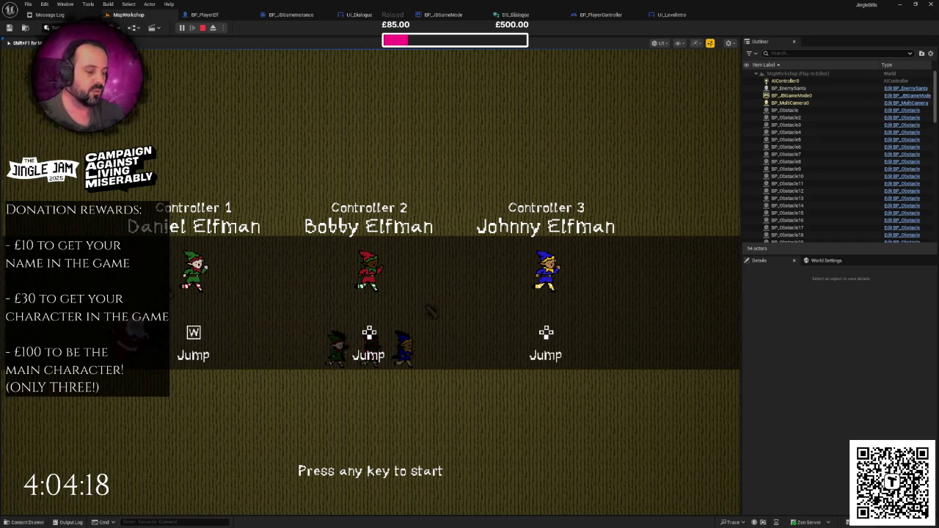
key("F11")
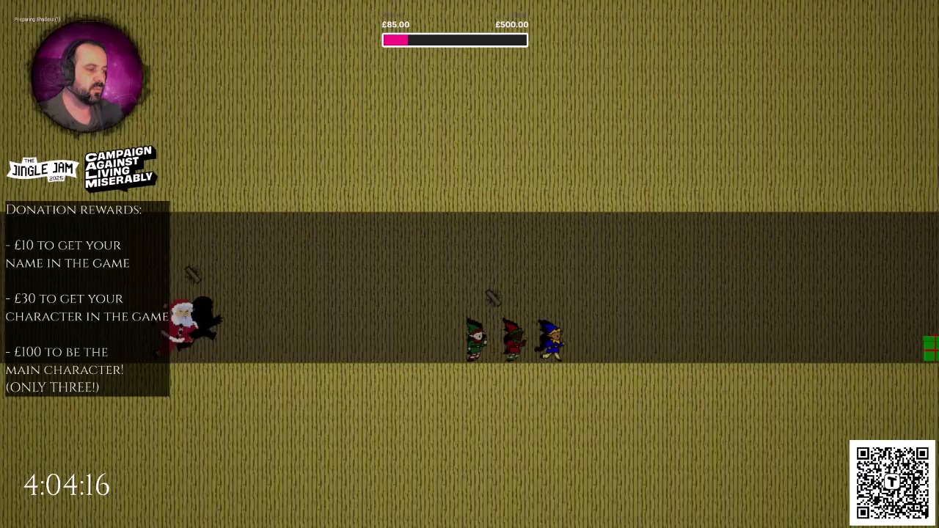
key("Escape")
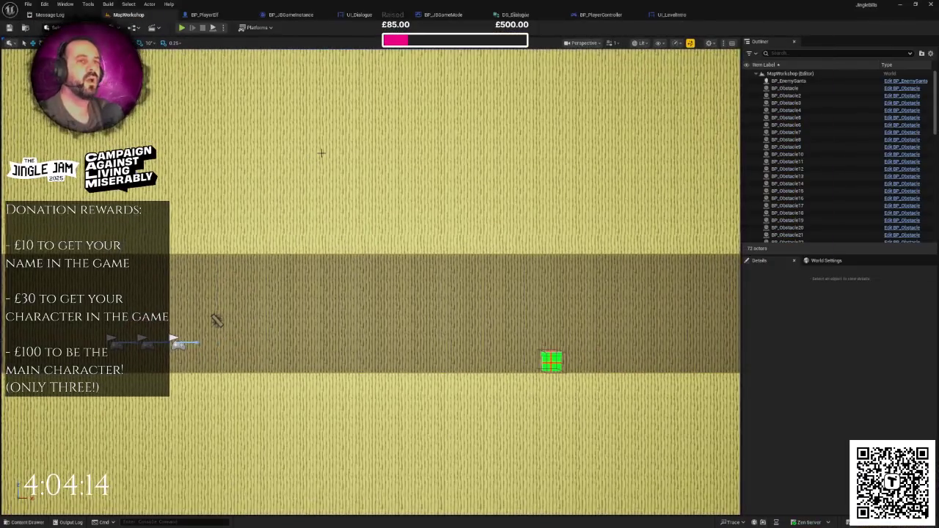
scroll(530, 152, "down", 5)
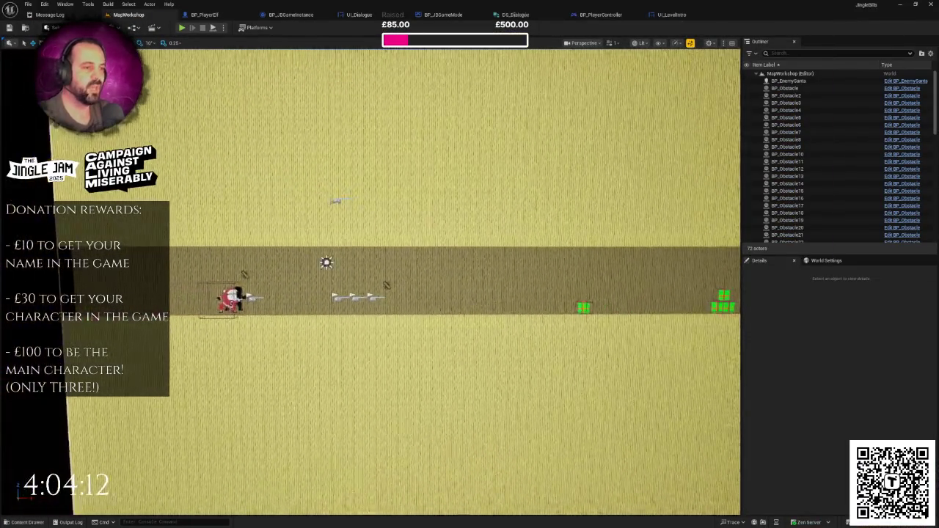
scroll(508, 162, "up", 3)
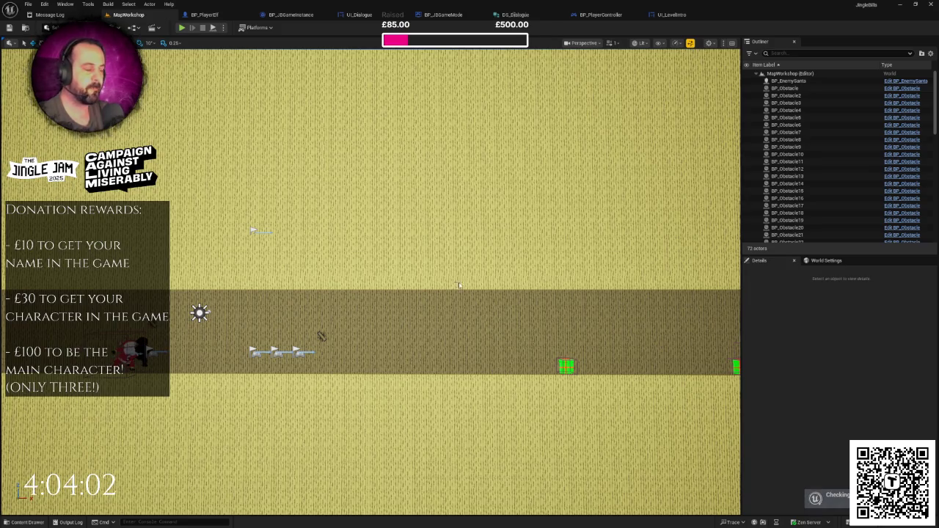
- Enter a changelist description beginning 'Added dialogue system' and submit the changed dialogue assets
type("Added dialogue system")
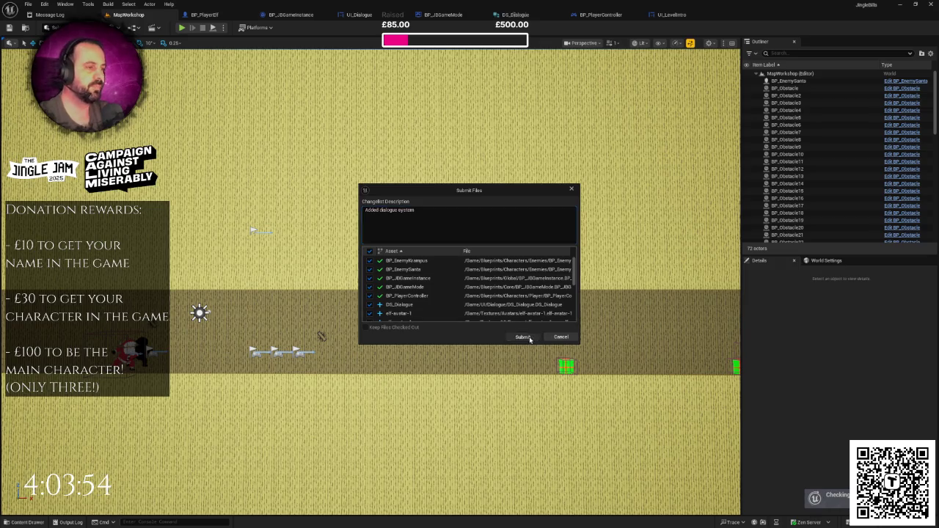
left_click(523, 337)
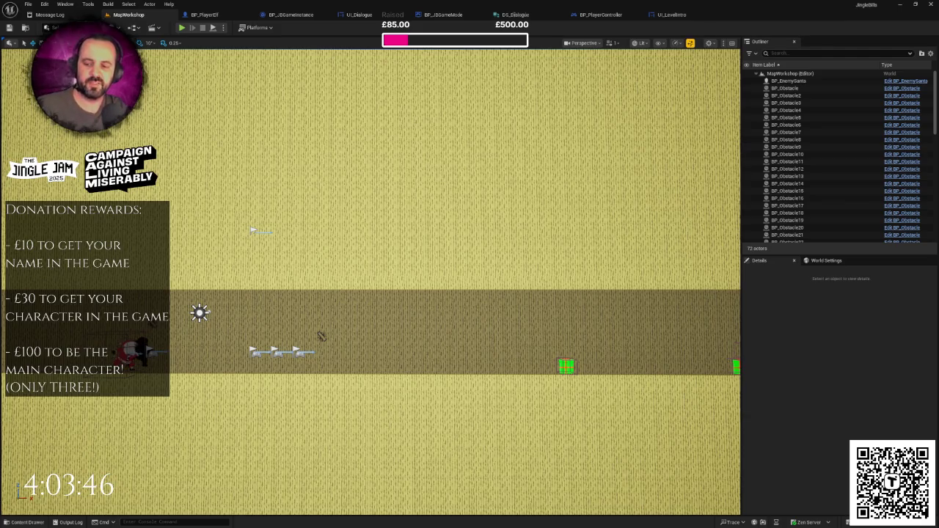
- Move the '- Dialogue system' line under DONE in the Notepad to-do list and delete the blank line
key("alt+Tab")
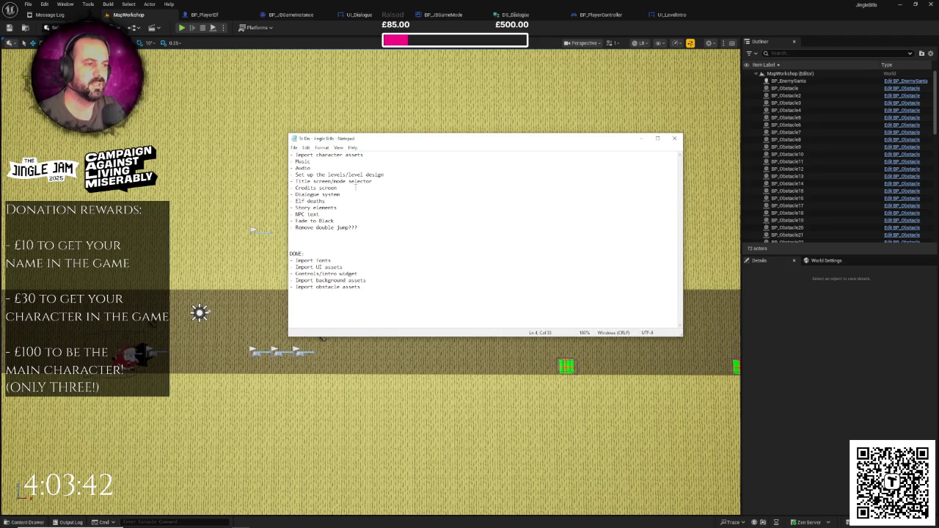
key("Delete")
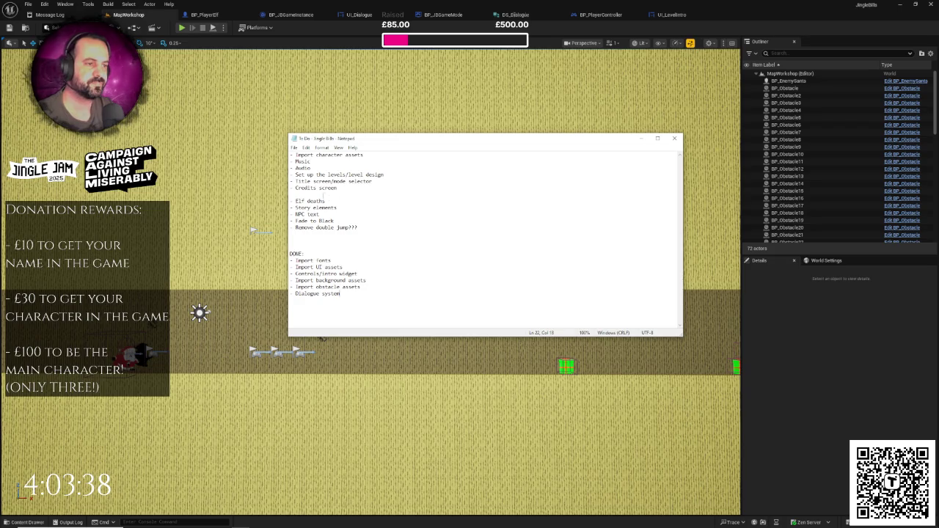
key("BackSpace")
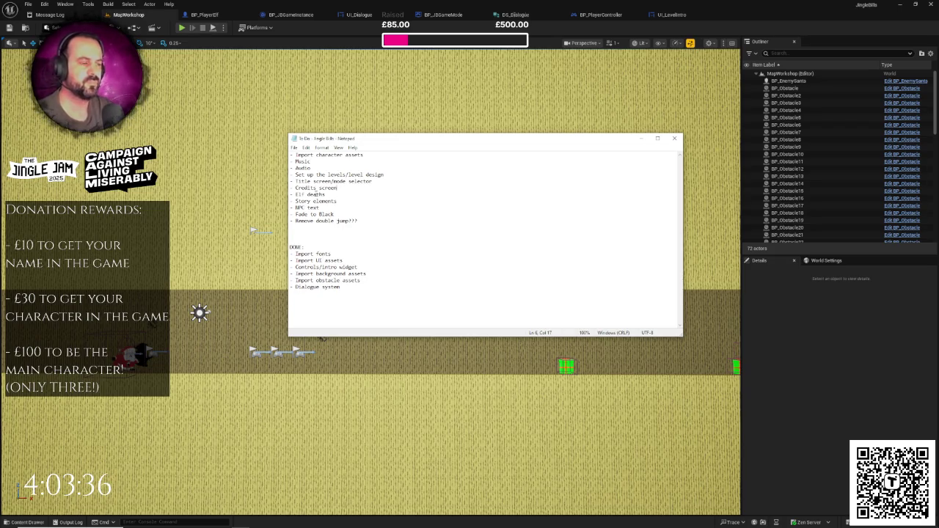
right_click(381, 188)
left_click(358, 181)
mouse_move(292, 155)
left_mouse_down()
mouse_move(367, 176)
mouse_move(342, 181)
mouse_move(337, 209)
mouse_move(368, 223)
left_mouse_up()
left_click(332, 181)
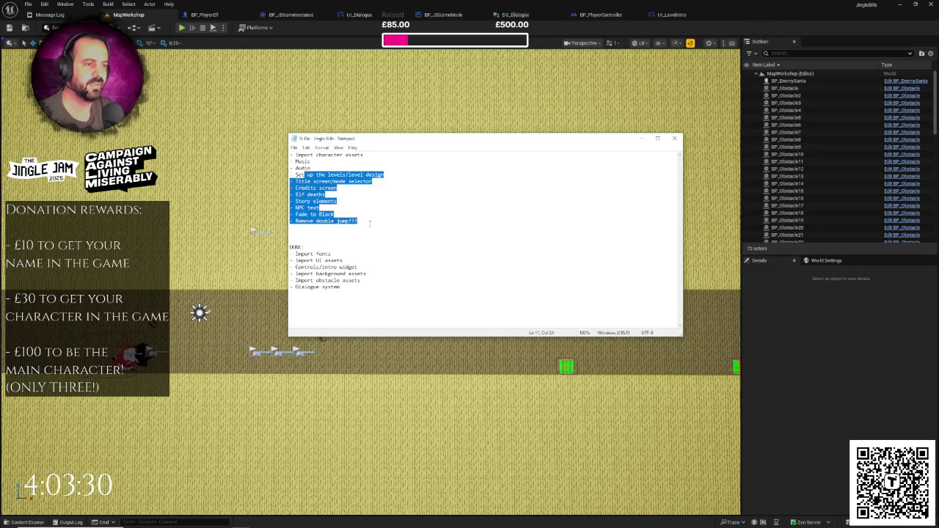
left_click(370, 223)
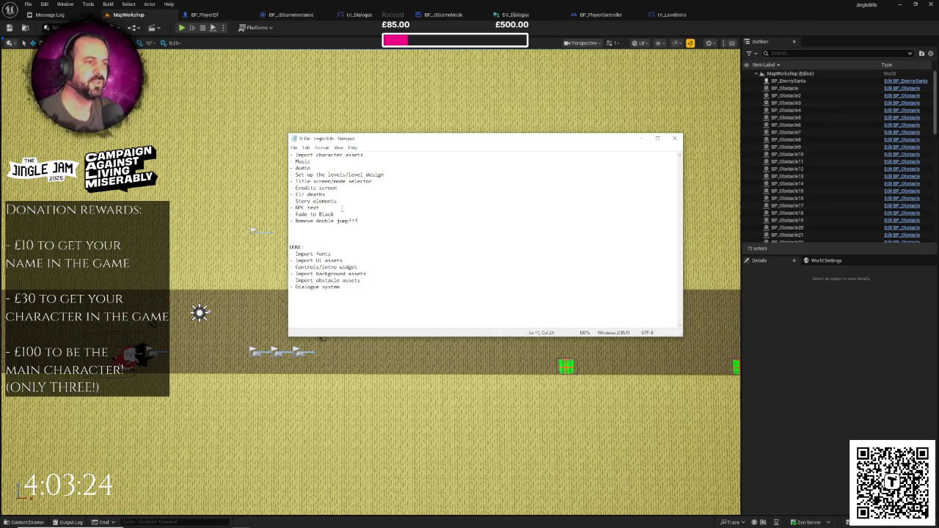
key("ctrl+shift+Home")
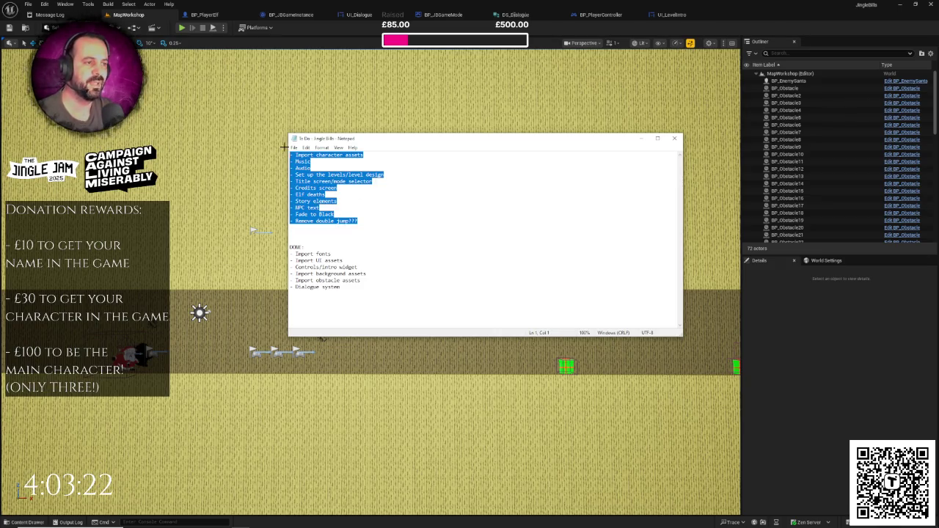
left_click(316, 155)
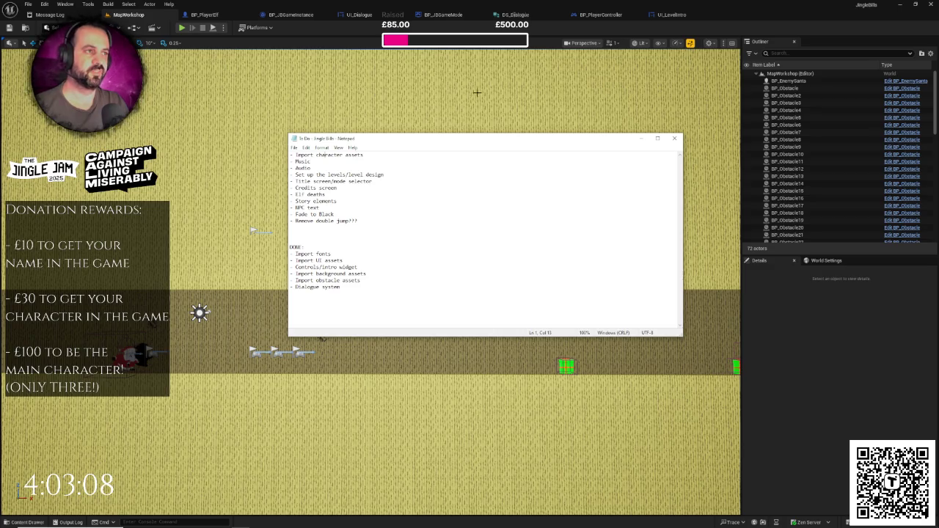
- Bring the Unreal Editor's MapWorkshop level back in front of Notepad
left_click(388, 6)
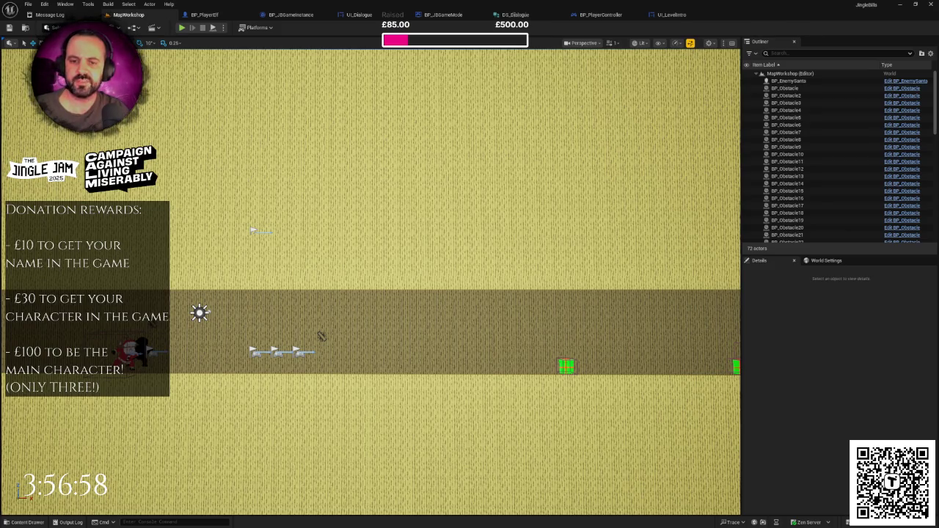
- Switch to the BP_PlayerElf tab to show its Event Graph with the On Landed event
left_click(200, 15)
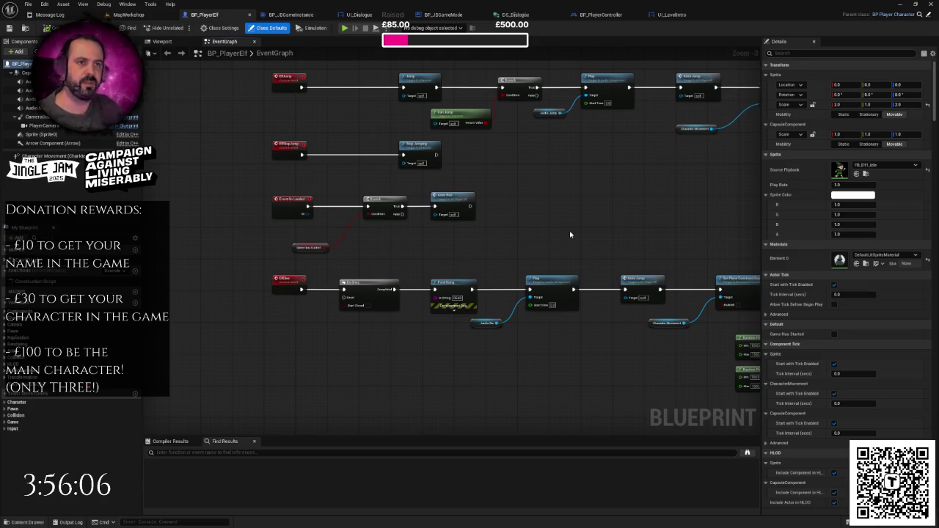
left_click(136, 15)
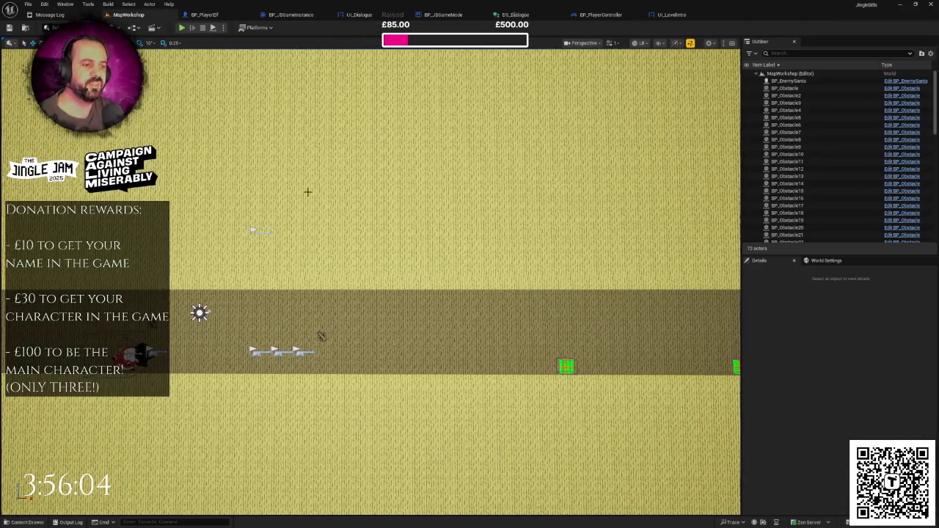
left_click(205, 15)
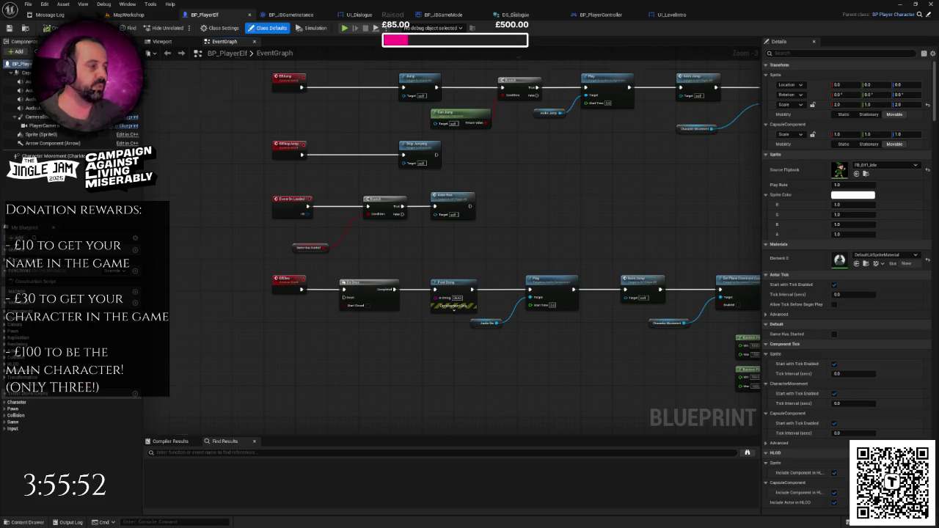
scroll(324, 189, "down", 2)
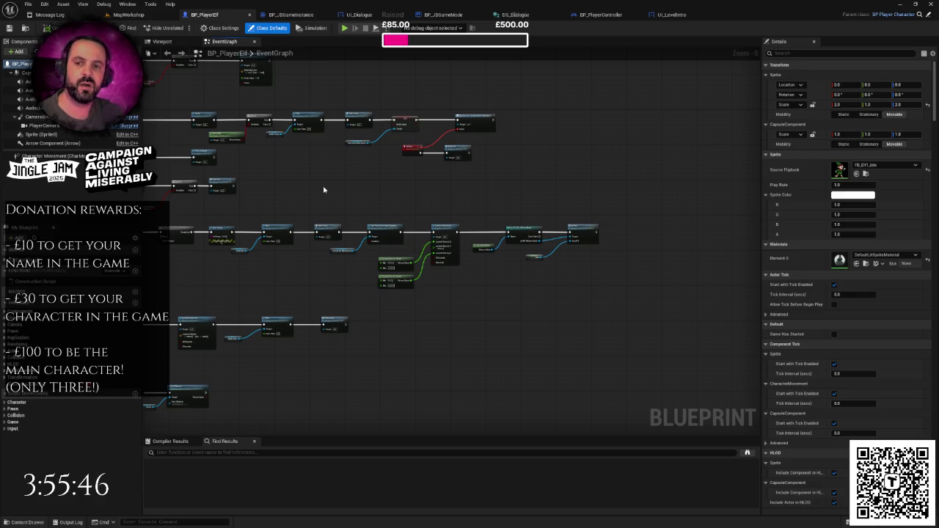
left_click_drag(444, 216, 526, 212)
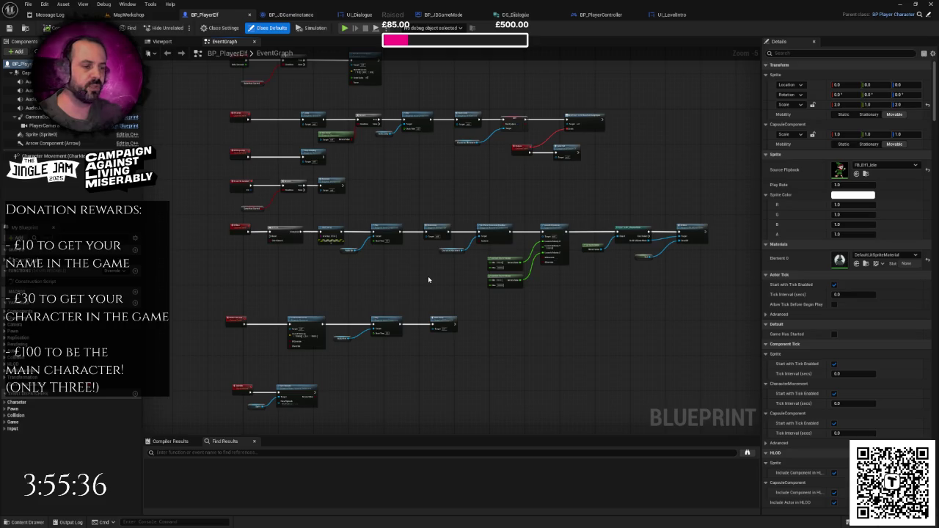
left_click_drag(422, 275, 391, 281)
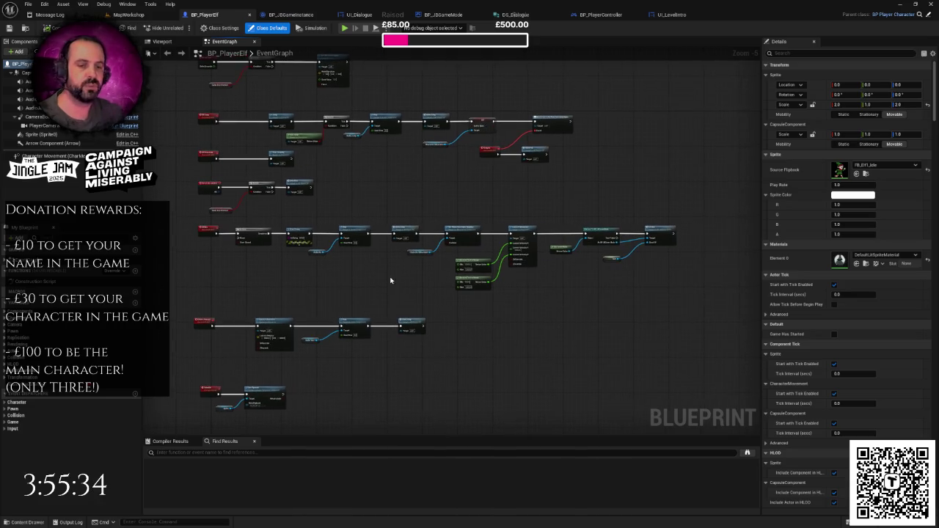
scroll(373, 278, "up", 1)
scroll(373, 277, "down", 1)
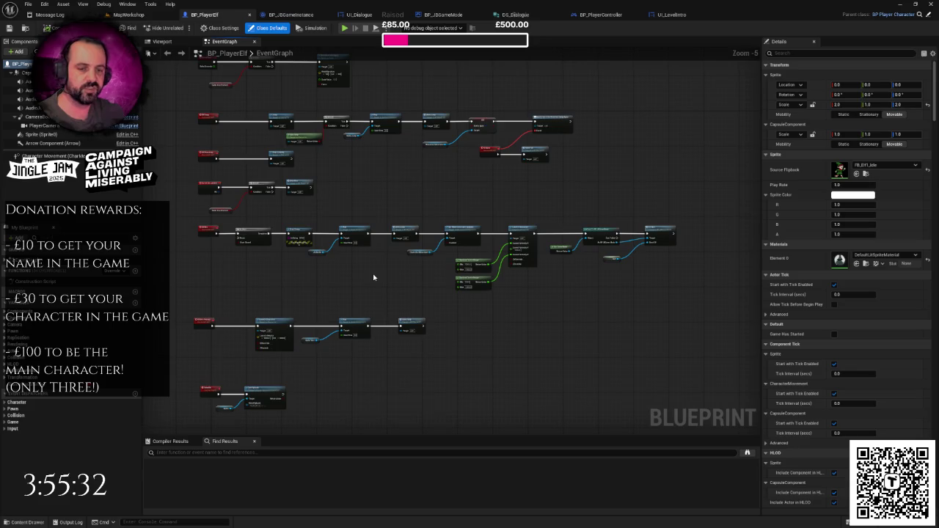
left_click_drag(330, 280, 349, 278)
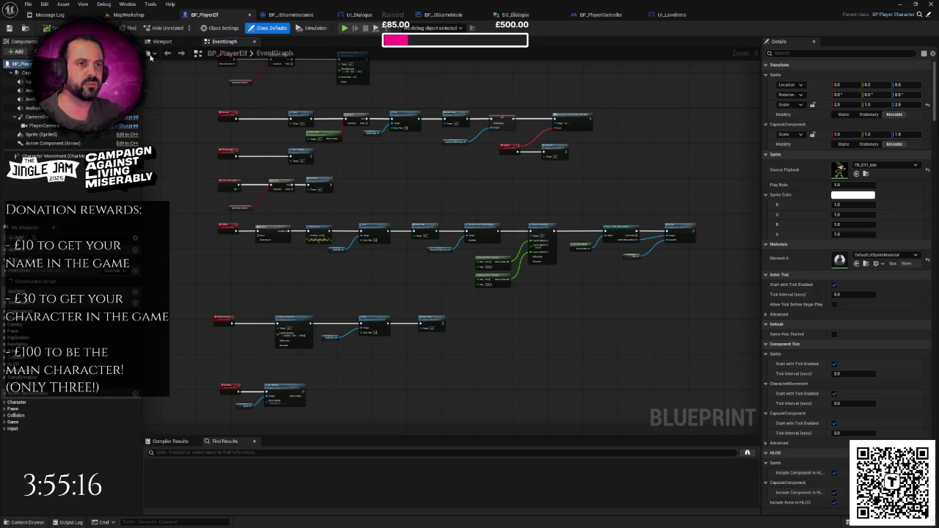
left_click(28, 4)
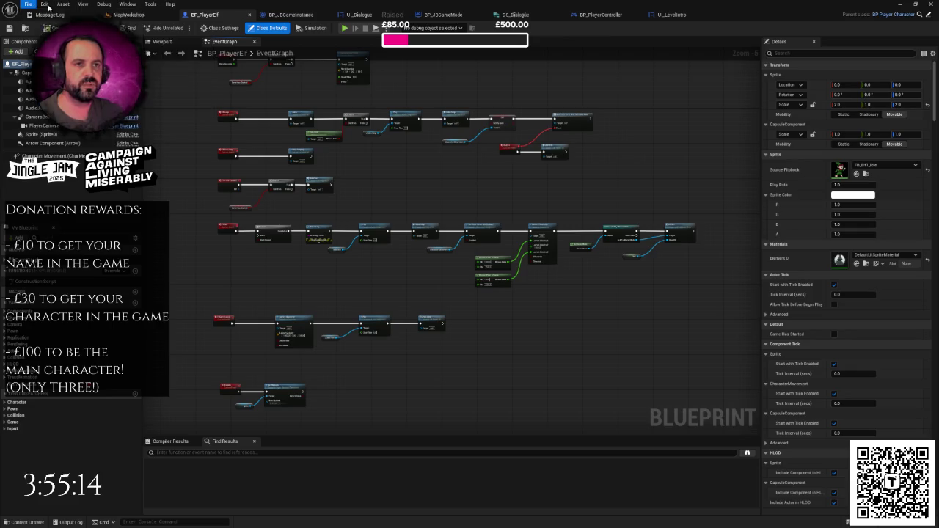
left_click(44, 4)
left_click(45, 5)
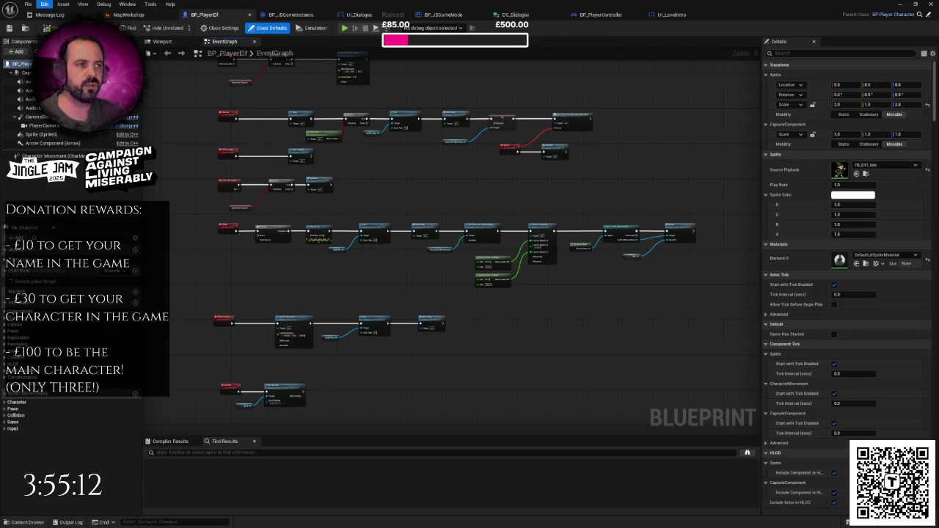
- Open Project Settings, search 'fps' and 'frame', and scroll through the framerate options
left_click(70, 127)
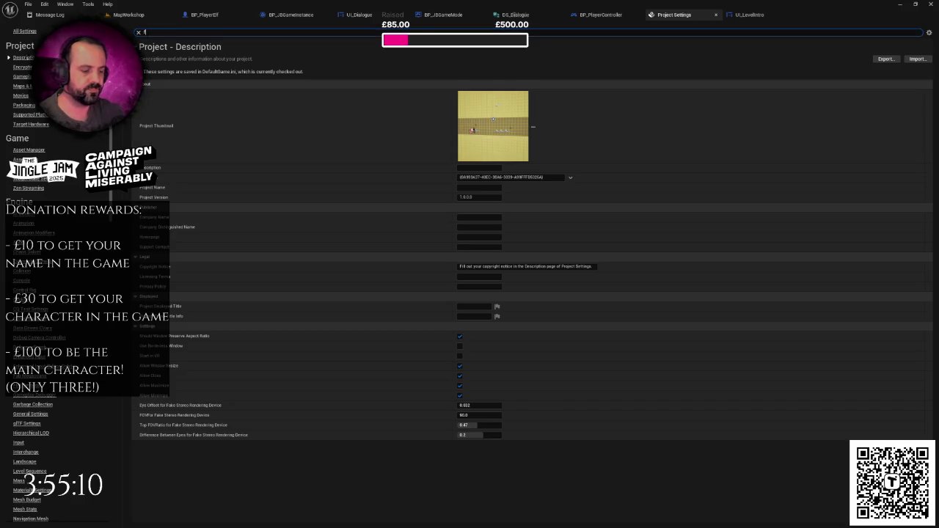
type("ps")
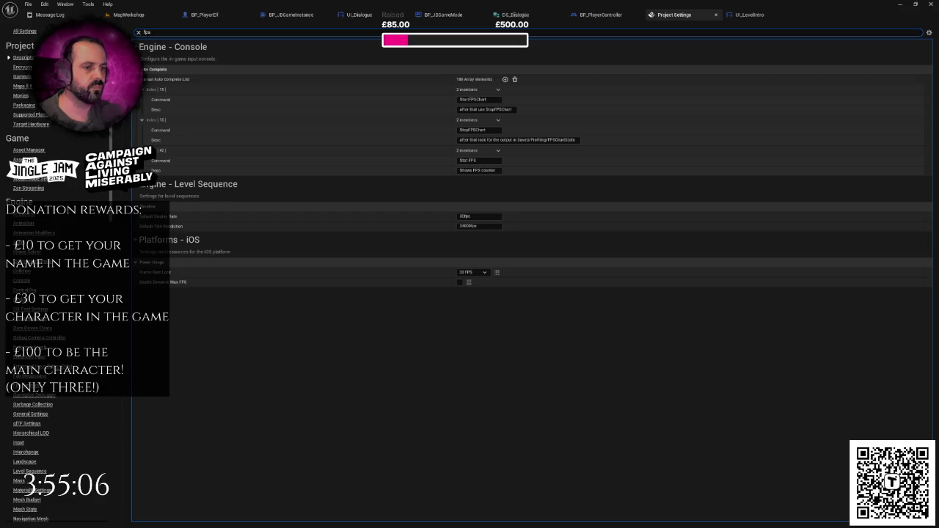
type("frame")
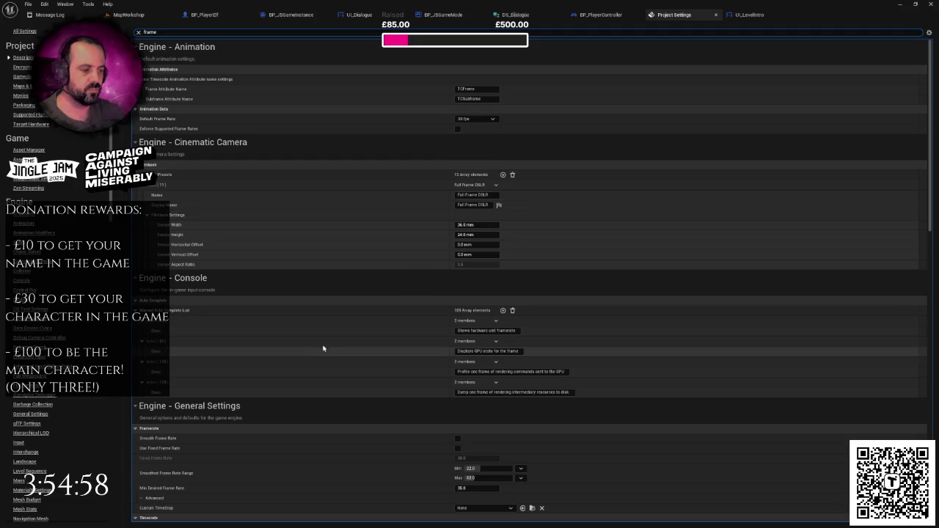
scroll(326, 347, "down", 2)
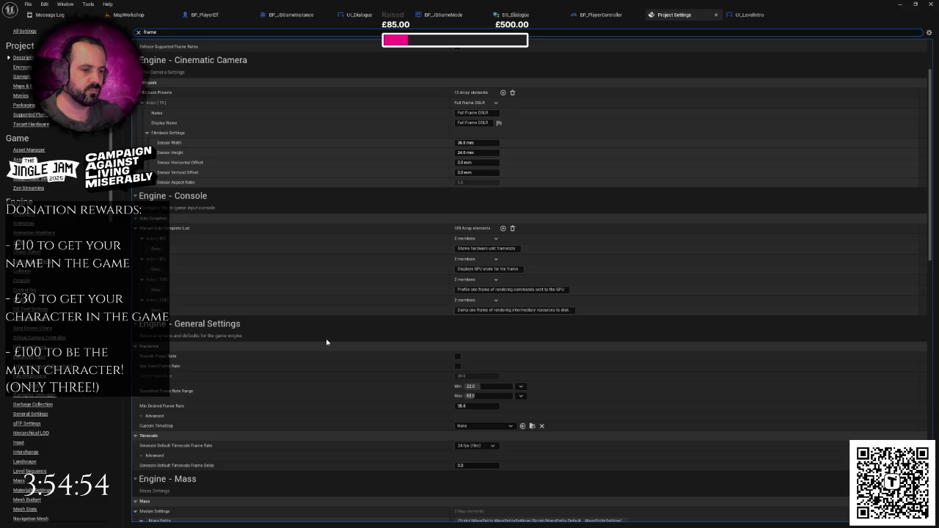
scroll(326, 342, "down", 1)
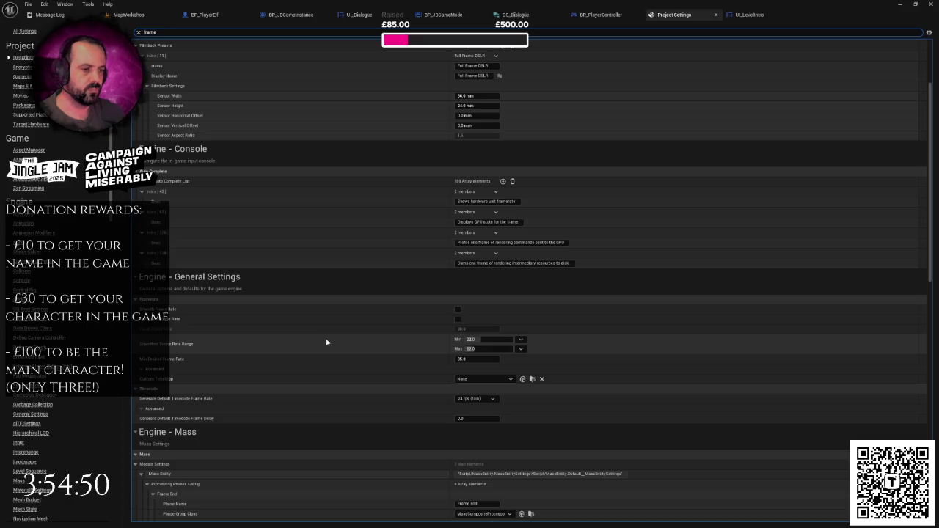
scroll(326, 342, "down", 1)
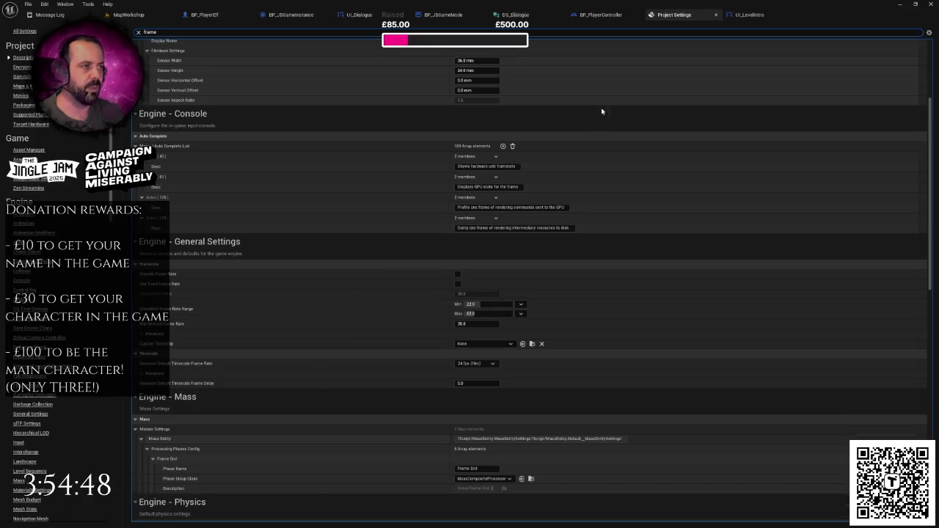
- Close Project Settings, view the MapWorkshop corridor from a low angle, and open the Content Drawer
left_click(715, 14)
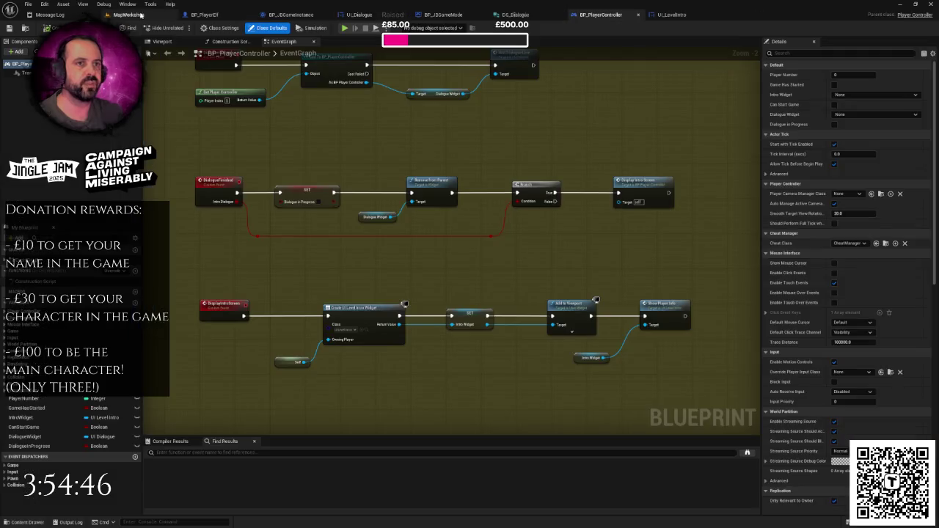
left_click(129, 14)
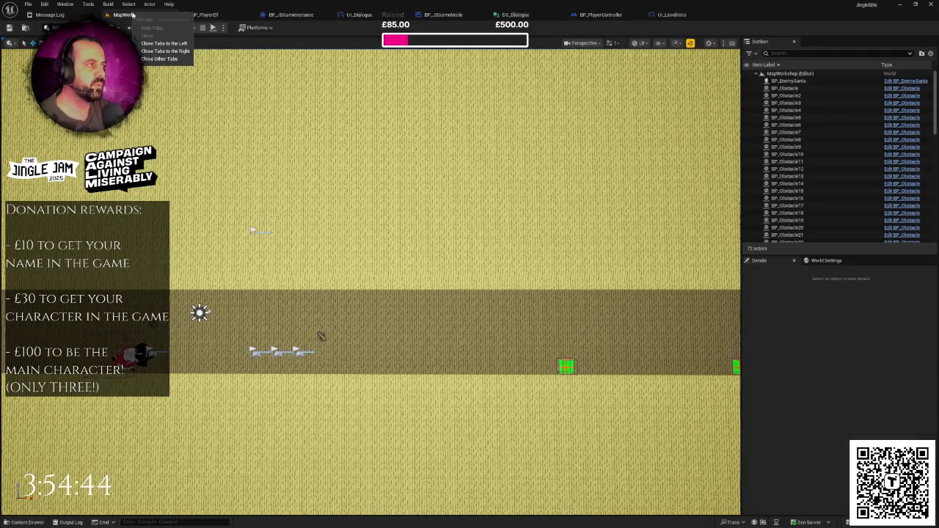
mouse_move(392, 193)
left_mouse_down()
mouse_move(411, 166)
mouse_move(393, 191)
left_mouse_up()
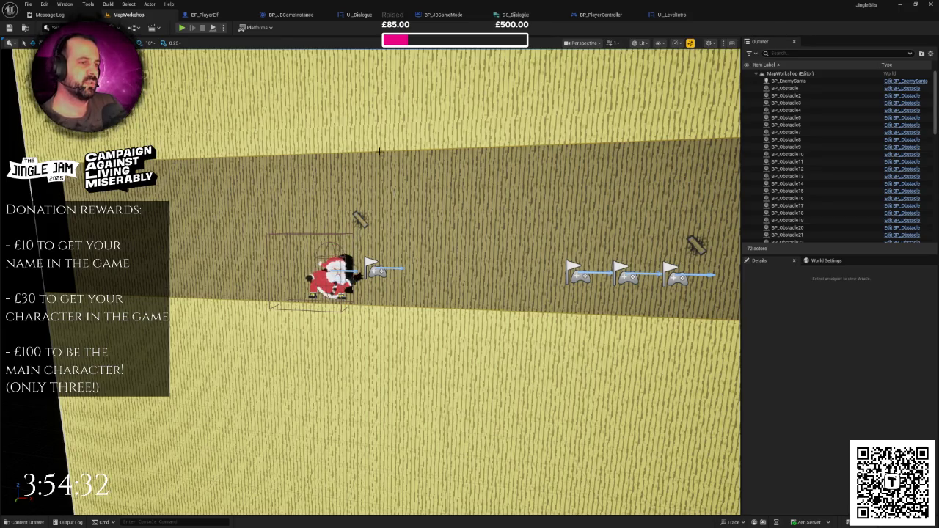
left_click_drag(454, 183, 423, 183)
scroll(294, 183, "up", 3)
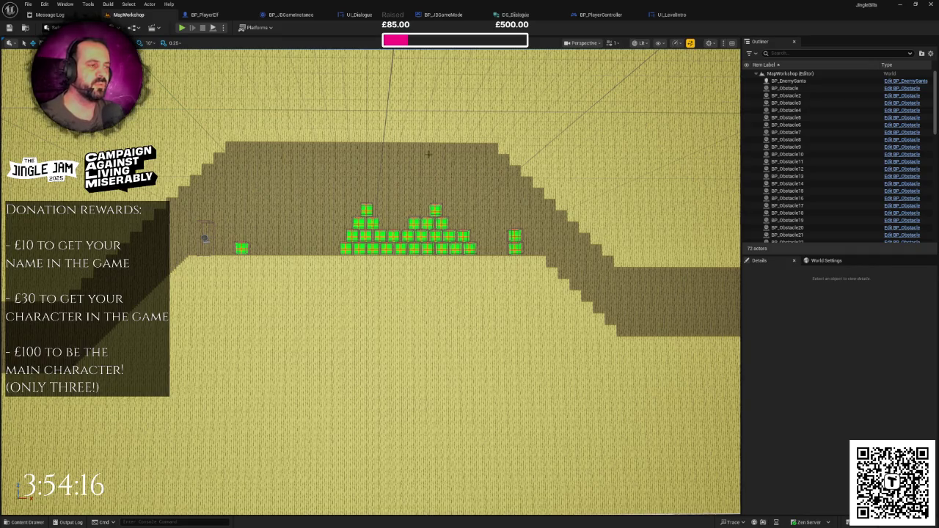
scroll(409, 219, "up", 4)
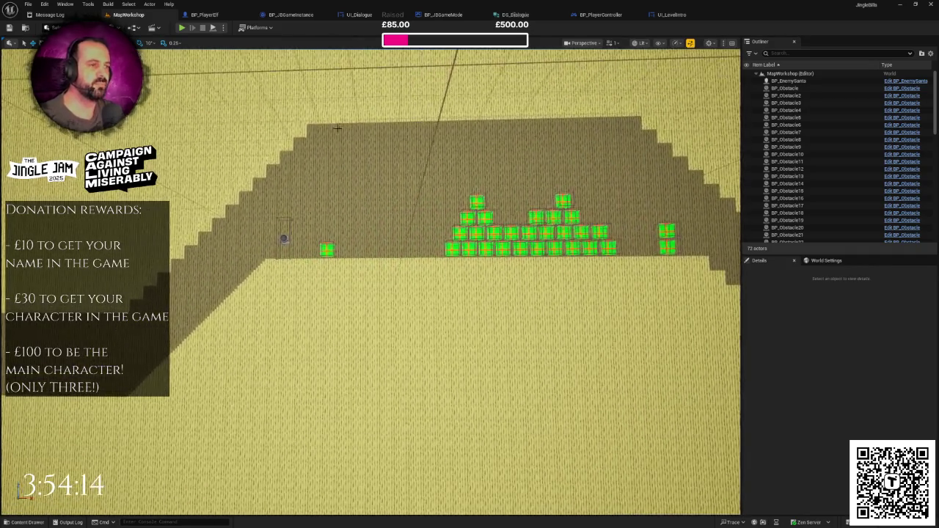
left_click_drag(512, 158, 512, 158)
key("ctrl+space")
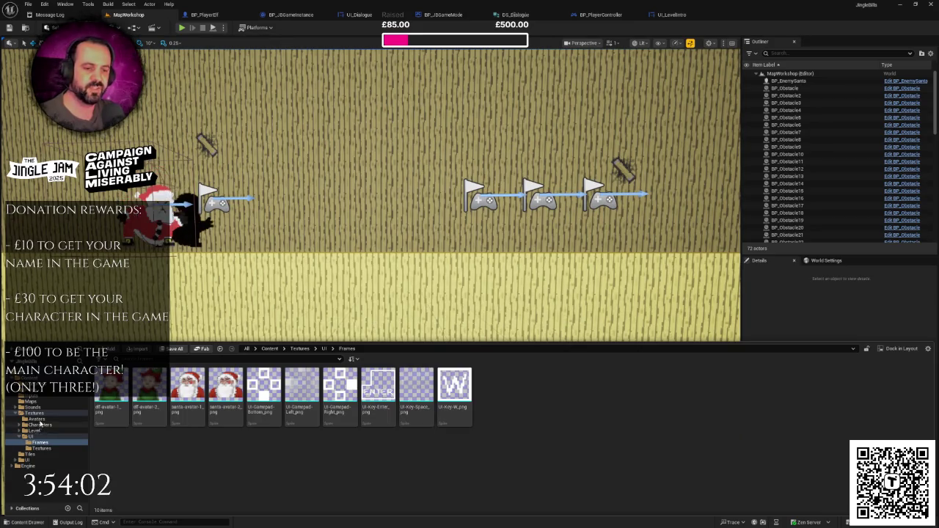
- Browse to Content > Textures > Level > Frames and drag window_png into the corridor level
left_click(43, 414)
left_click(37, 419)
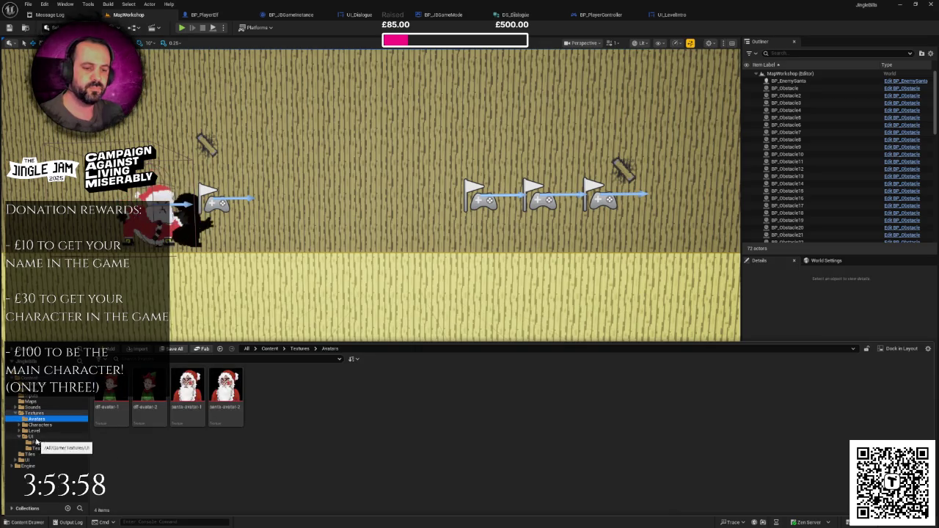
left_click(36, 438)
left_click(39, 449)
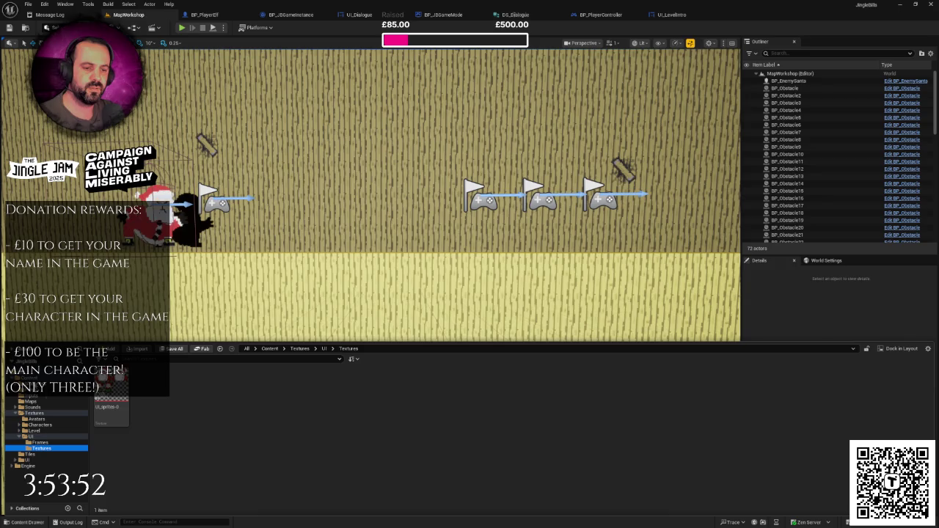
left_click(32, 379)
double_click(302, 387)
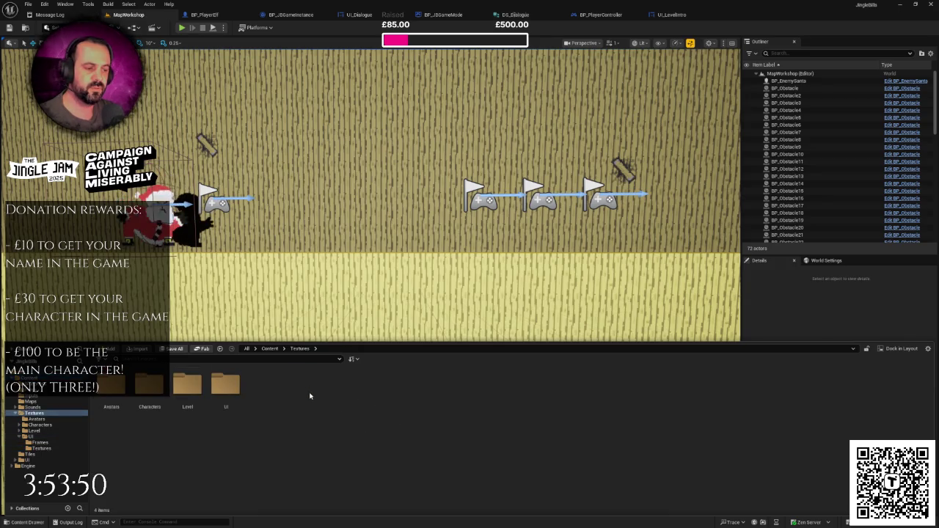
left_click(187, 385)
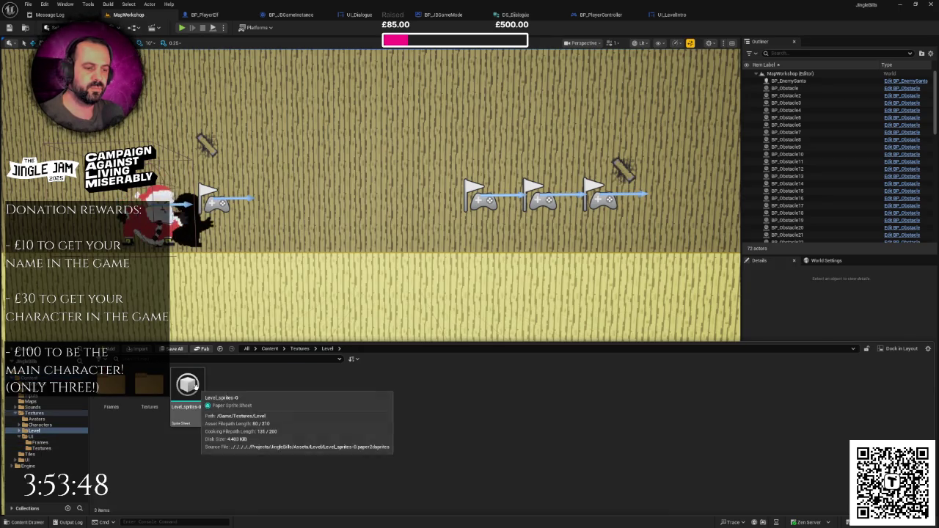
double_click(187, 386)
double_click(126, 385)
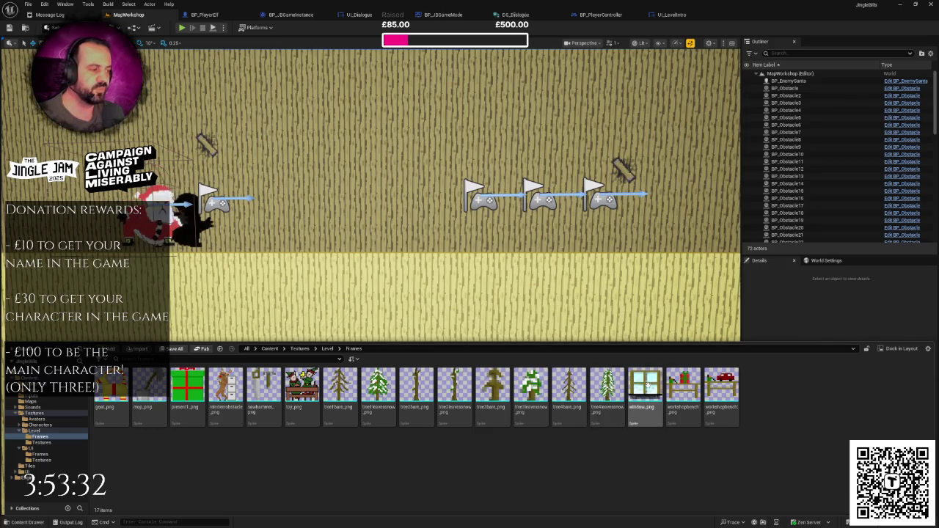
mouse_move(648, 387)
left_mouse_down()
mouse_move(514, 345)
mouse_move(352, 196)
mouse_move(360, 200)
left_mouse_up()
- Turn off collision for the window_png sprite using its collision preset
scroll(371, 282, "up", 3)
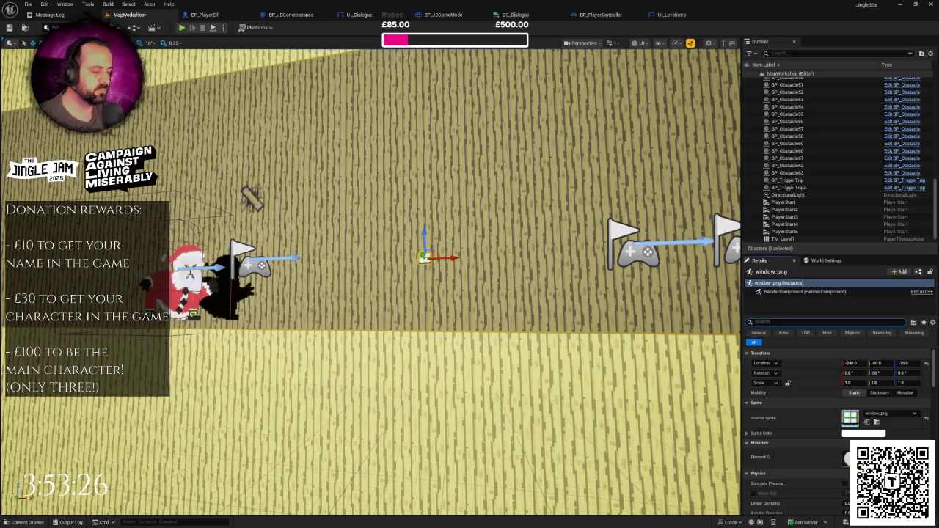
type("coll")
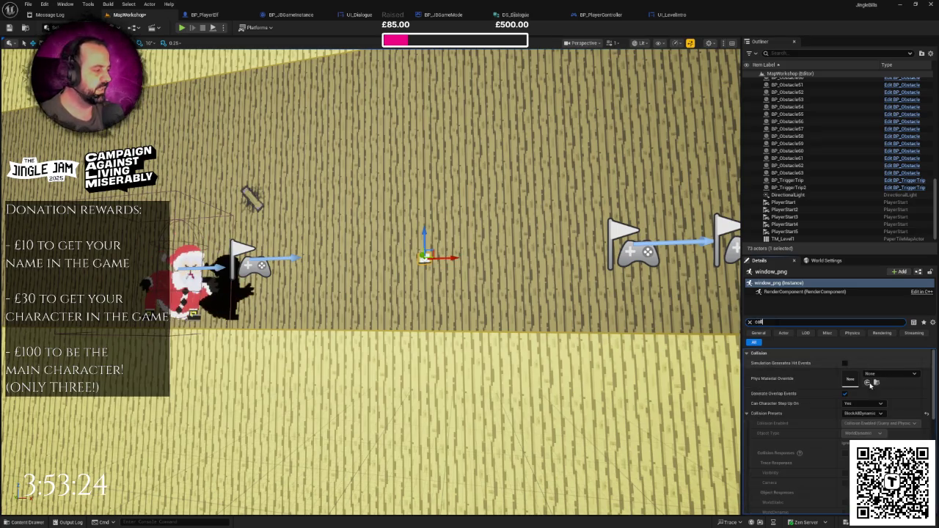
left_click(866, 414)
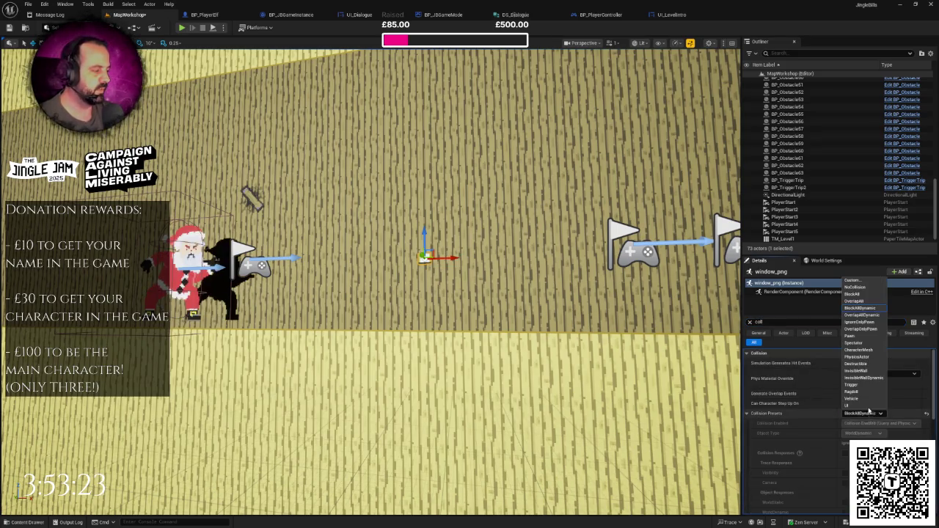
left_click(855, 287)
key("BackSpace")
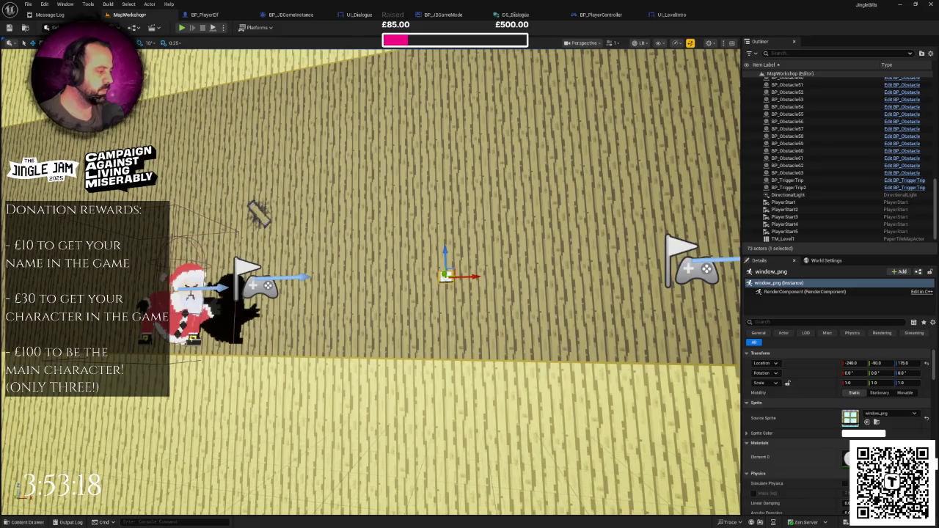
- Assign a material to the window sprite's Element 0 slot, then start editing its scale
left_click(874, 457)
type("defaultlit")
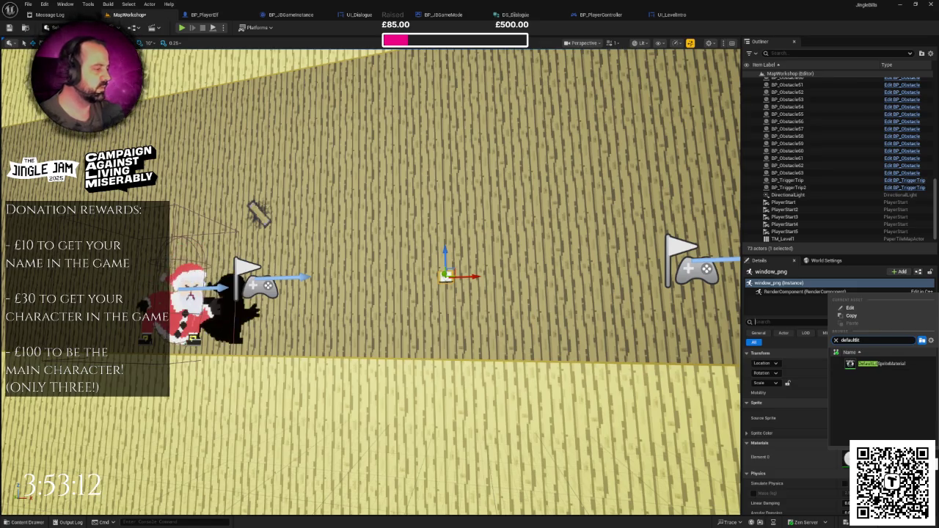
left_click(874, 364)
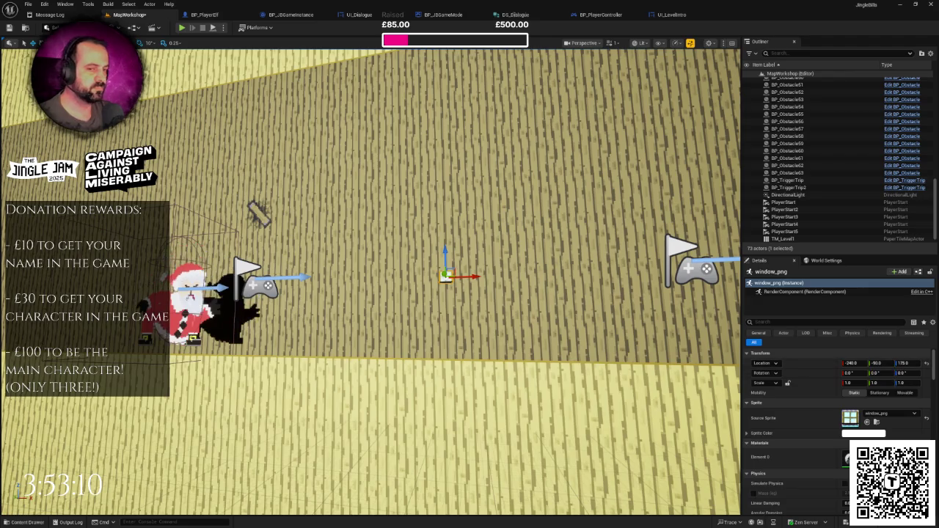
scroll(583, 350, "down", 3)
left_click(872, 383)
- Set the window's Z scale to 3 and Y location to -100, then save the level
key("Tab")
type("3")
key("Tab")
type("3")
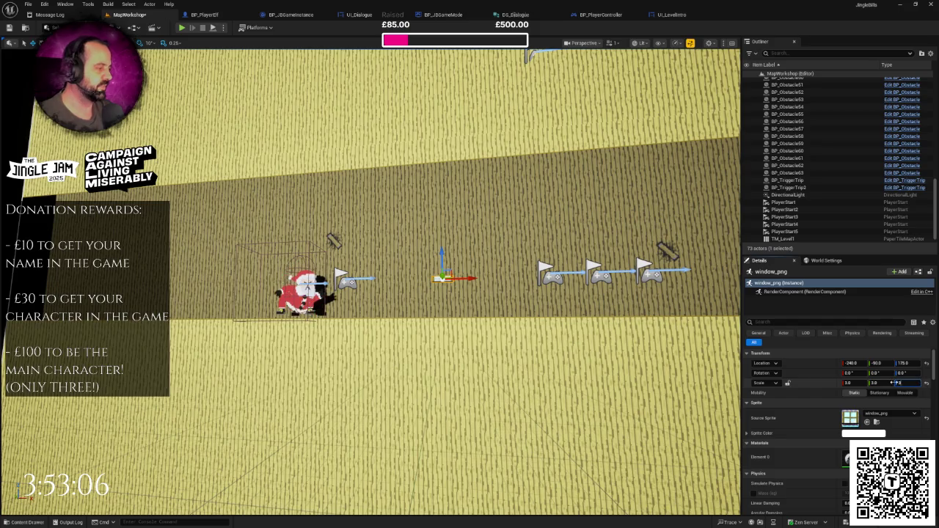
key("Return")
scroll(371, 282, "up", 3)
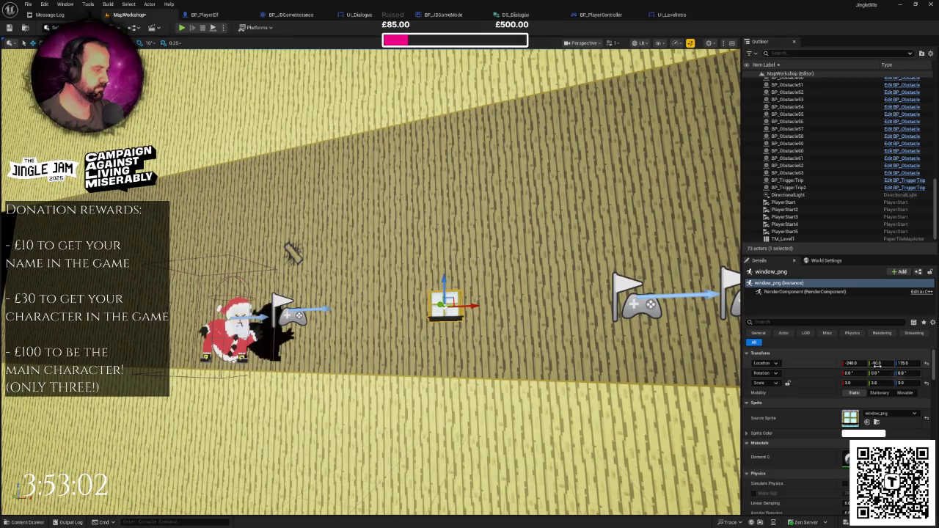
left_click(877, 363)
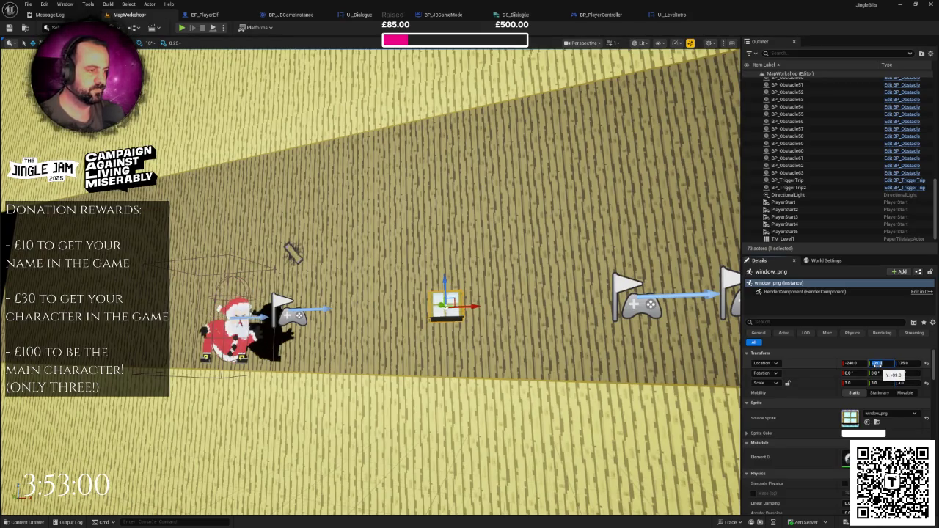
type("-100")
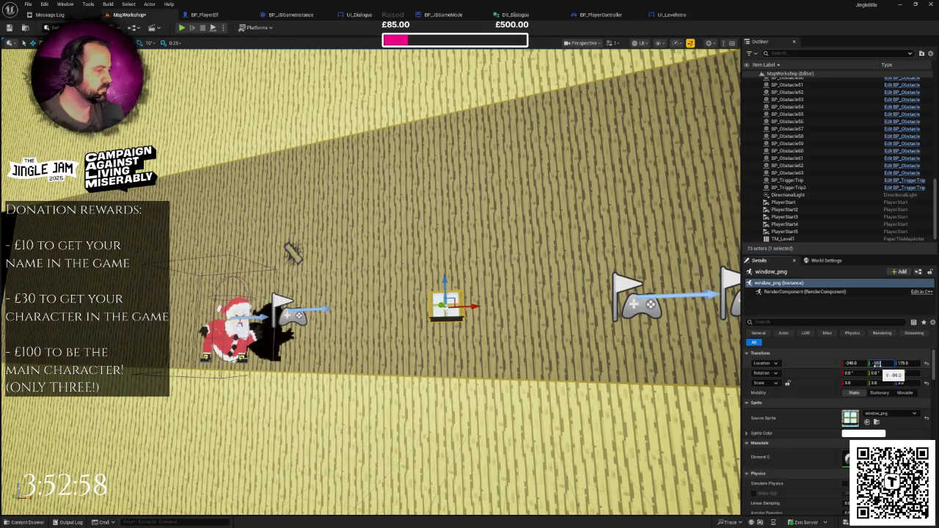
key("Return")
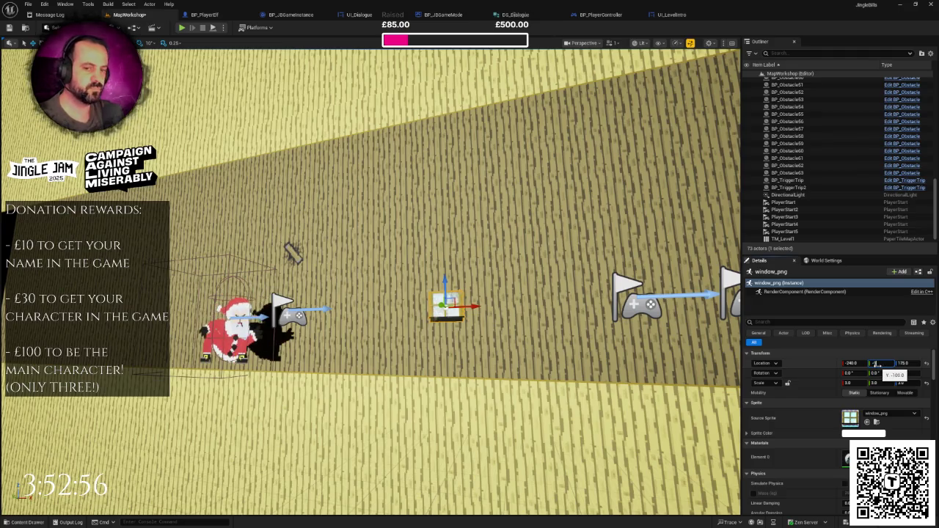
key("Return")
key("ctrl+s")
- Change the window sprite's scale to 5, 1, 5 and save the level
scroll(501, 379, "down", 5)
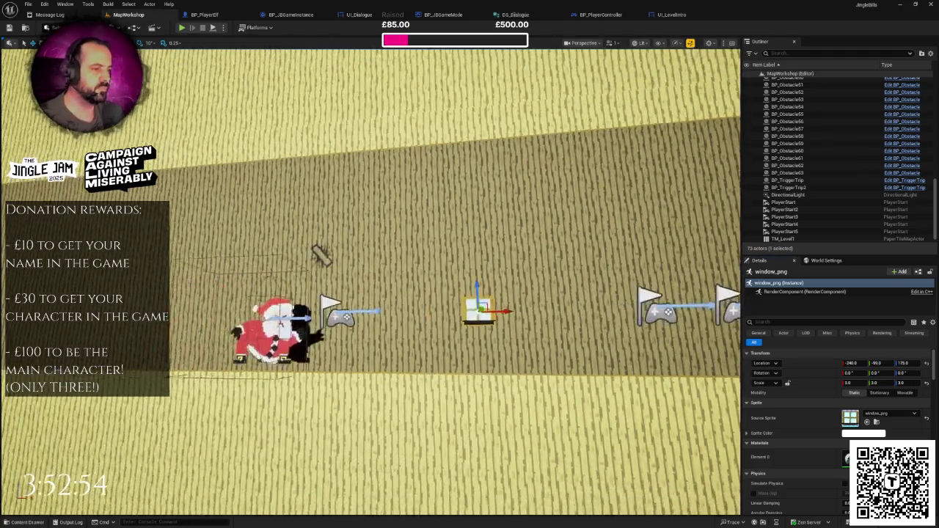
left_click(850, 383)
type("5")
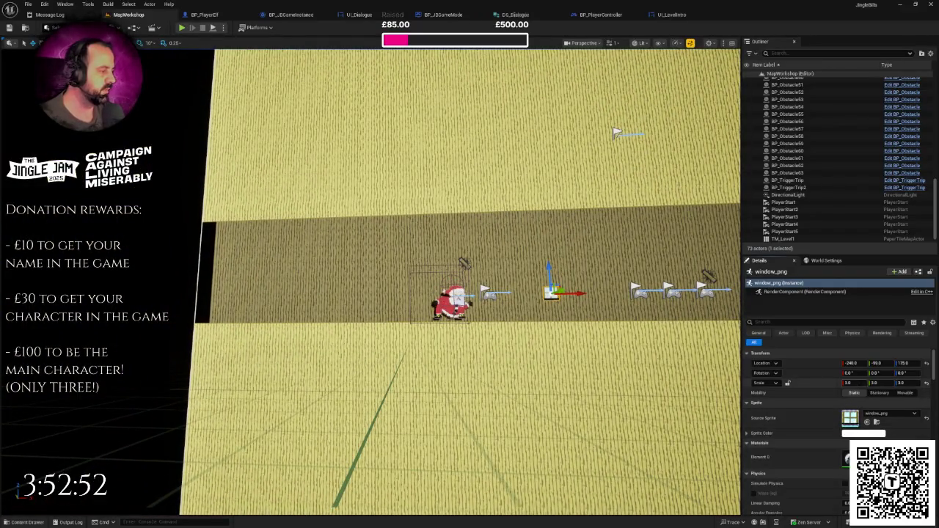
key("Tab")
type("1")
key("Tab")
type("5")
key("Return")
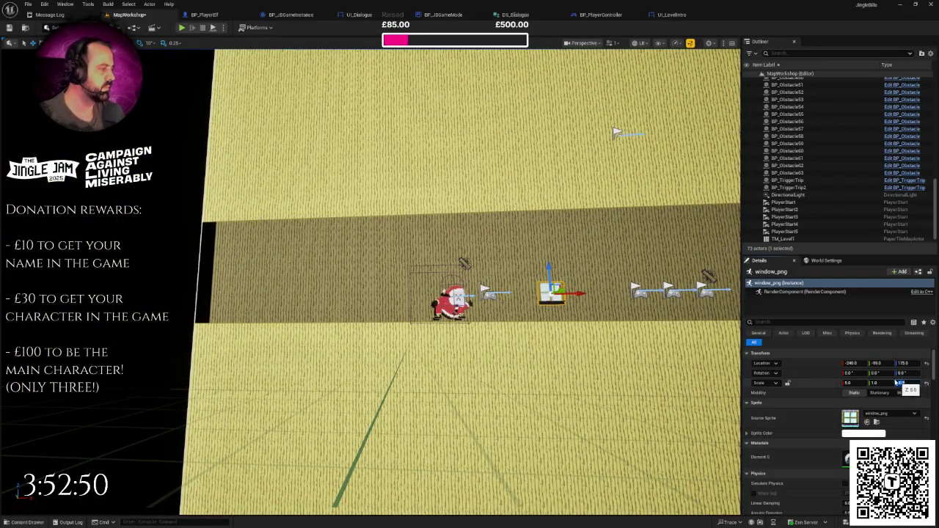
key("ctrl+s")
- Keep Z location at 235 and drag the window left to about X -1005
scroll(546, 332, "up", 3)
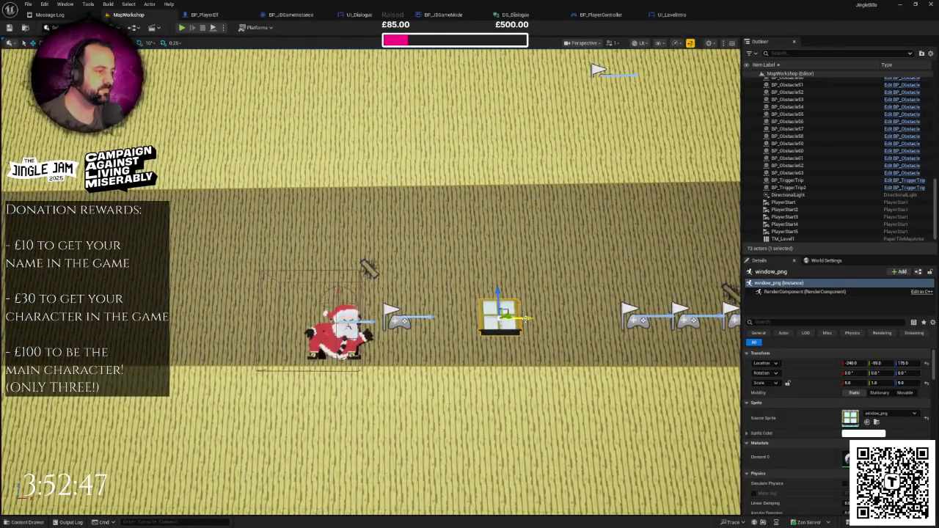
left_click_drag(526, 318, 500, 271)
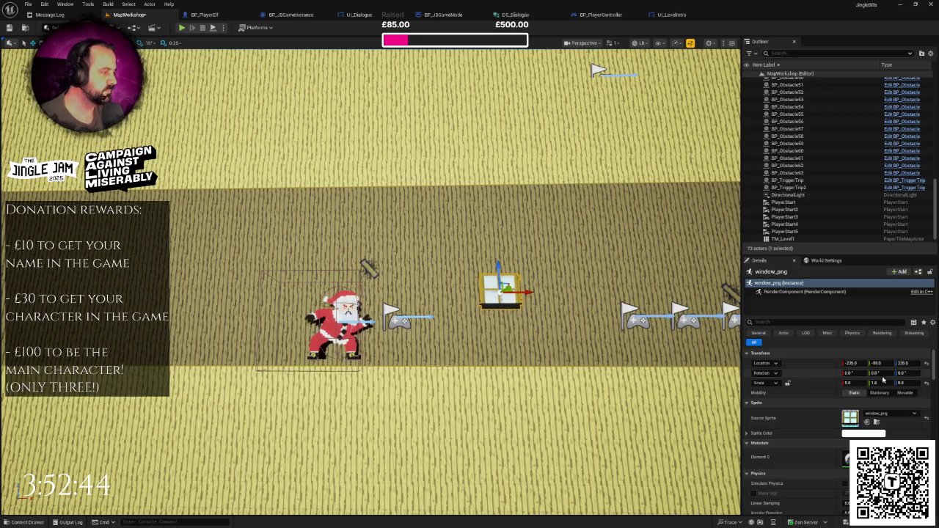
left_click(903, 363)
key("Return")
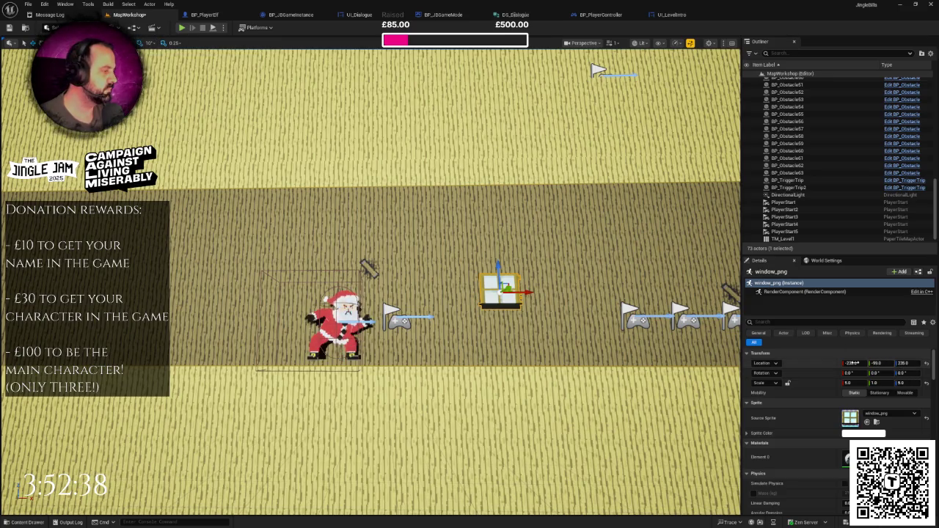
left_click_drag(527, 293, 204, 294)
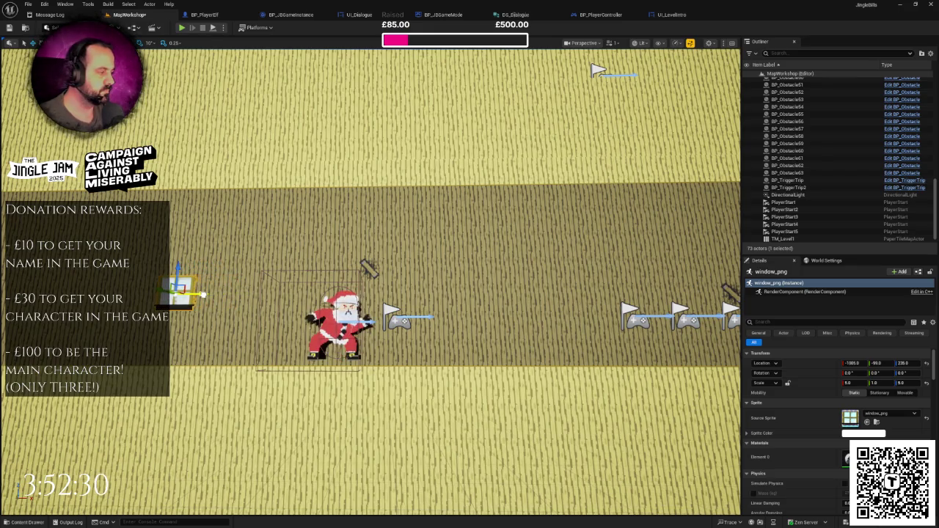
scroll(229, 299, "down", 5)
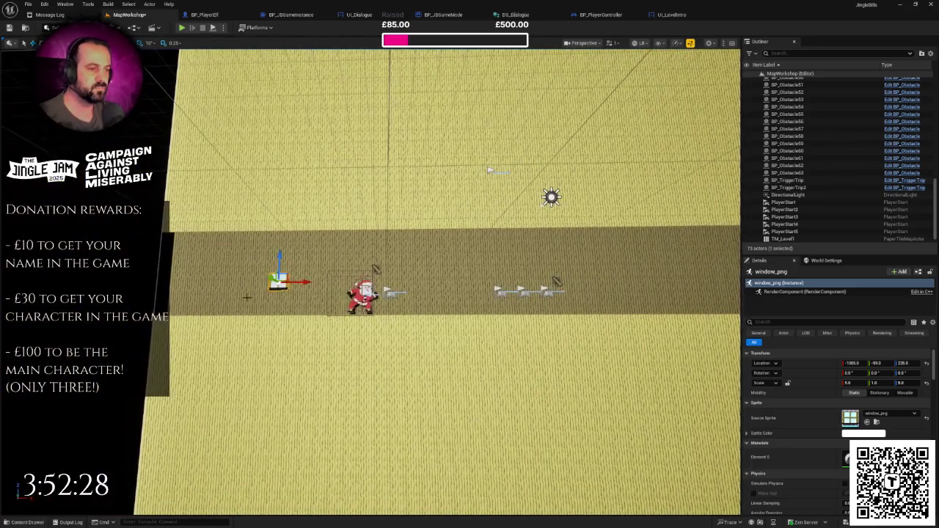
- Duplicate the window to X 0 and move the original to X -1000
key("ctrl+d")
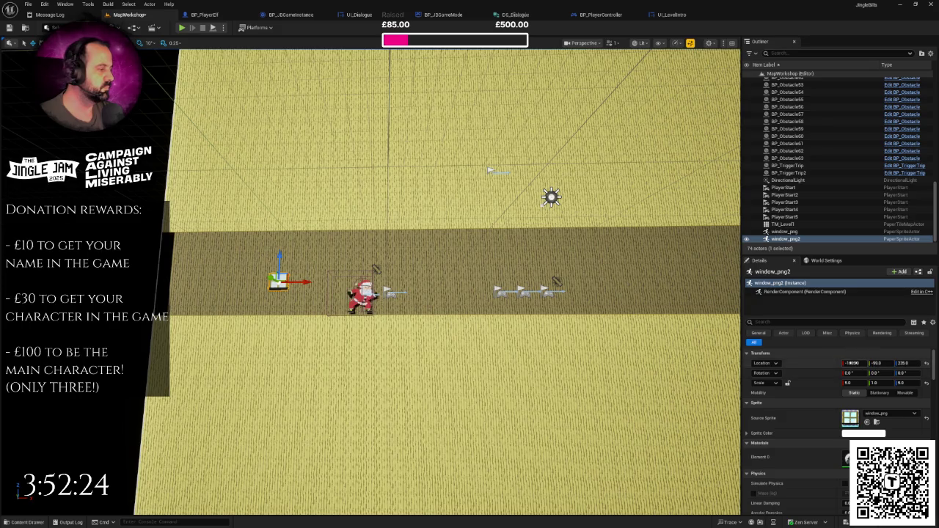
left_click(852, 363)
type("0")
key("Return")
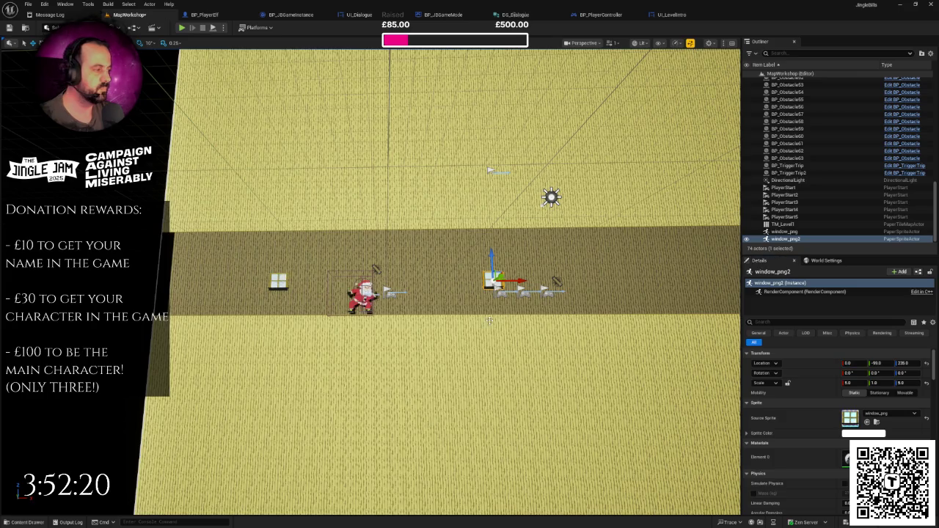
left_click(785, 231)
left_click(852, 363)
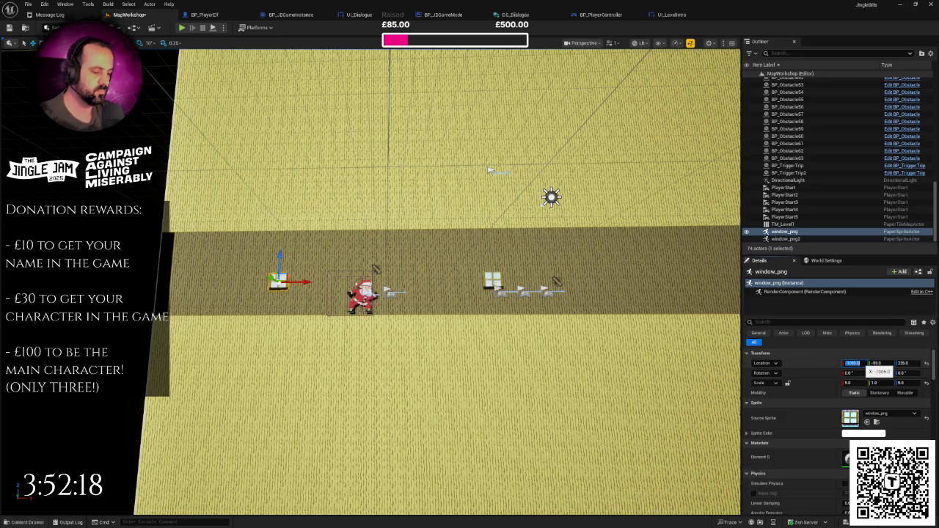
type("-100")
key("Return")
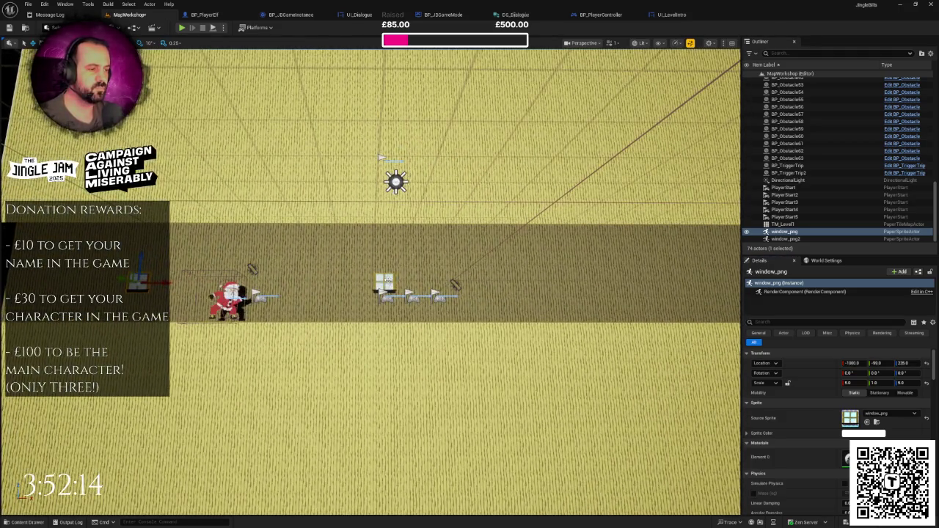
- Add window copies at X locations 1000 and 2000
key("ctrl+d")
left_click(850, 363)
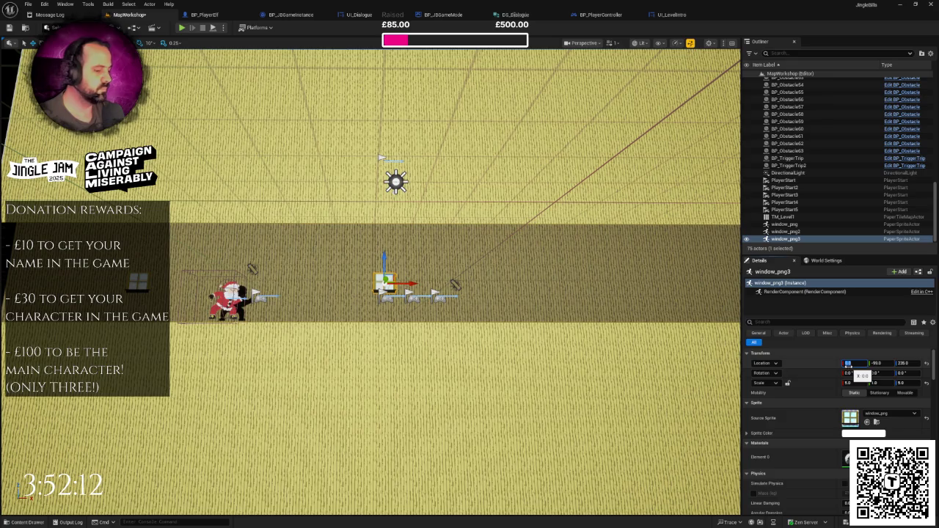
type("1000")
key("Return")
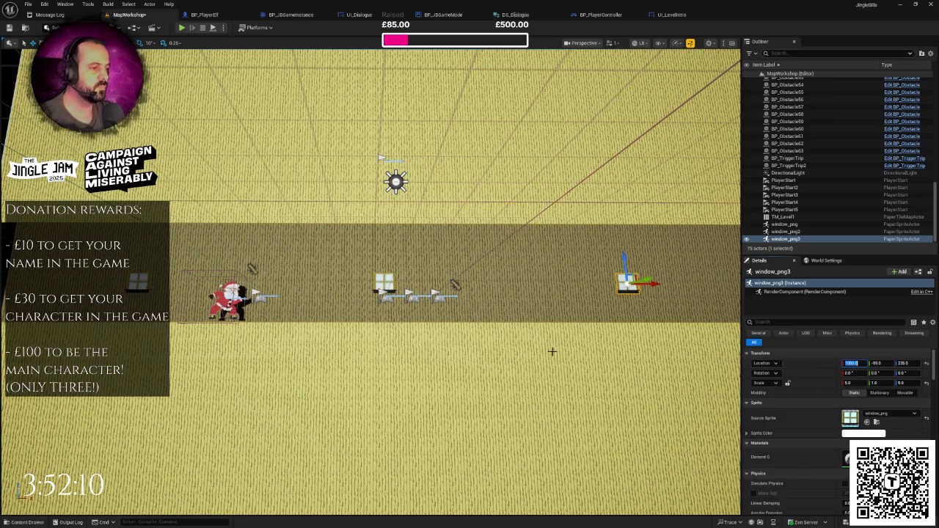
key("f")
mouse_move(323, 307)
left_mouse_down()
mouse_move(352, 306)
mouse_move(328, 298)
mouse_move(342, 299)
left_mouse_up()
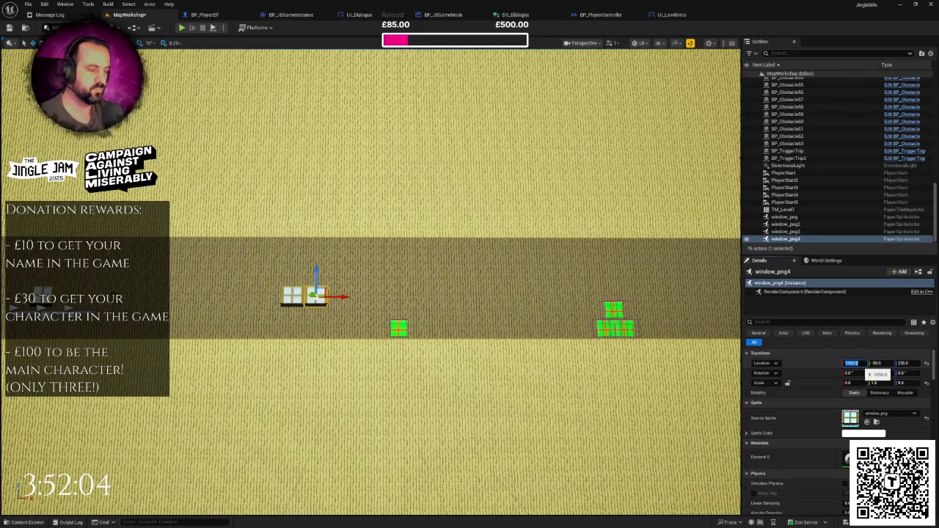
key("Return")
key("f")
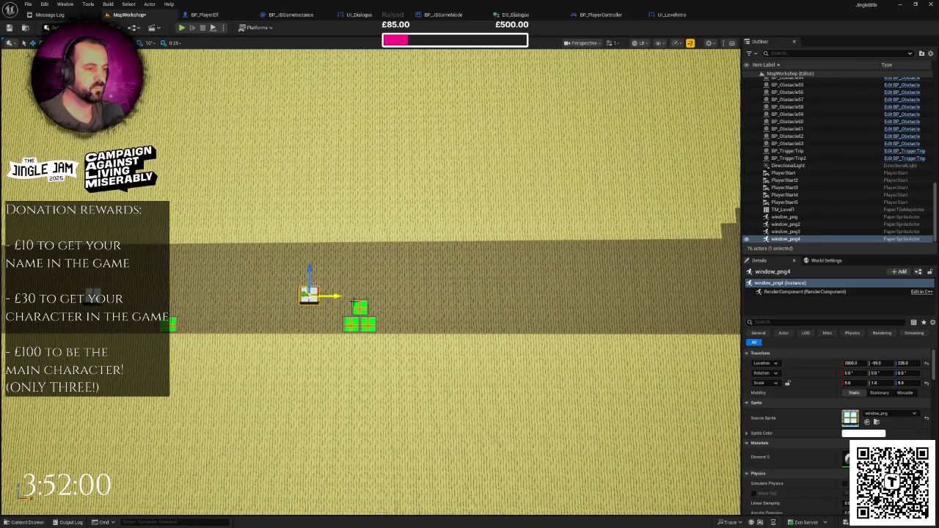
- Add further window copies at X locations 3000, 4000 and 5000
key("ctrl+d")
type("30")
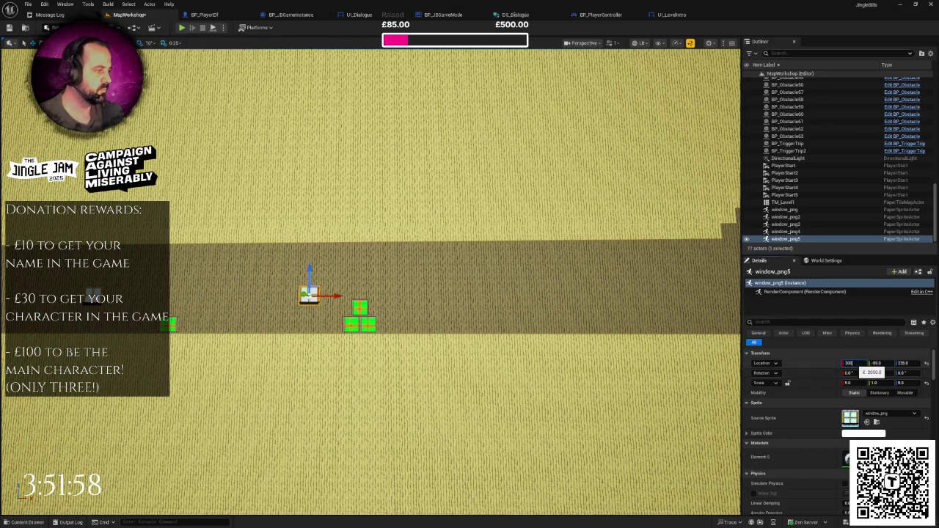
type("0")
key("Return")
key("f")
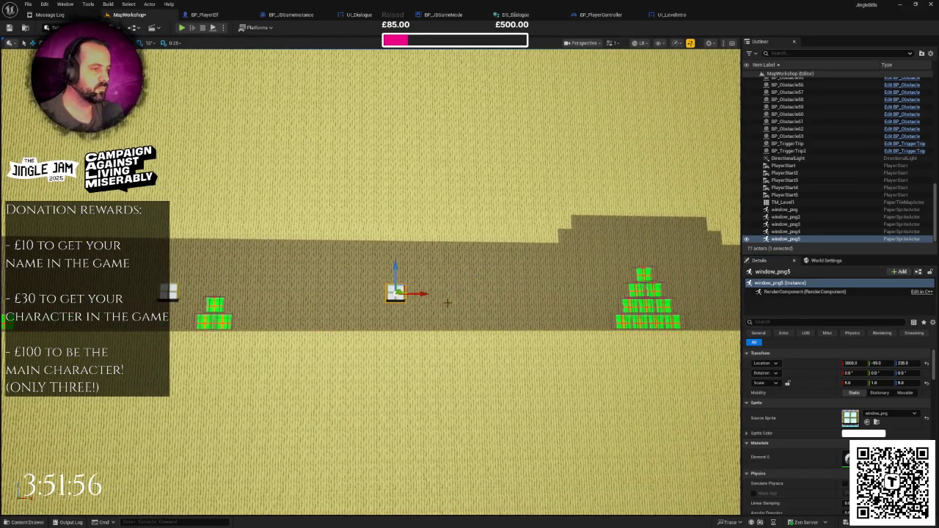
key("ctrl+d")
type("4000")
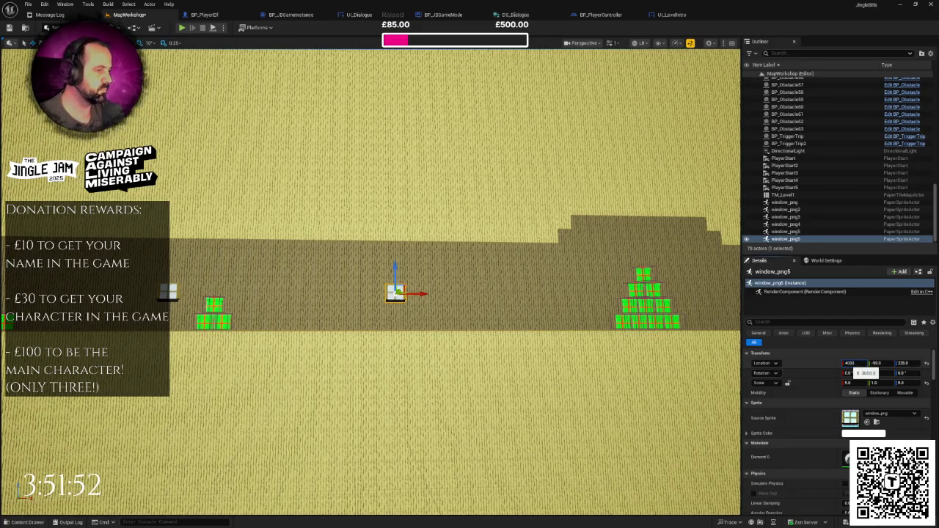
key("Return")
key("f")
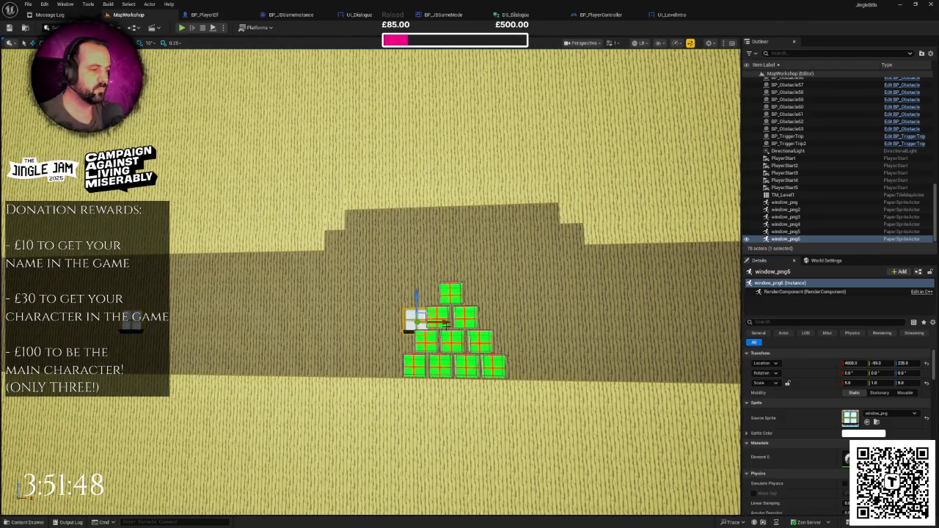
left_click_drag(439, 317, 511, 321)
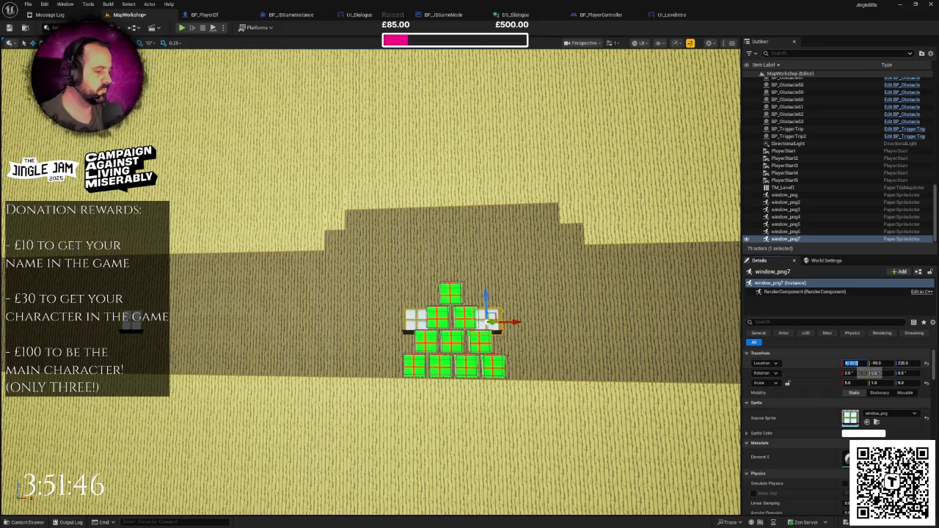
key("Return")
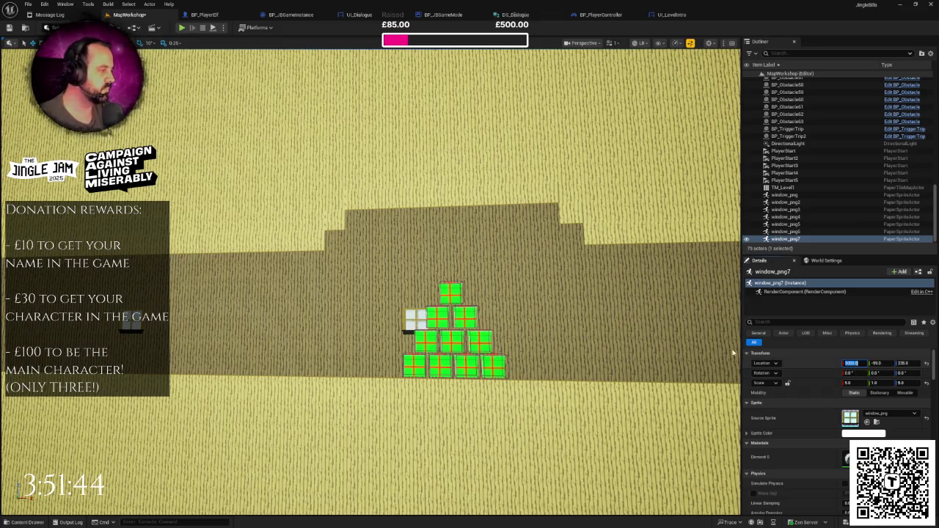
key("f")
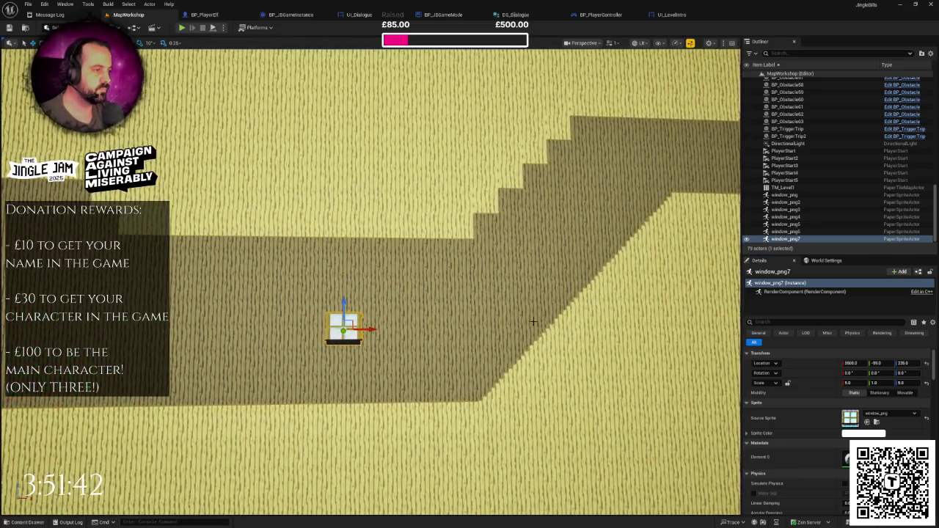
- Add one more window copy on the raised path section, then clear the selection
scroll(533, 321, "down", 10)
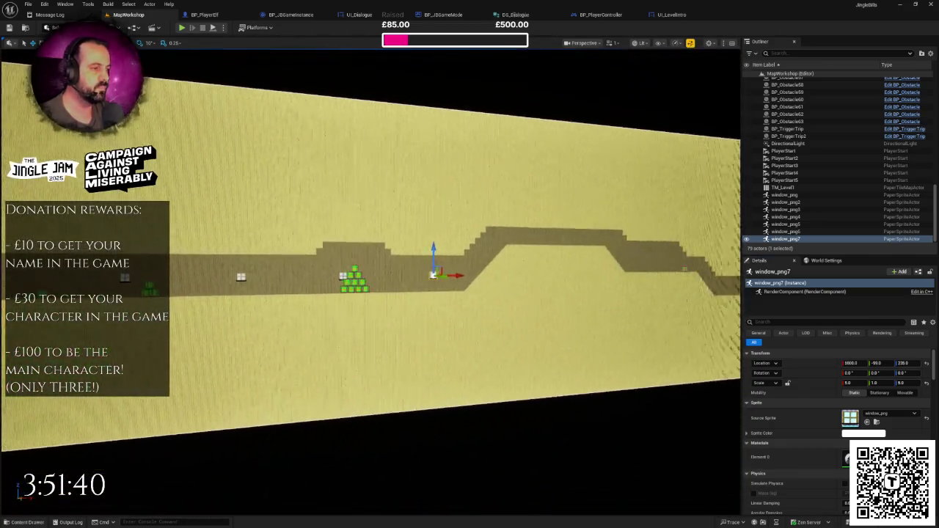
scroll(371, 279, "down", 5)
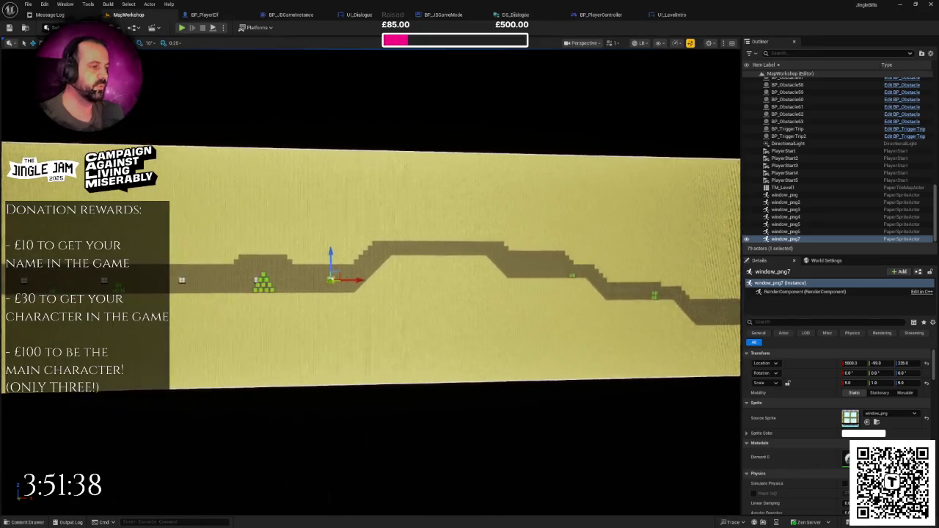
key("a")
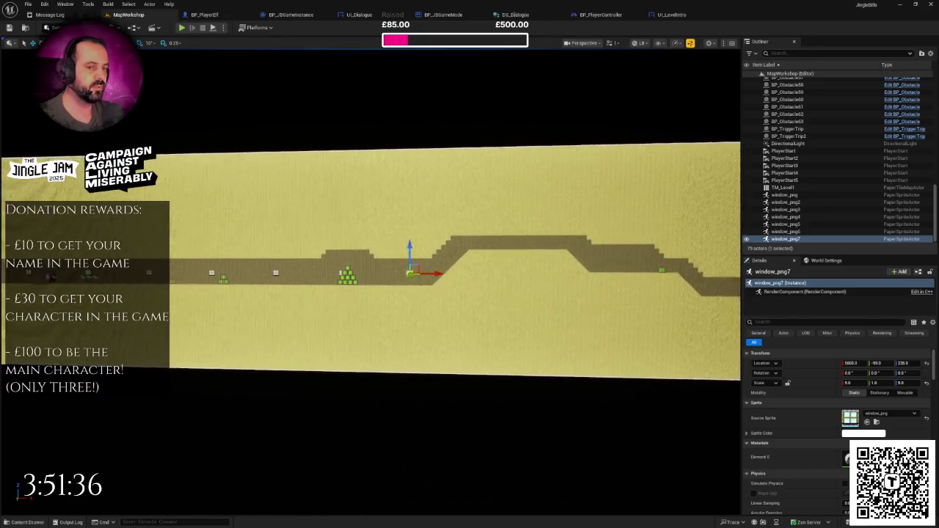
key("d")
key("w")
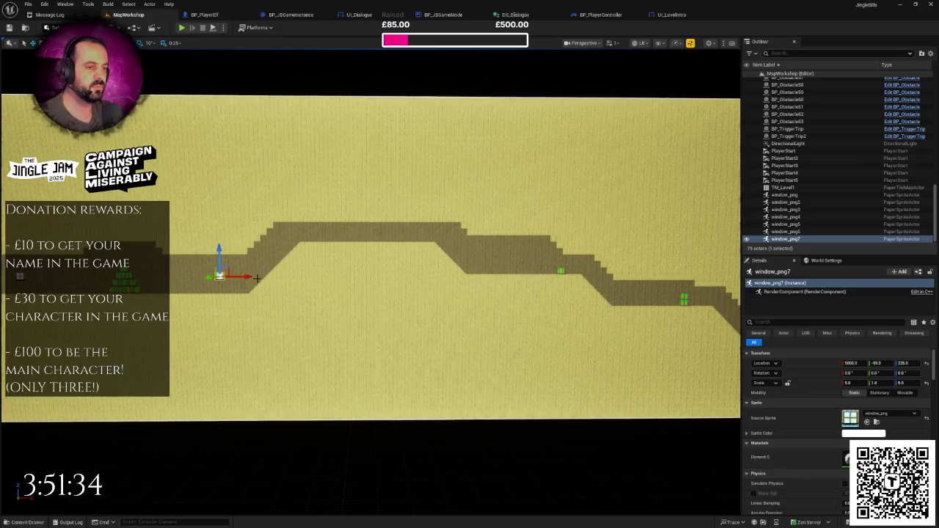
key("ctrl+d")
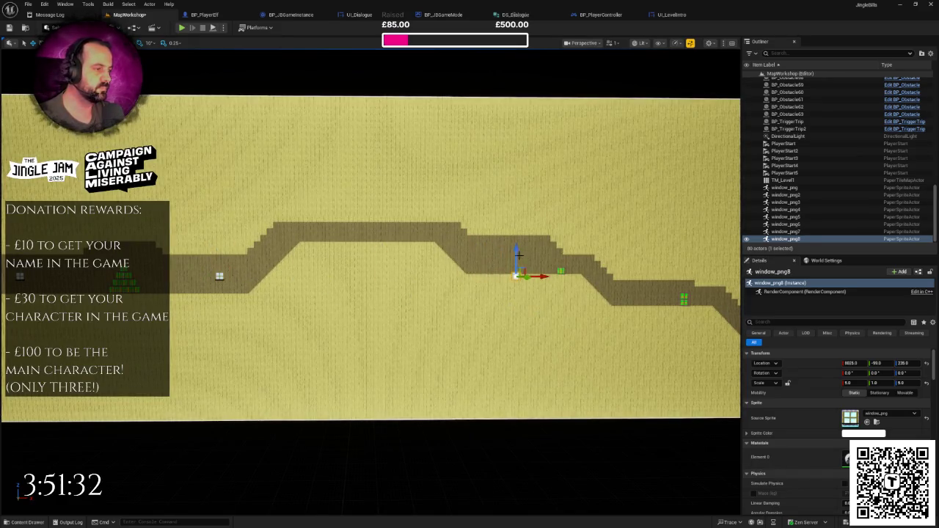
key("w")
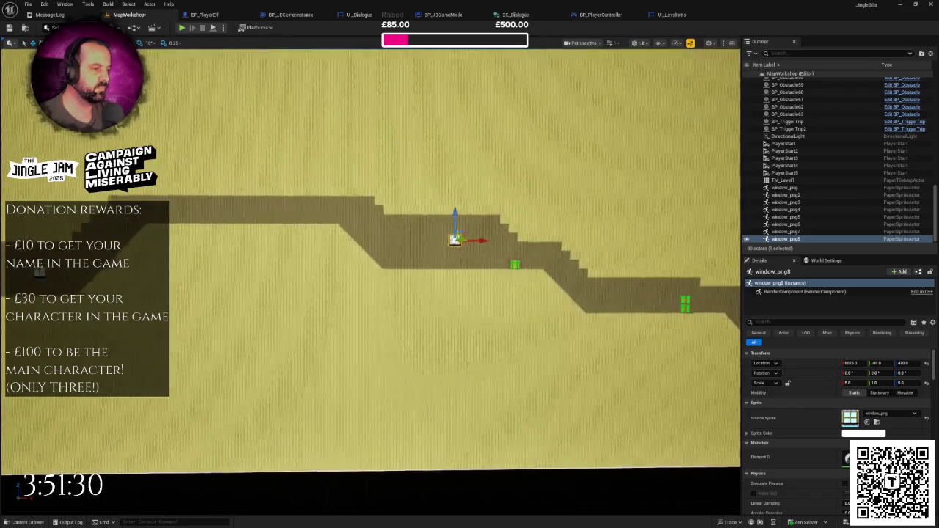
key("w")
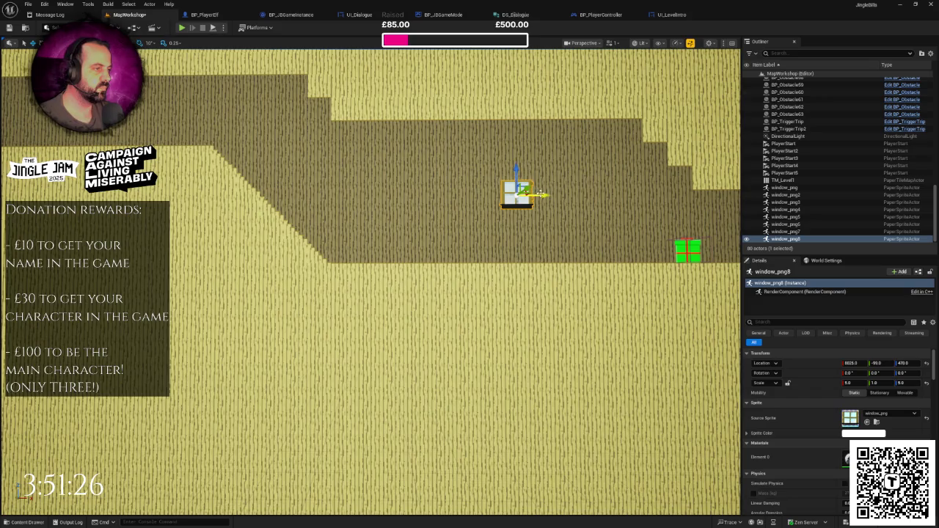
key("s")
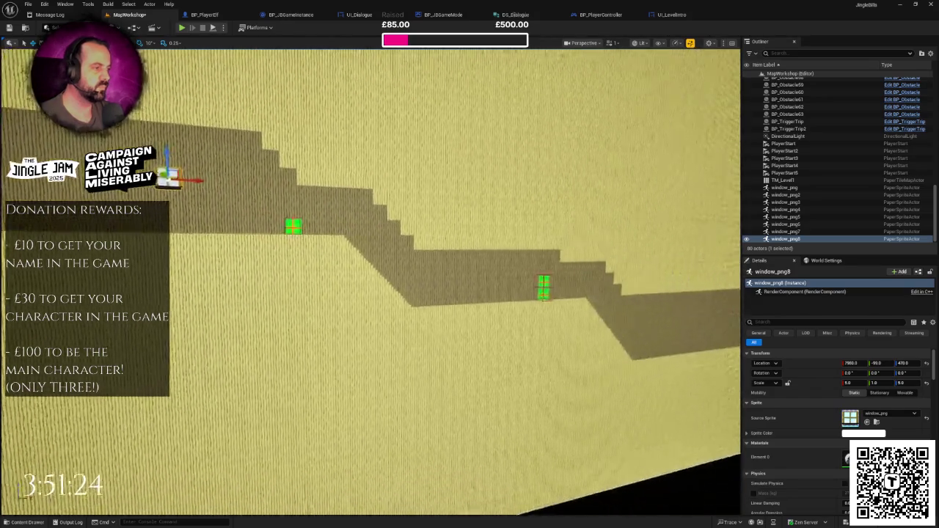
key("s")
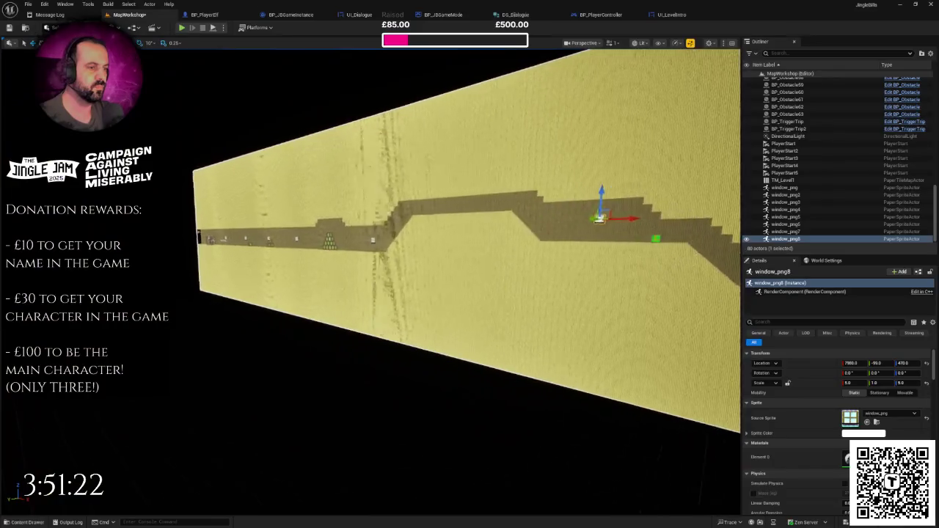
key("w")
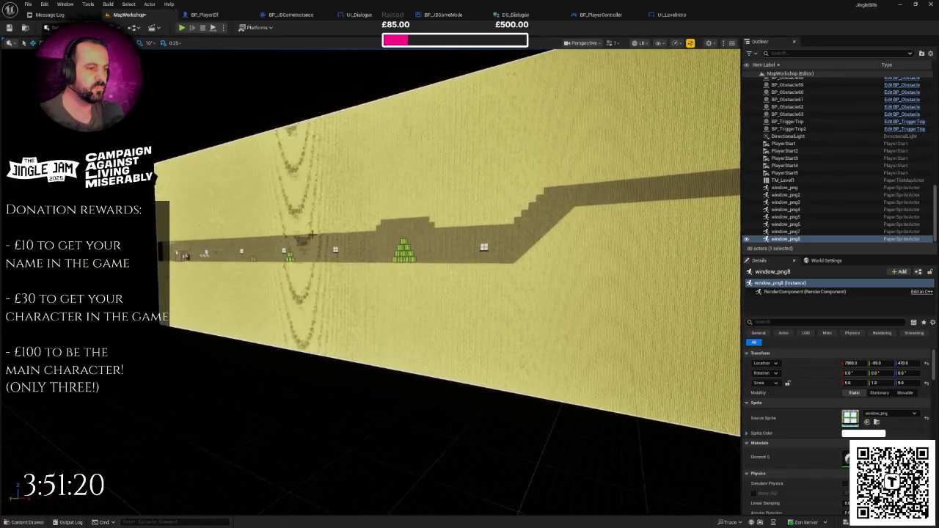
left_click(284, 249)
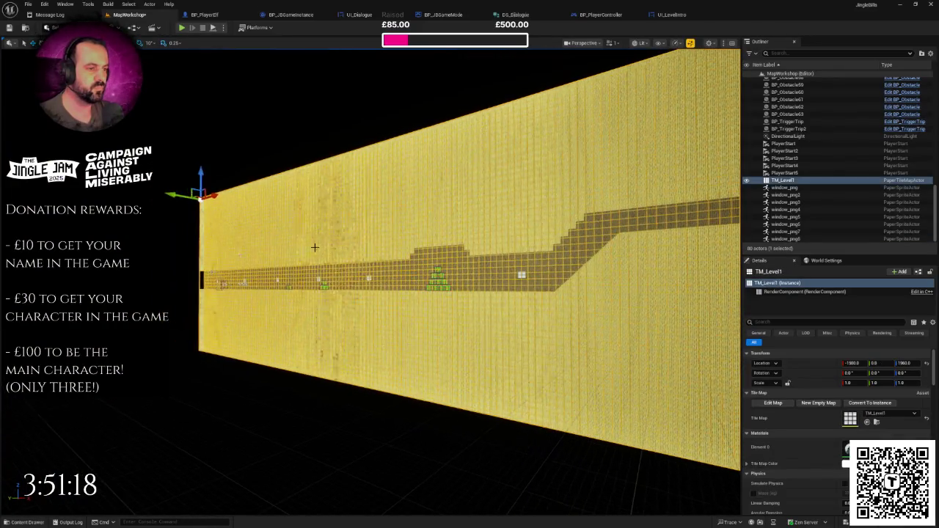
key("Escape")
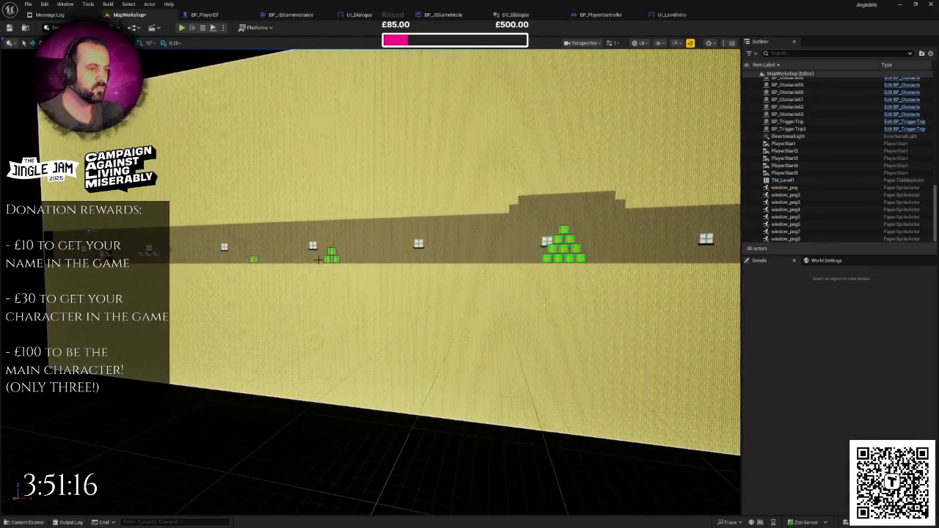
- Duplicate the three selected windows and move the copies right onto the lower path
left_click(409, 244)
left_click(419, 244, "ctrl")
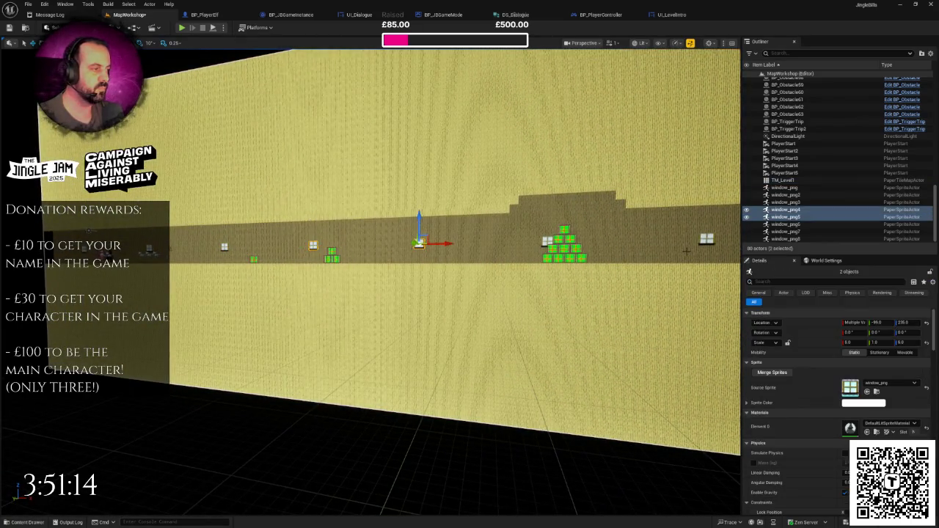
left_click(547, 240, "ctrl")
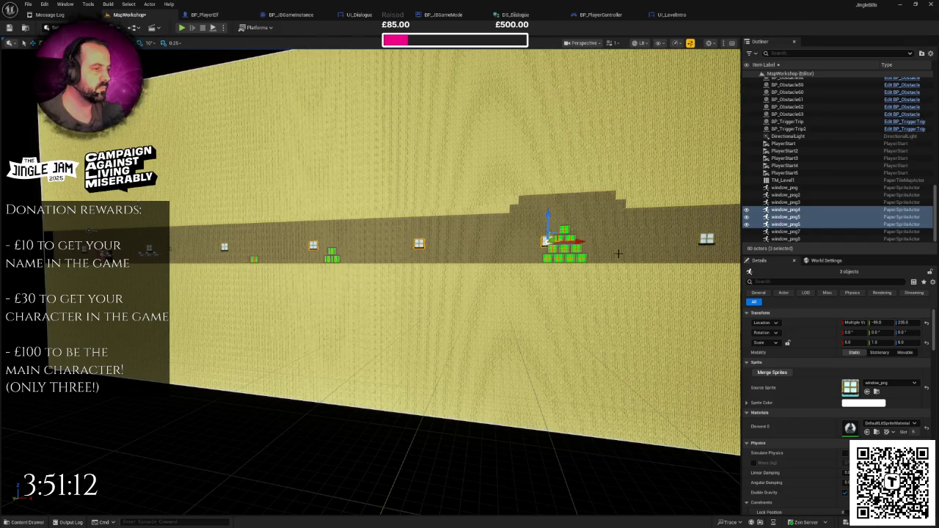
key("f")
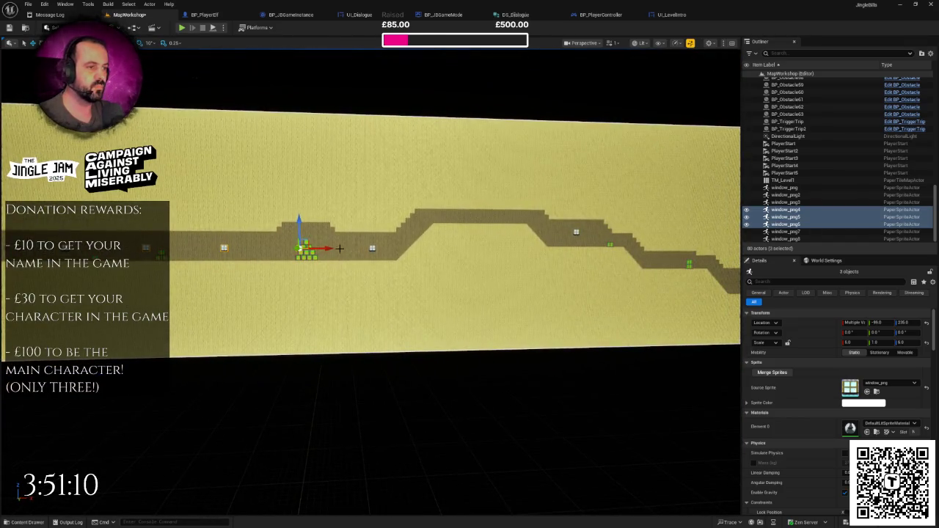
key("ctrl+d")
mouse_move(711, 259)
left_mouse_down()
mouse_move(739, 259)
mouse_move(585, 266)
mouse_move(217, 241)
left_mouse_up()
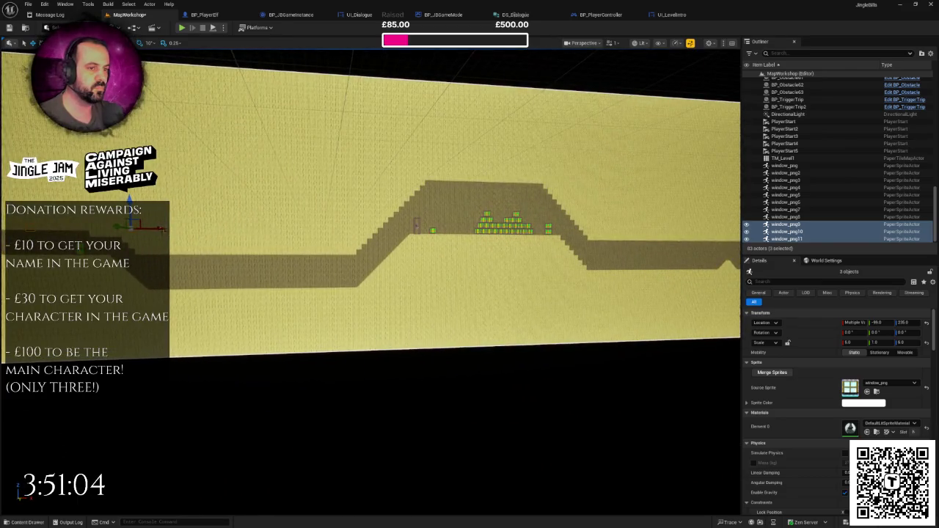
left_click_drag(158, 230, 197, 233)
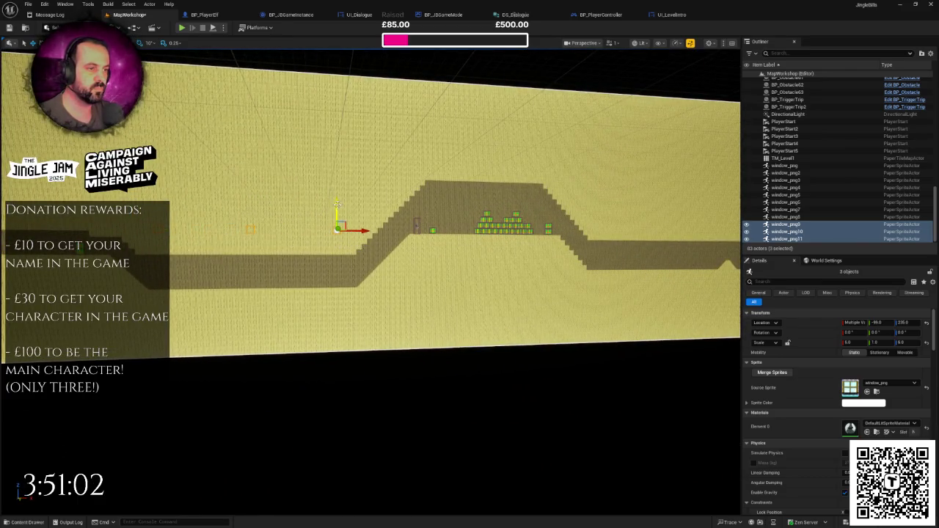
left_click_drag(337, 205, 337, 251)
scroll(371, 220, "up", 5)
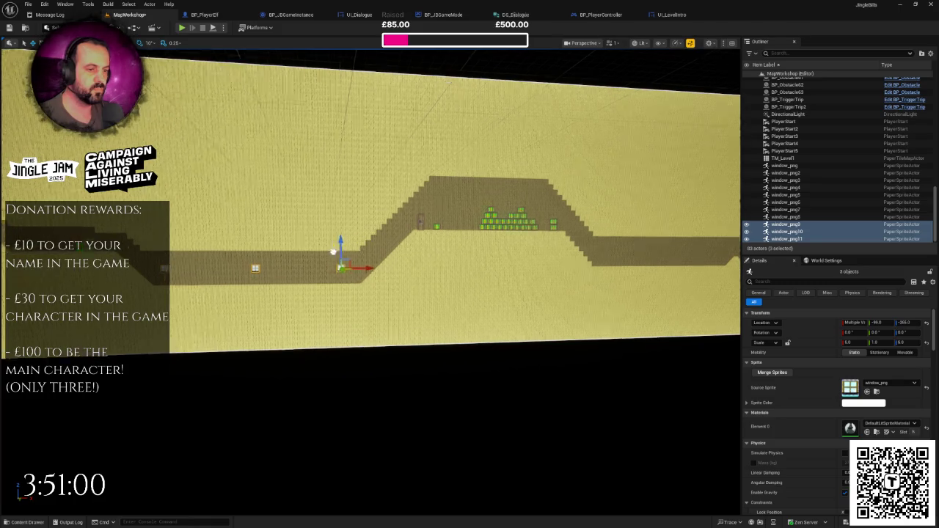
scroll(370, 210, "down", 6)
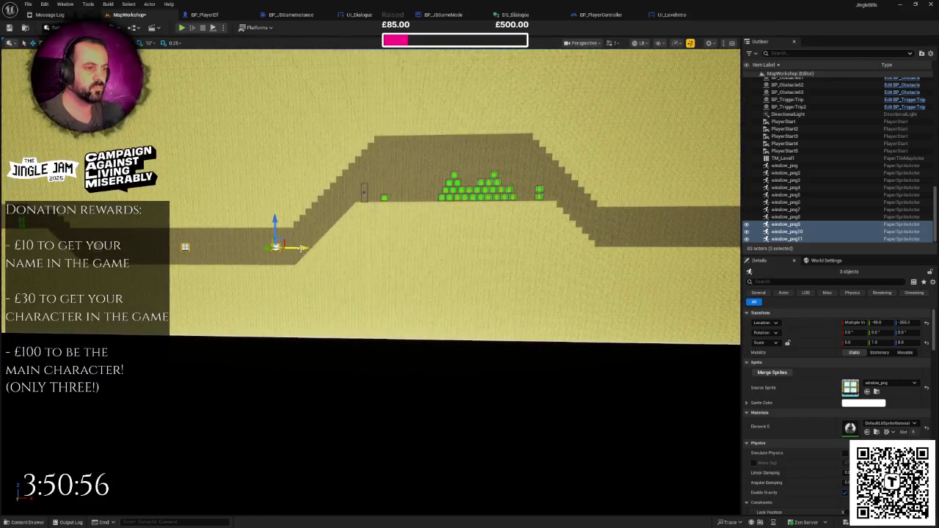
- Alt-drag another set of three windows further right and raise them onto the upper platform
left_click_drag(302, 248, 548, 260)
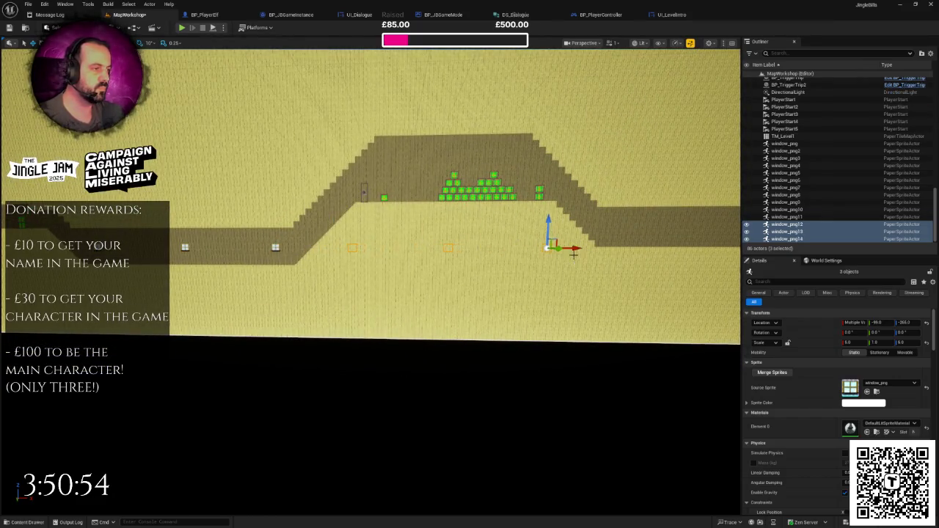
left_click_drag(548, 224, 548, 154)
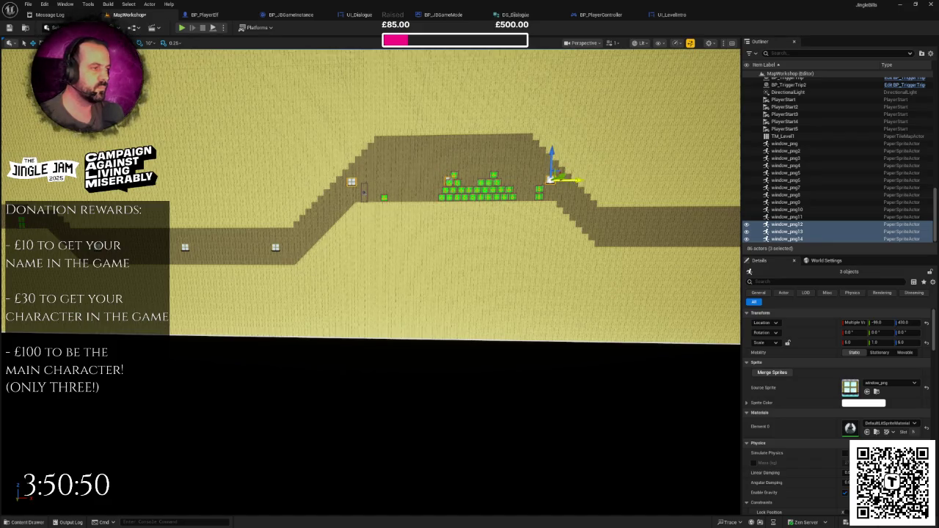
key("d")
key("s")
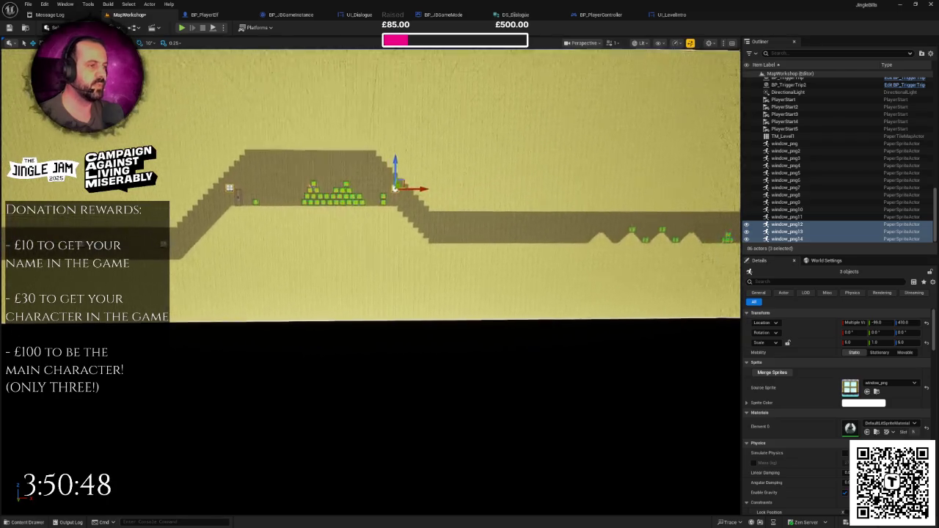
key("d")
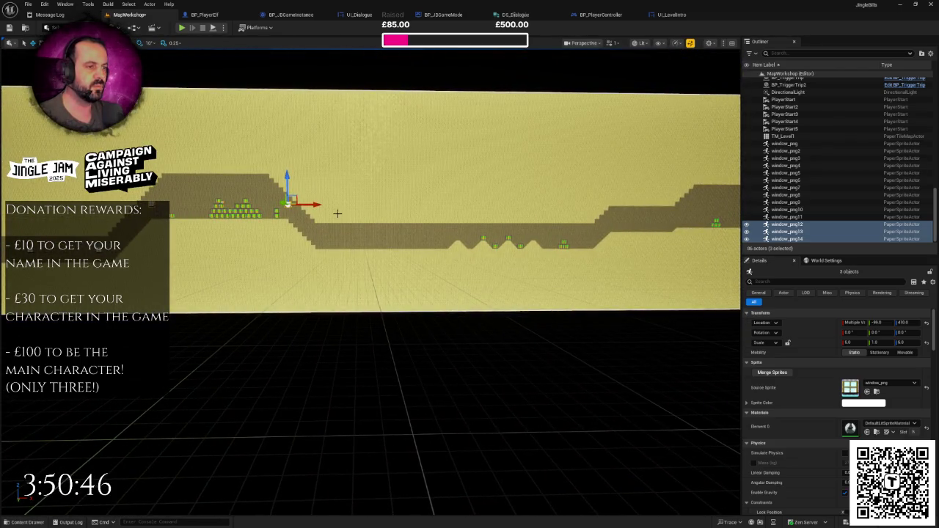
- Copy a third set further right onto the lower spiked stretch, just above the floor
left_click_drag(318, 207, 505, 214, "alt")
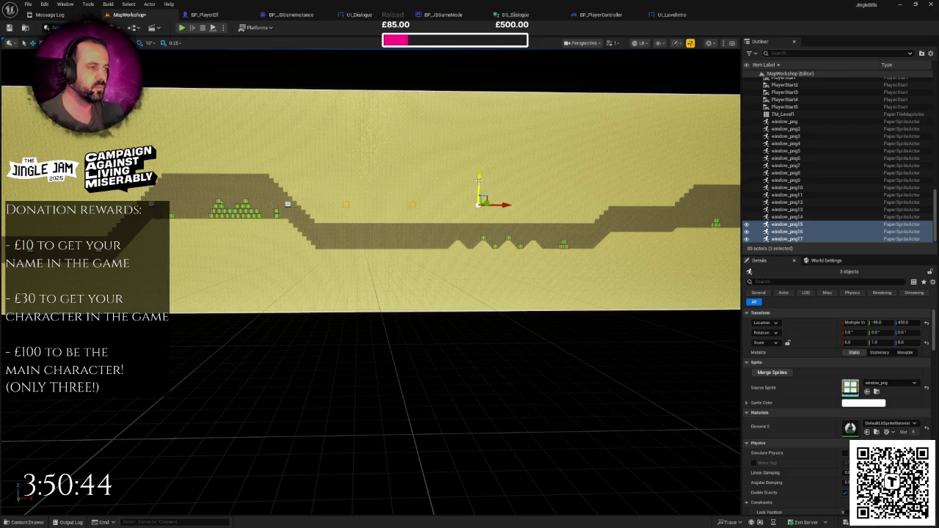
left_click_drag(478, 178, 480, 219)
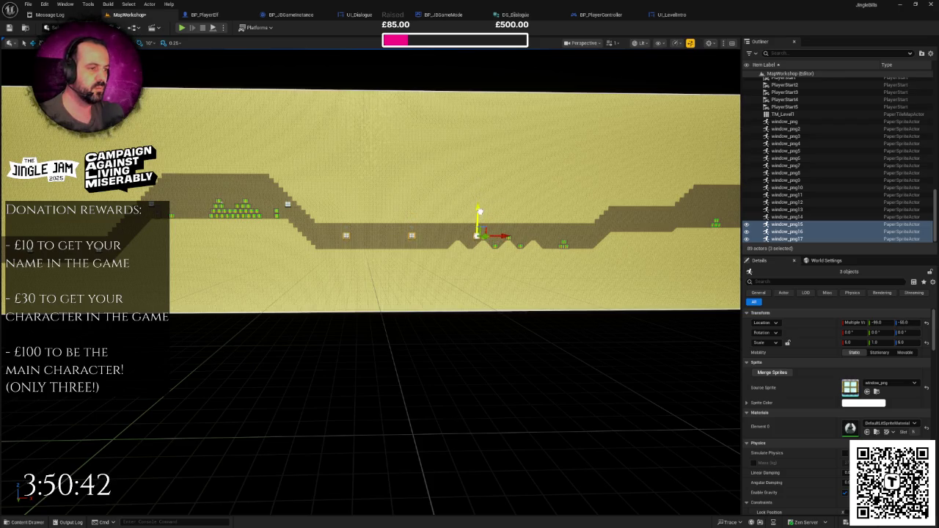
key("w")
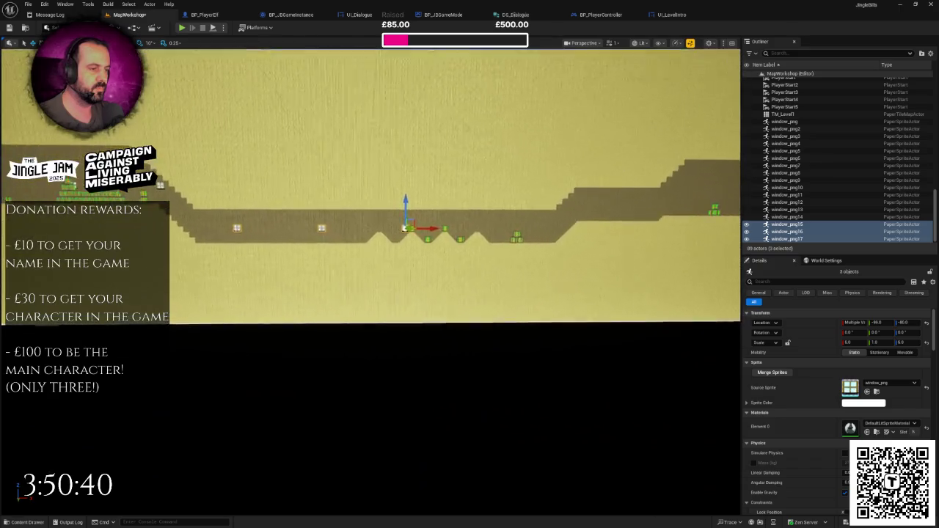
key("w")
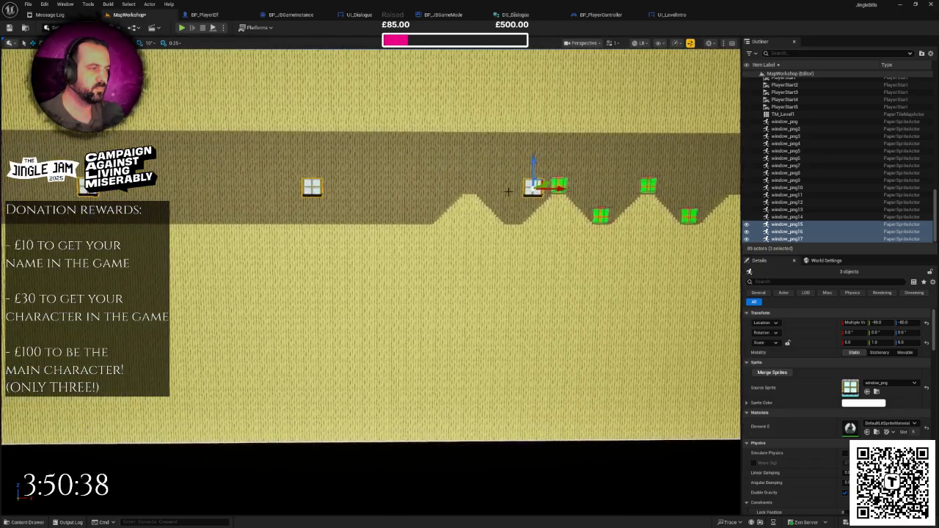
left_click_drag(534, 163, 534, 156)
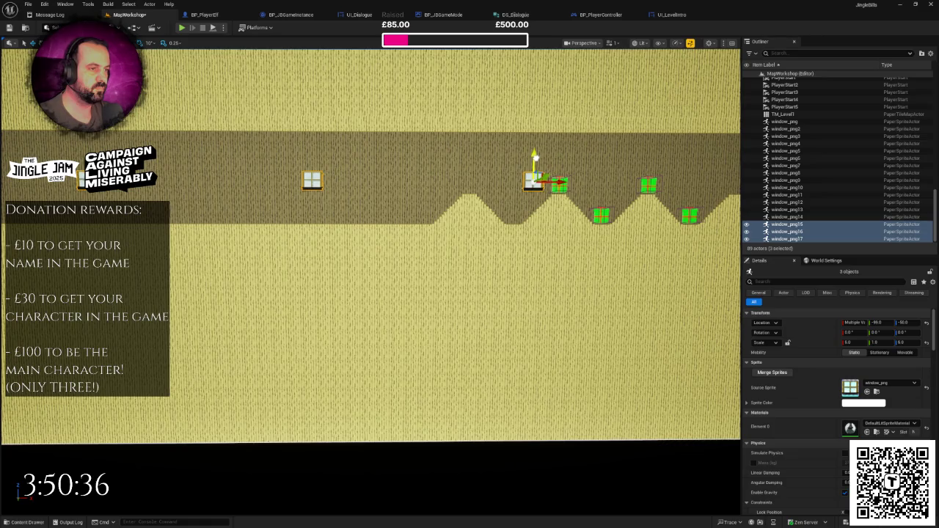
key("s")
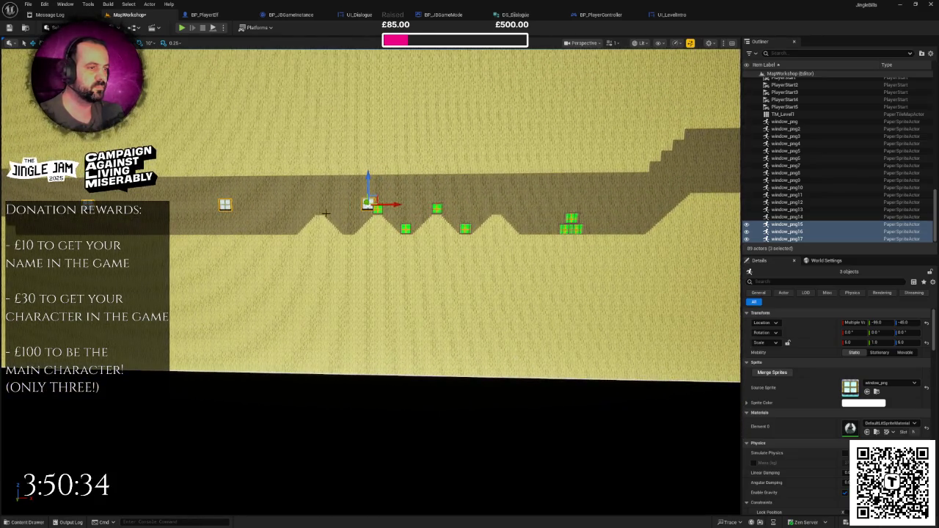
left_click(366, 204)
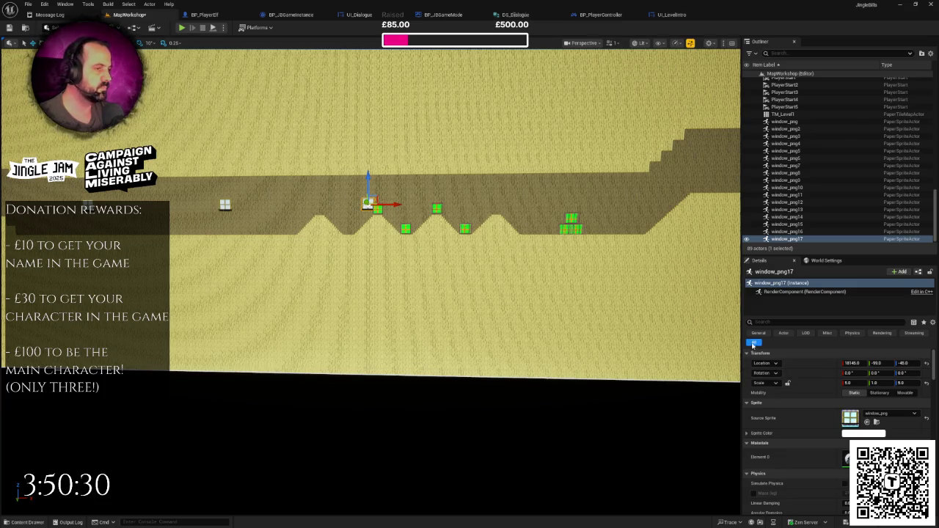
- Duplicate the selected window sprite and shift the copy right via Location X
key("ctrl+d")
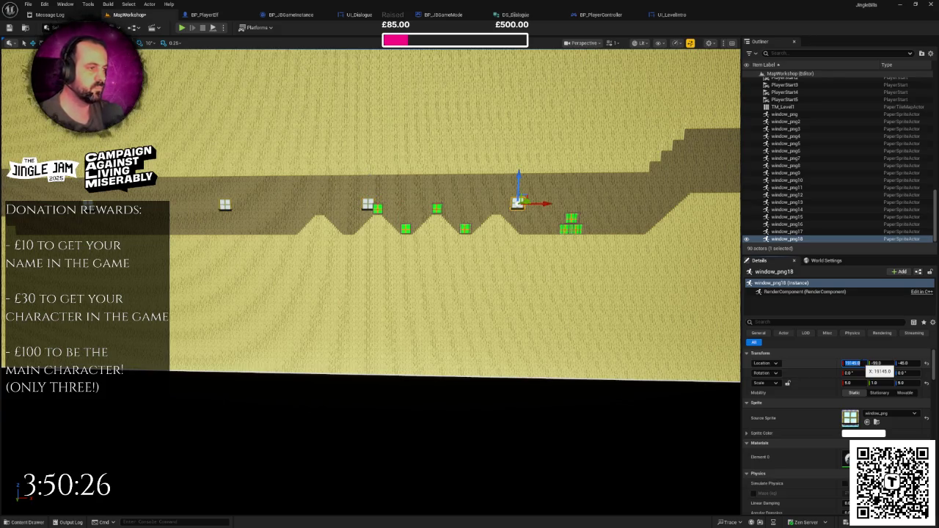
scroll(580, 269, "up", 5)
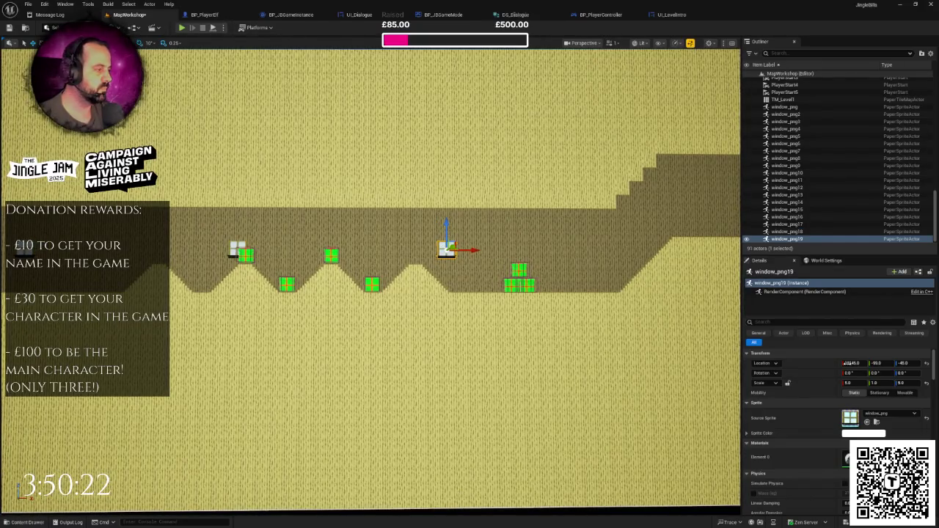
key("Return")
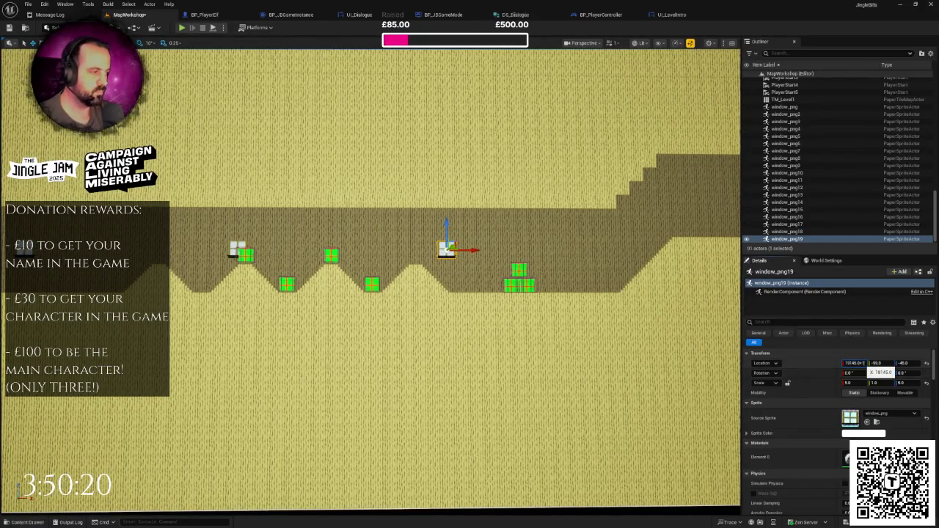
key("Return")
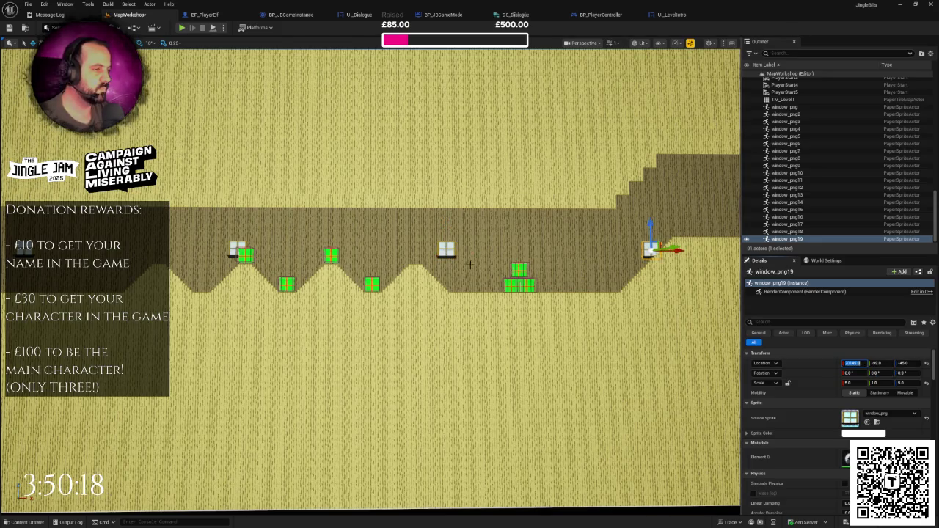
- Shift-select five more window sprites along the corridor
left_click(446, 249, "ctrl")
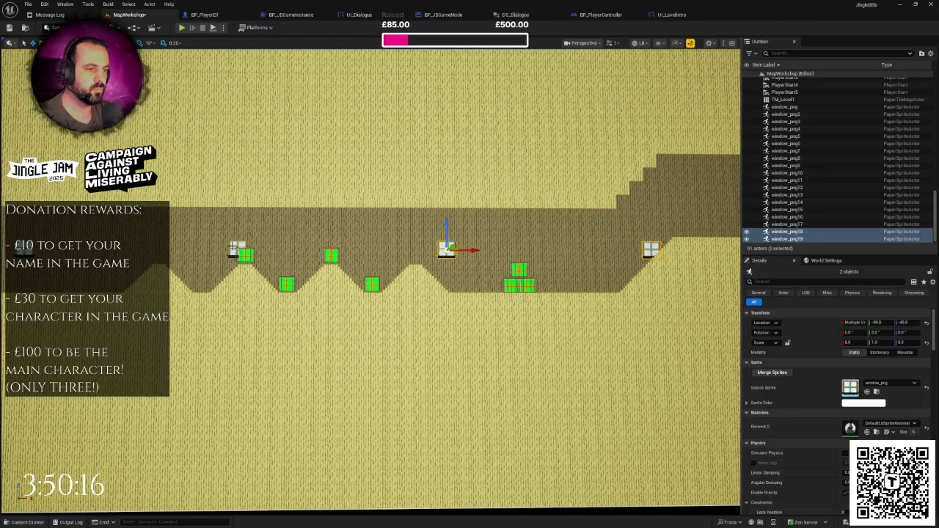
left_click(234, 248, "ctrl")
mouse_move(390, 233)
left_mouse_down()
mouse_move(425, 237)
mouse_move(391, 233)
left_mouse_up()
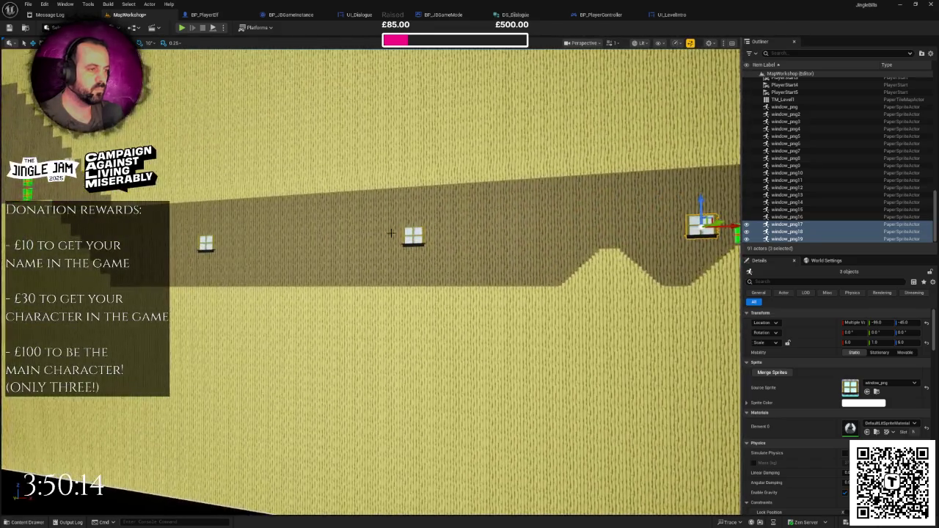
left_click(413, 236, "ctrl")
left_click(206, 244, "ctrl")
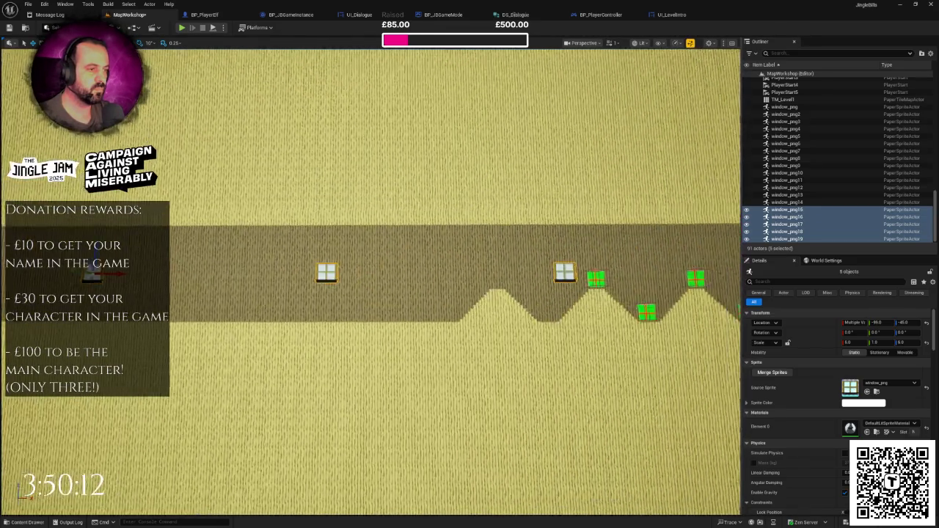
mouse_move(293, 264)
left_mouse_down()
mouse_move(293, 290)
mouse_move(293, 264)
left_mouse_up()
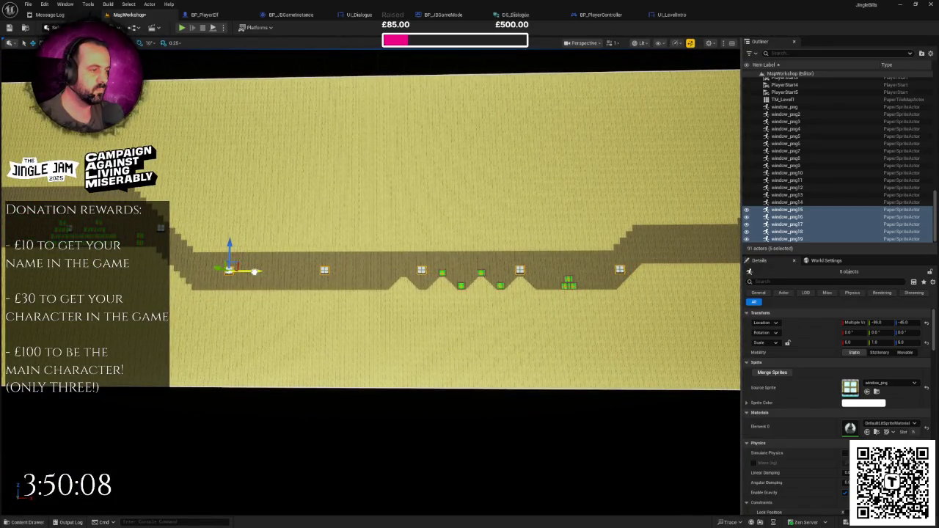
mouse_move(254, 271)
left_mouse_down()
mouse_move(294, 269)
mouse_move(261, 275)
left_mouse_up()
scroll(394, 296, "up", 3)
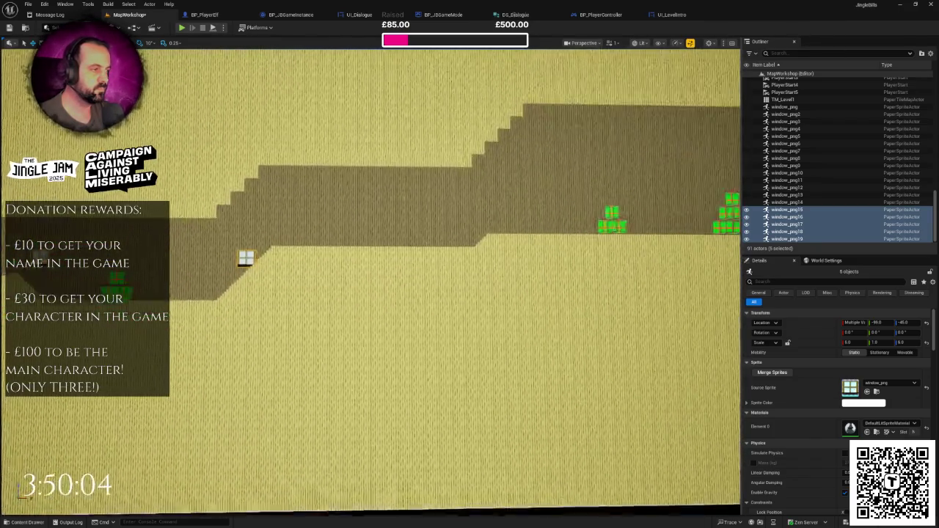
scroll(370, 246, "down", 5)
mouse_move(371, 246)
left_mouse_down()
mouse_move(411, 246)
mouse_move(418, 276)
left_mouse_up()
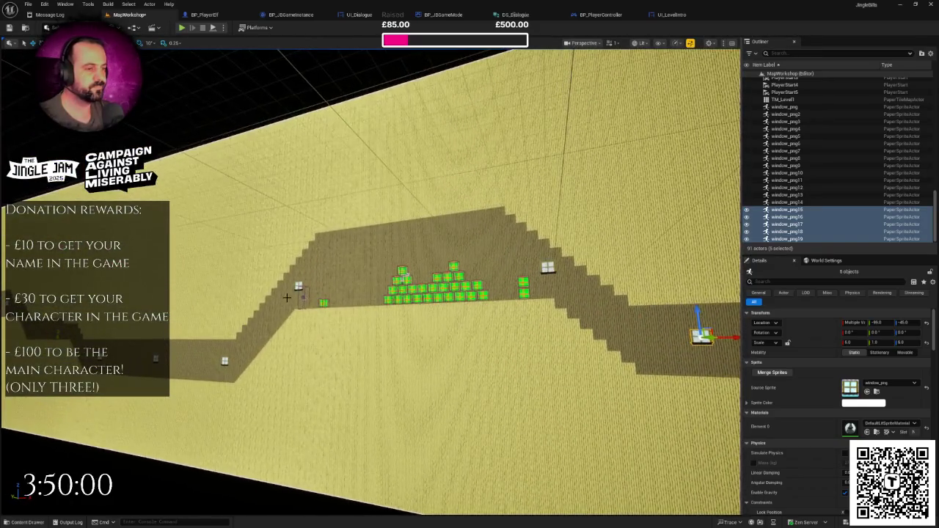
- Copy window_png13, window_png14 and the pyramid window further right, then select TM_Level1
left_click(323, 302)
scroll(321, 317, "up", 6)
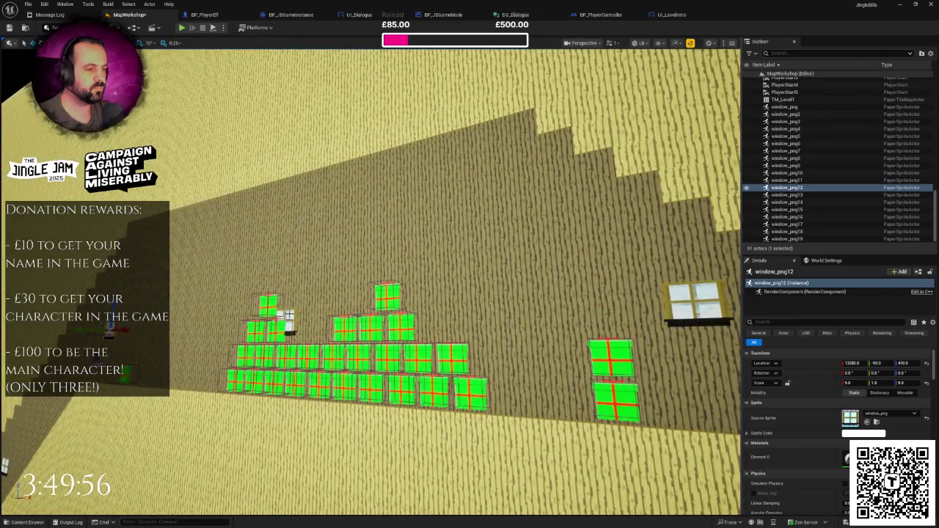
left_click(663, 317, "ctrl")
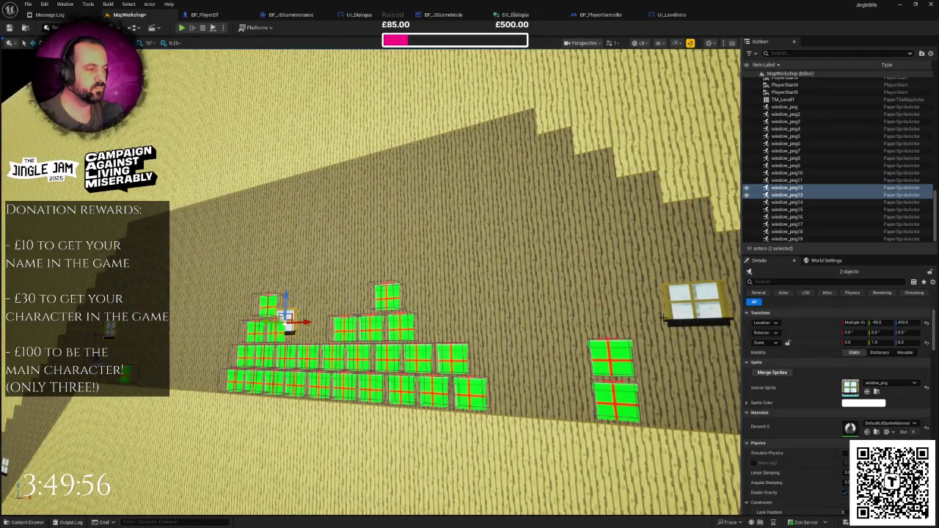
left_click(699, 300, "ctrl")
mouse_move(699, 299)
left_mouse_down()
mouse_move(699, 278)
mouse_move(684, 302)
left_mouse_up()
left_click_drag(151, 288, 183, 290, "alt")
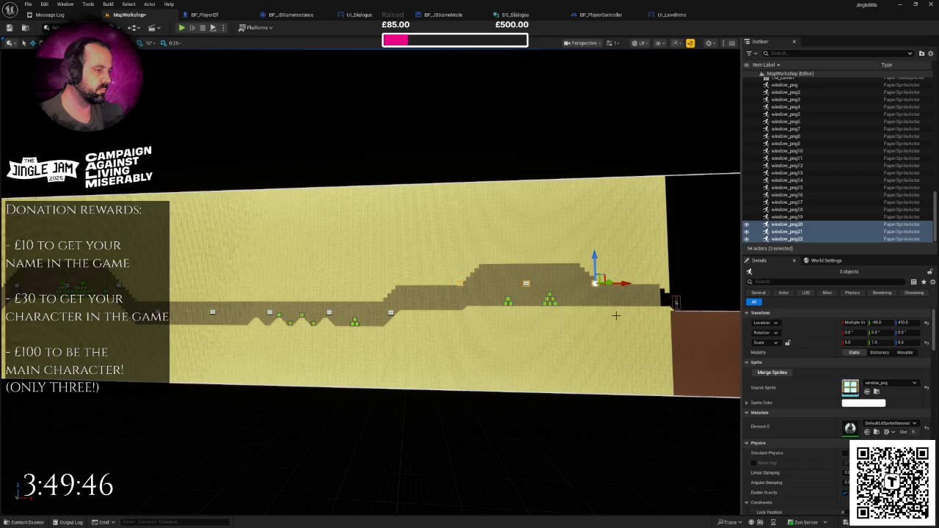
scroll(617, 315, "up", 6)
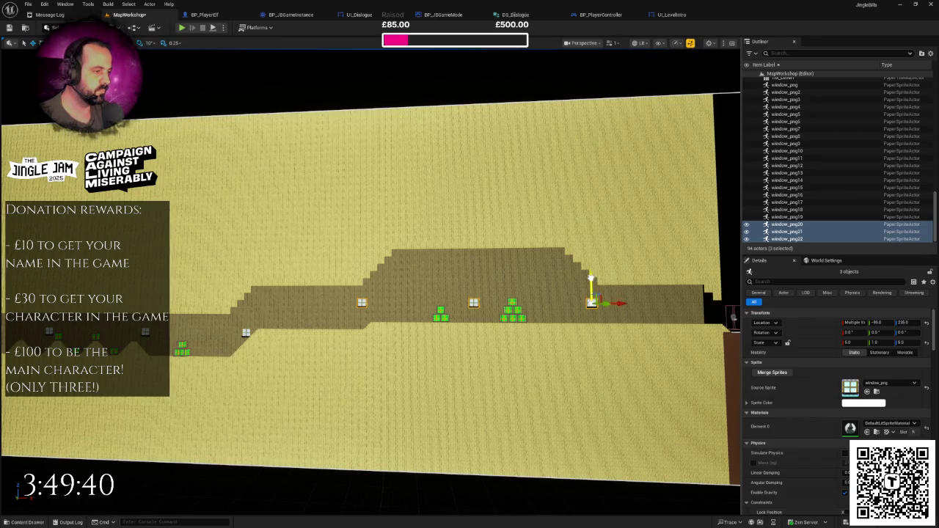
left_click_drag(592, 288, 513, 276)
key("Escape")
left_click(514, 276)
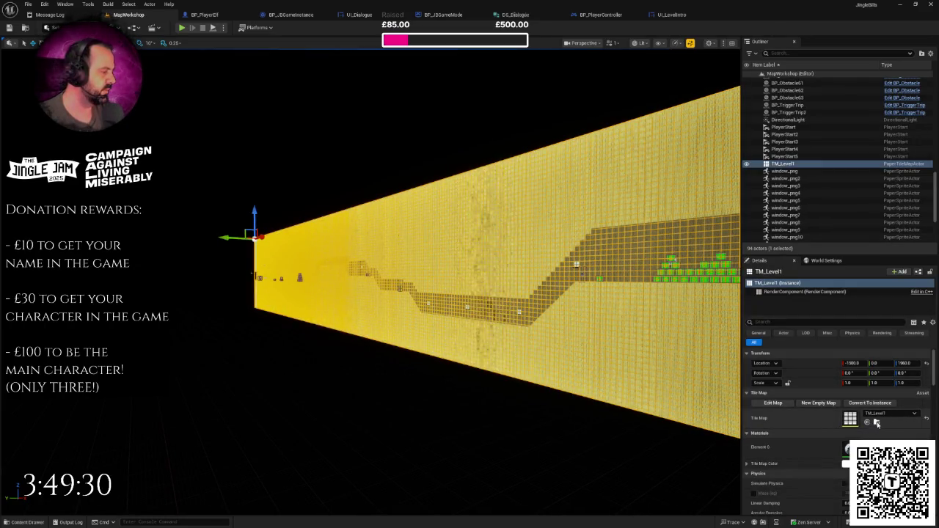
- Open the TM_Level1 tile map for editing and frame its Background layer
left_click(876, 423)
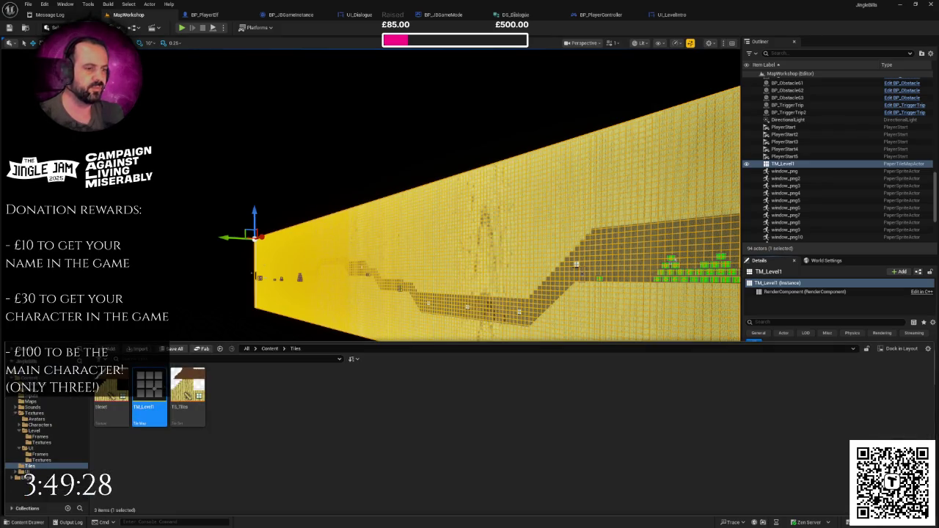
double_click(155, 391)
scroll(433, 304, "up", 6)
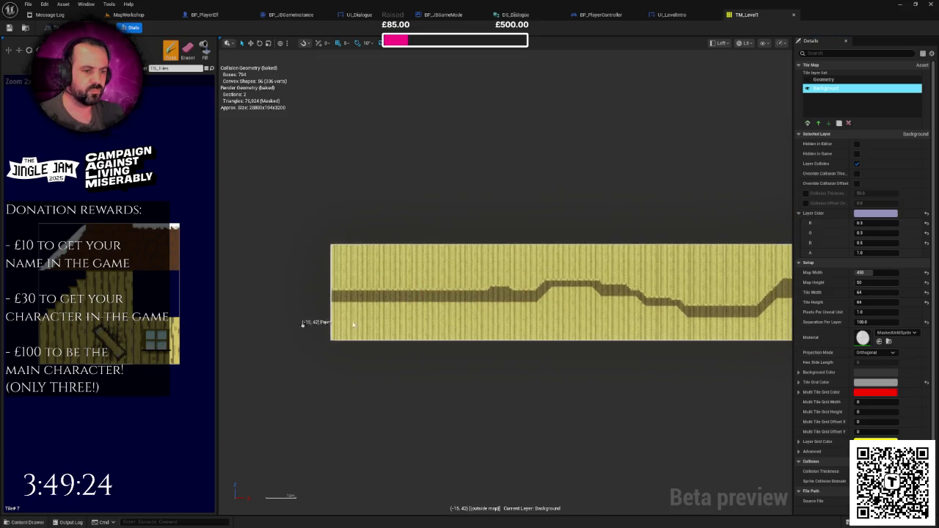
scroll(353, 325, "up", 4)
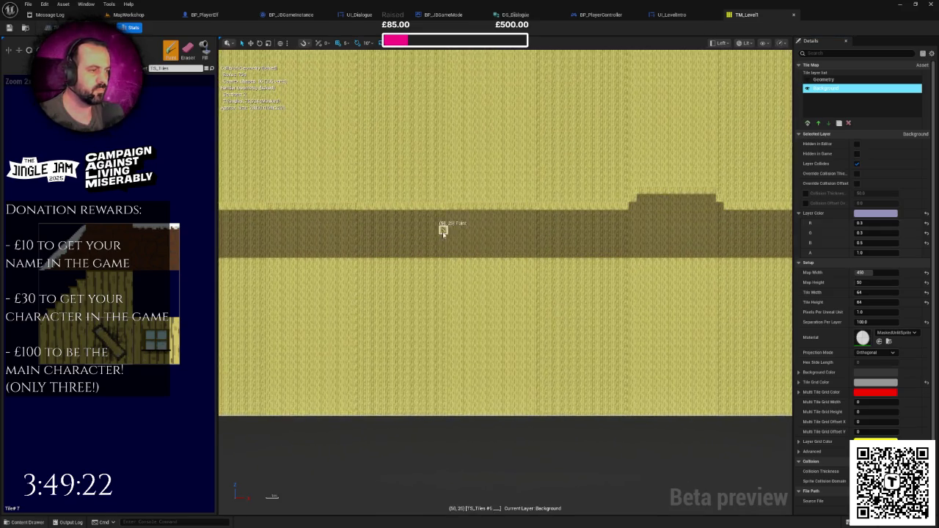
scroll(475, 230, "up", 2)
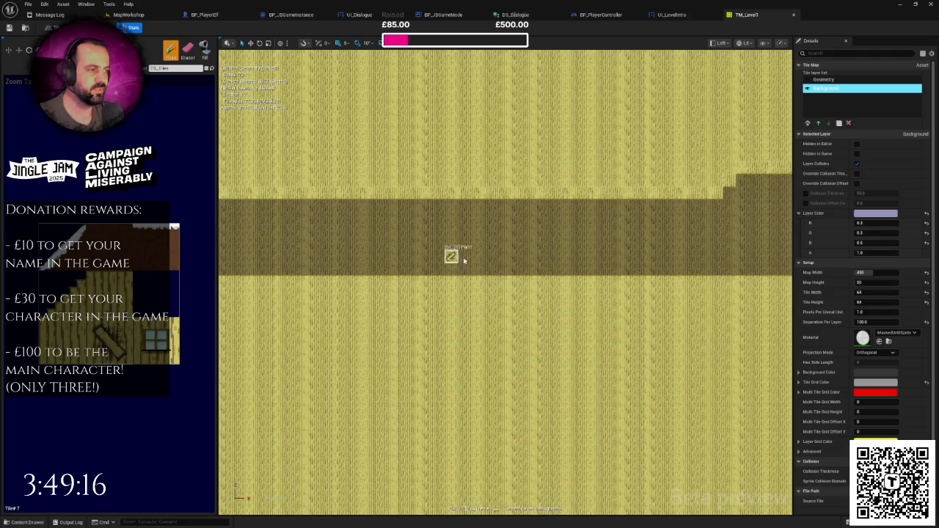
scroll(463, 260, "up", 2)
left_click_drag(491, 245, 527, 248)
scroll(535, 249, "down", 2)
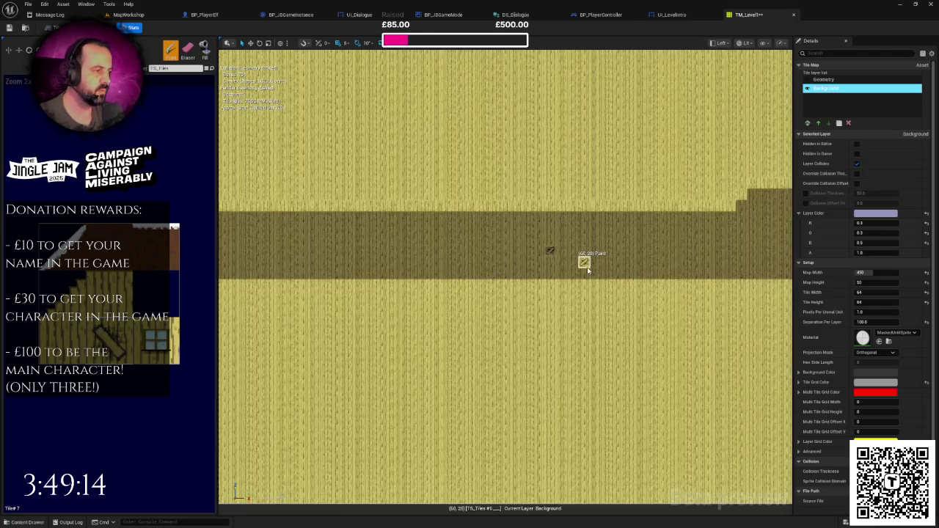
scroll(583, 272, "up", 5)
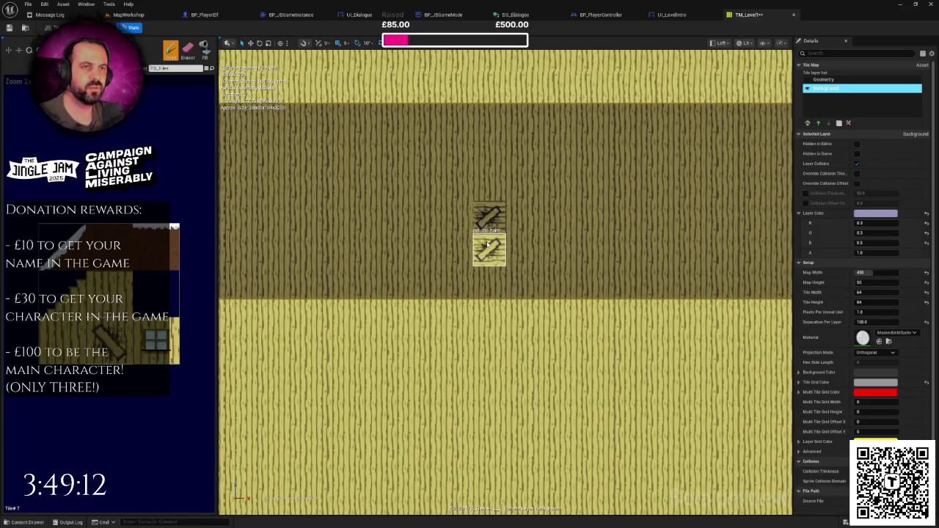
- Undo the last tile placement and stamp two plank tiles into the brown corridor band
key("ctrl+z")
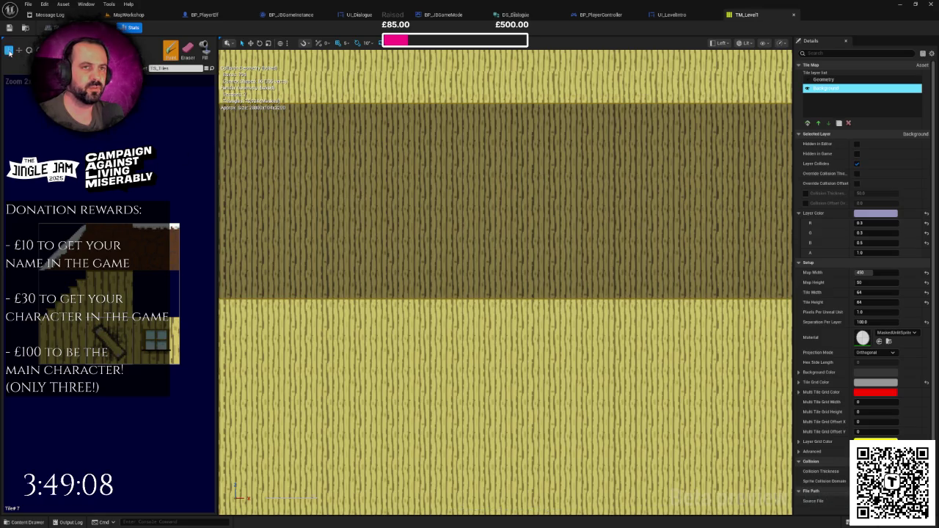
left_click(554, 218)
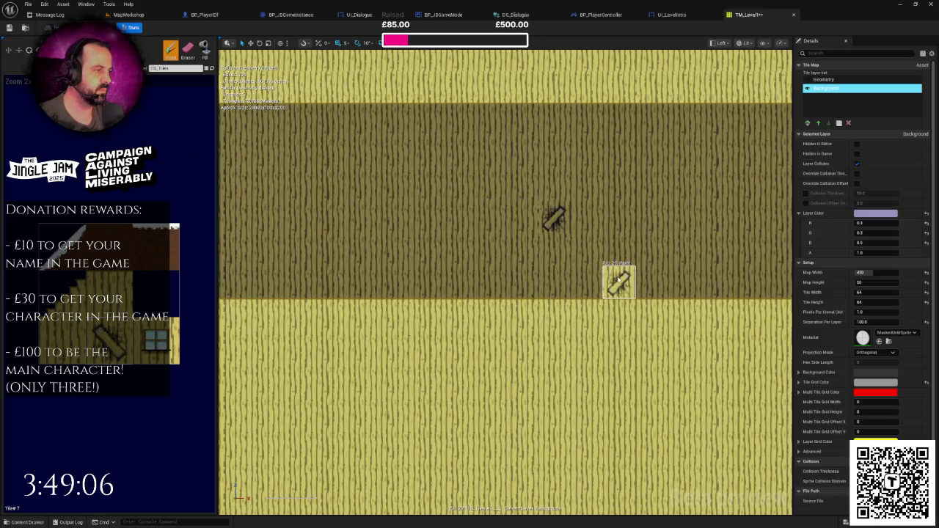
scroll(619, 281, "down", 1)
scroll(619, 281, "up", 1)
scroll(644, 279, "down", 4)
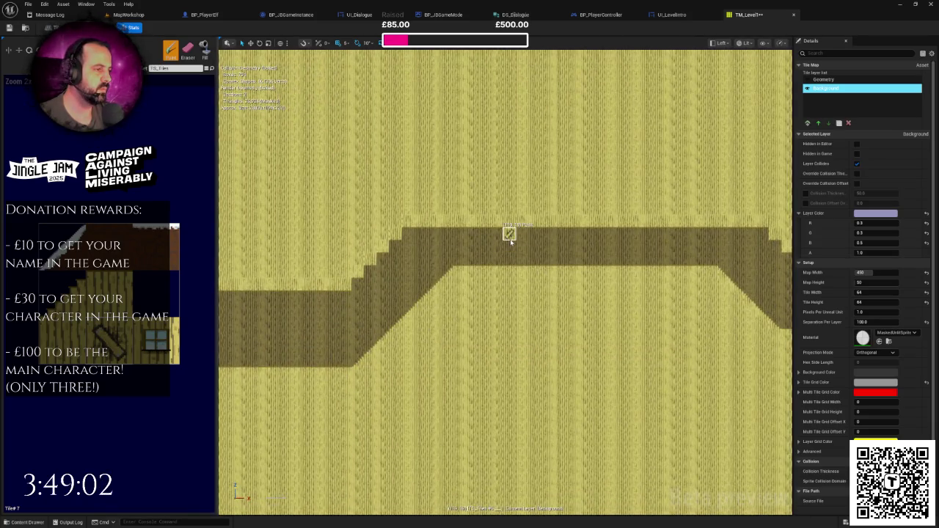
scroll(512, 241, "up", 1)
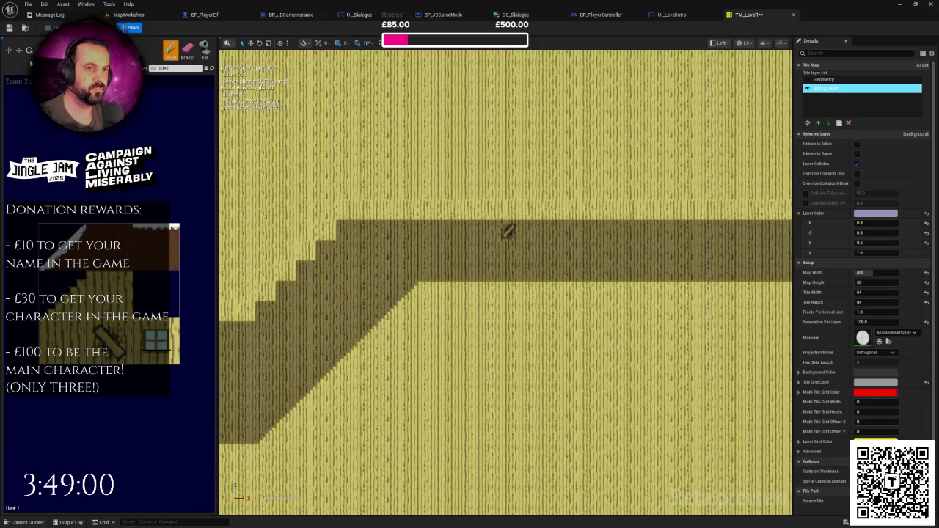
scroll(658, 296, "up", 2)
left_click(619, 242)
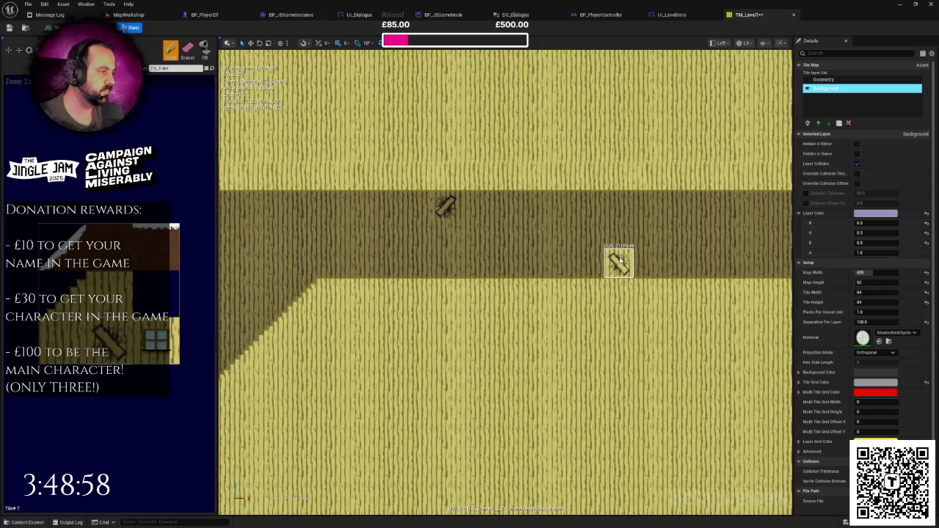
- Review the corridor's raised and wavy sections, then save TM_Level1
scroll(658, 273, "down", 3)
scroll(540, 281, "up", 3)
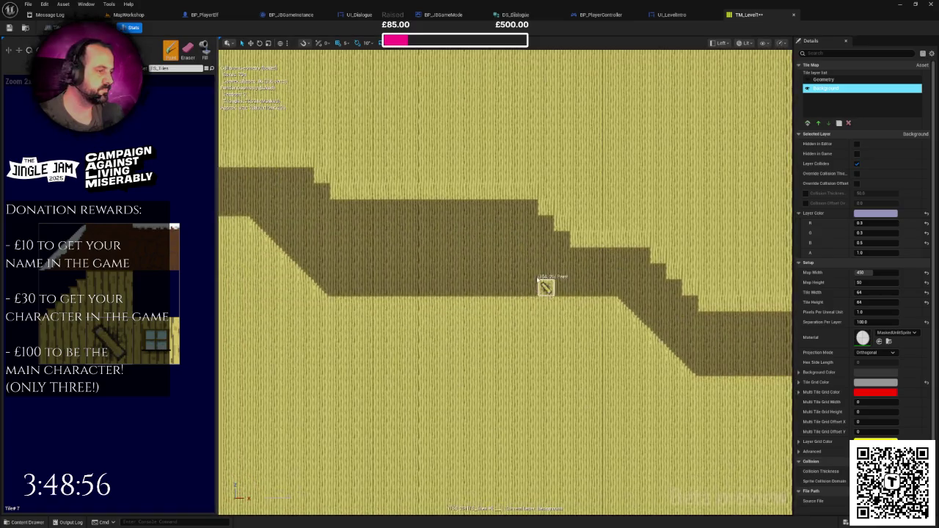
scroll(436, 278, "up", 1)
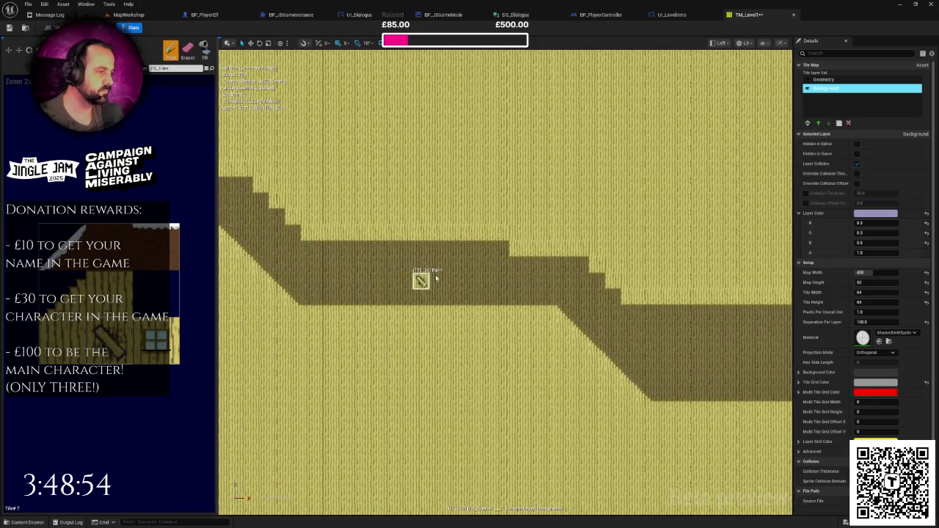
scroll(476, 278, "down", 6)
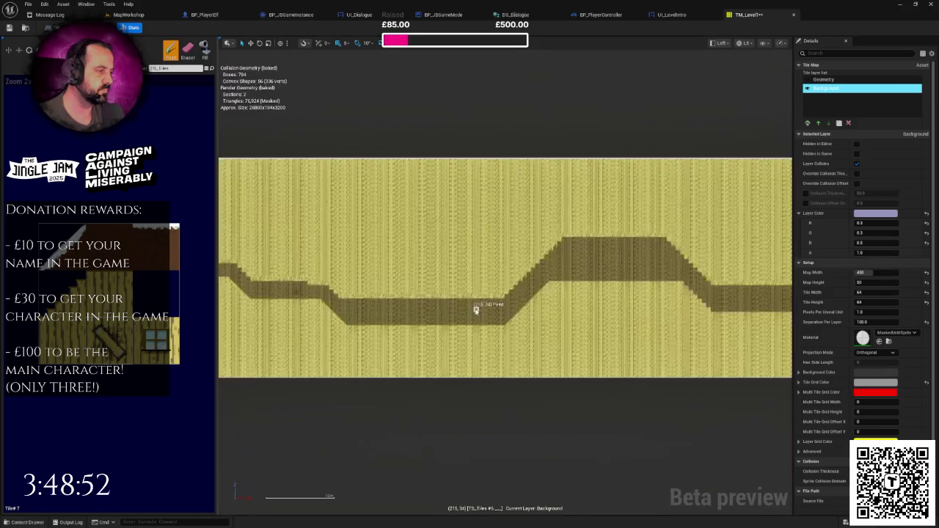
scroll(565, 312, "up", 3)
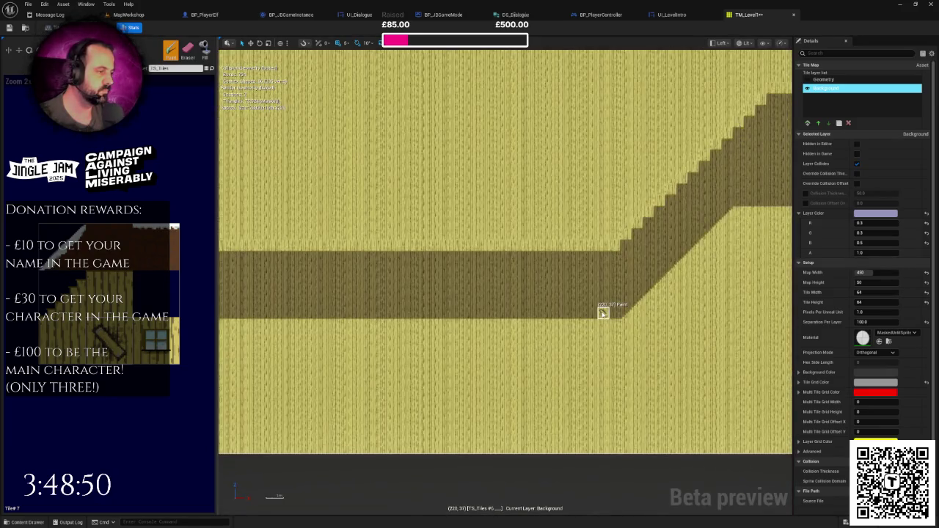
scroll(603, 313, "down", 1)
mouse_move(477, 352)
left_mouse_down()
mouse_move(399, 335)
mouse_move(497, 330)
mouse_move(382, 329)
mouse_move(662, 320)
left_mouse_up()
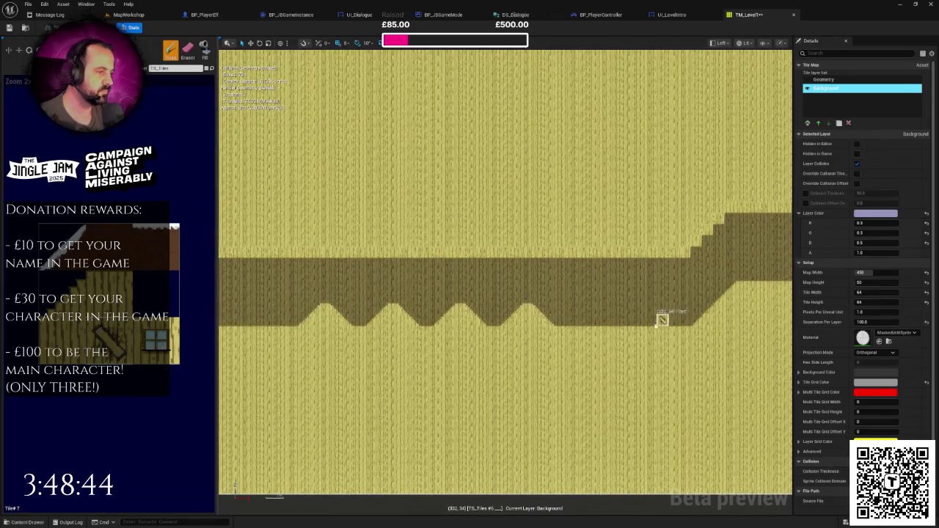
mouse_move(574, 282)
left_mouse_down()
mouse_move(707, 318)
mouse_move(789, 323)
left_mouse_up()
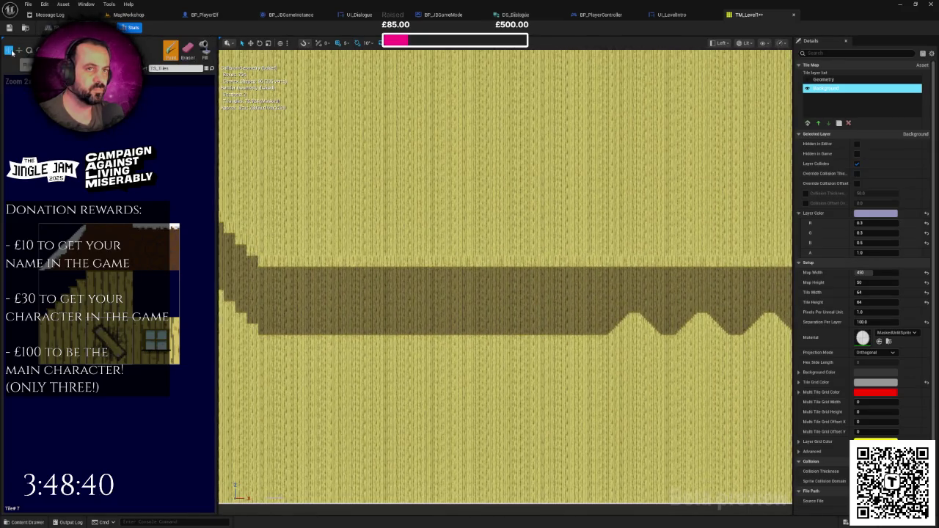
mouse_move(388, 285)
left_mouse_down()
mouse_move(543, 310)
mouse_move(504, 315)
mouse_move(443, 308)
mouse_move(692, 294)
left_mouse_up()
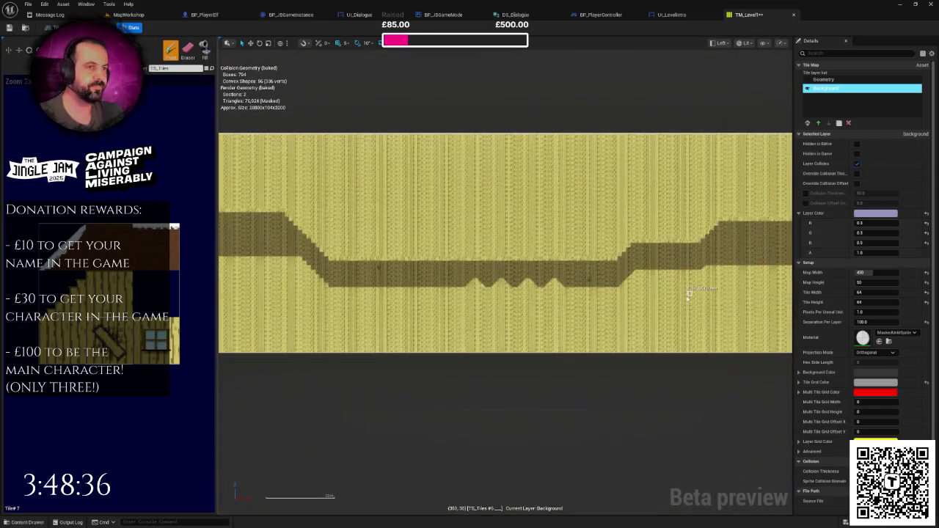
key("ctrl+s")
left_click(129, 14)
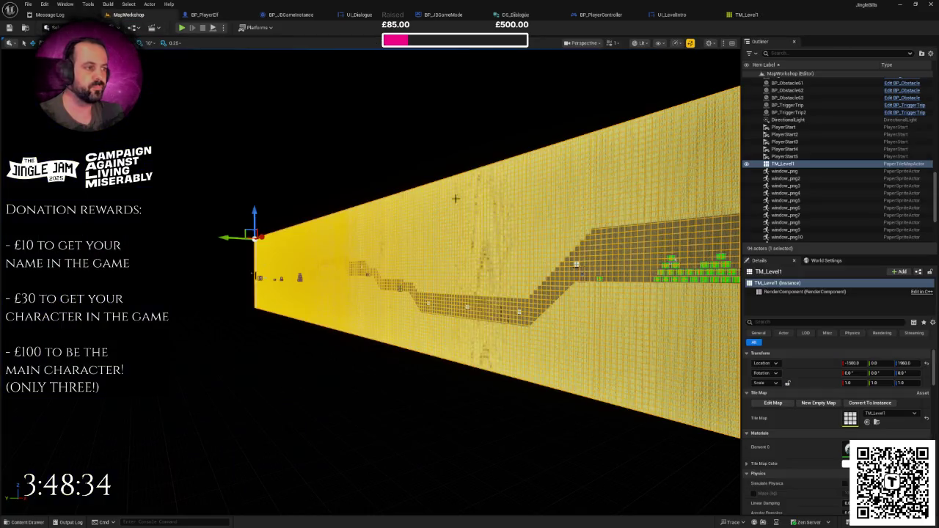
left_click(181, 27)
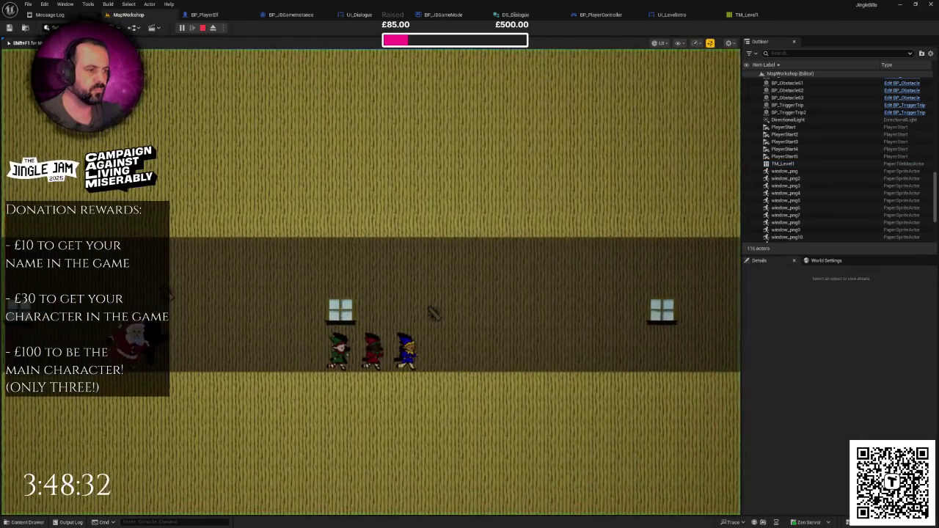
key("F11")
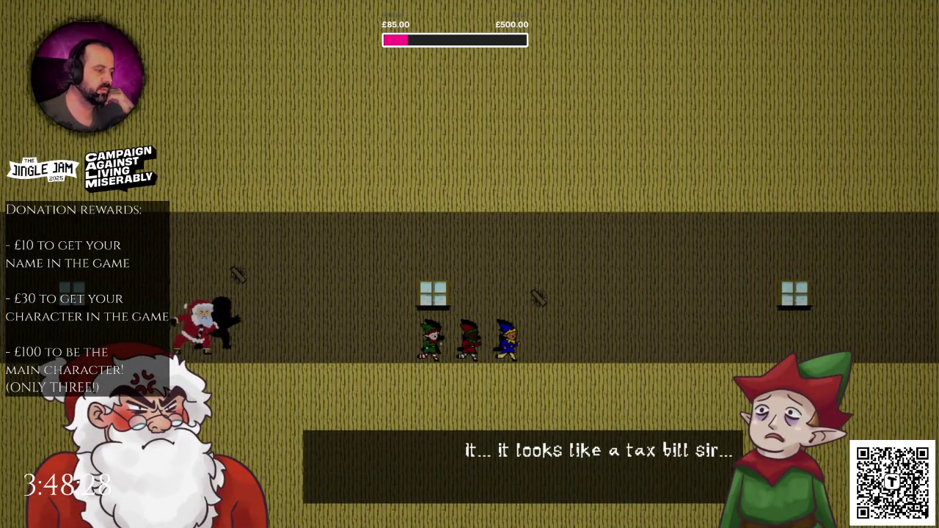
key("space")
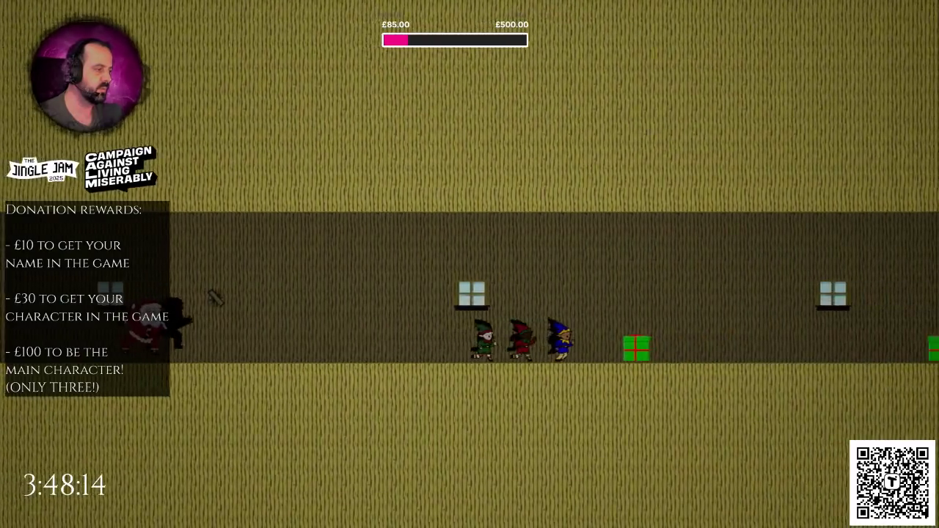
key("w")
key("w")
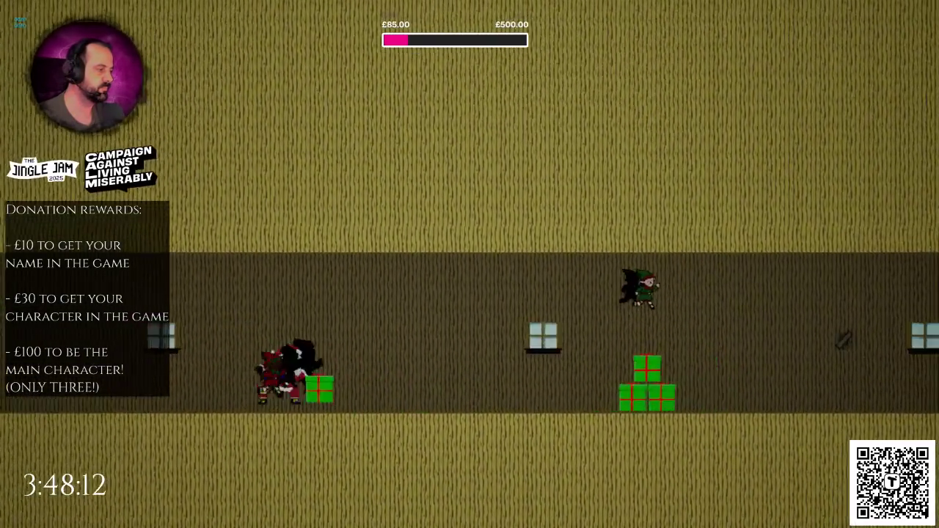
key("w")
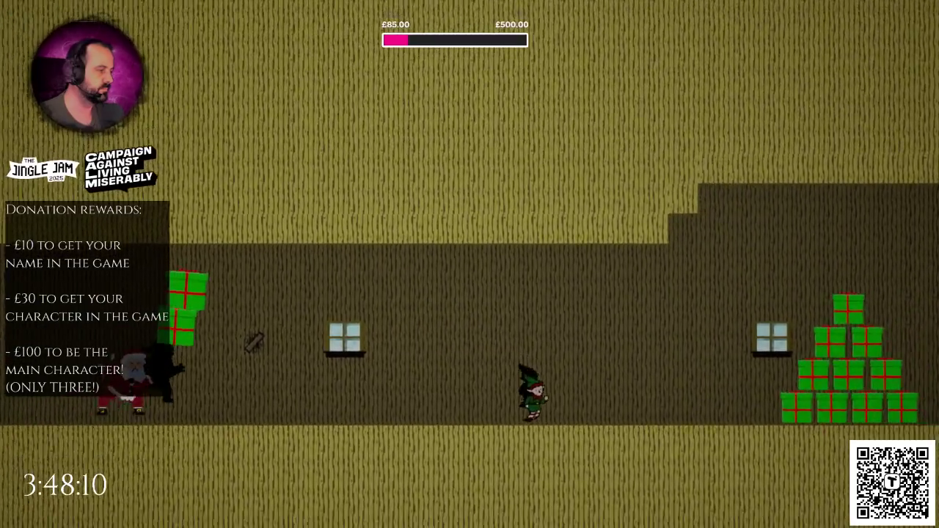
key("w")
key("w")
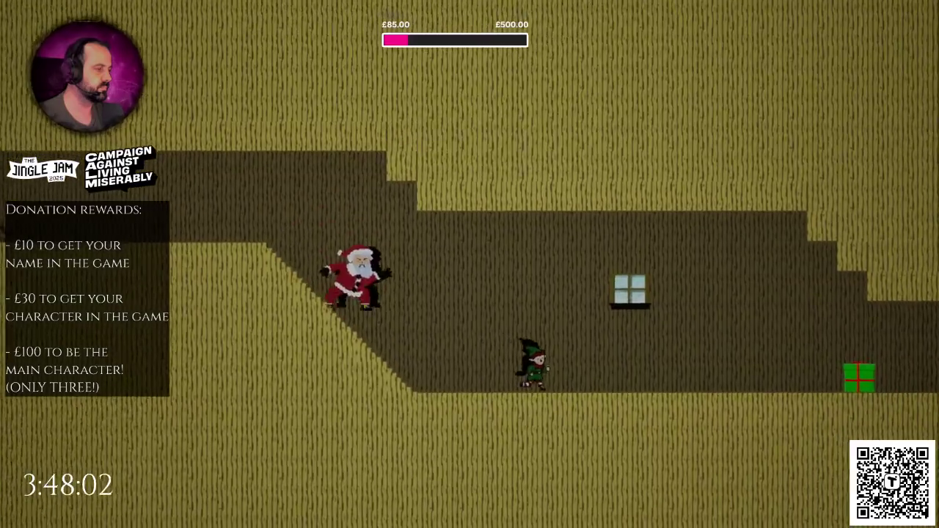
key("Escape")
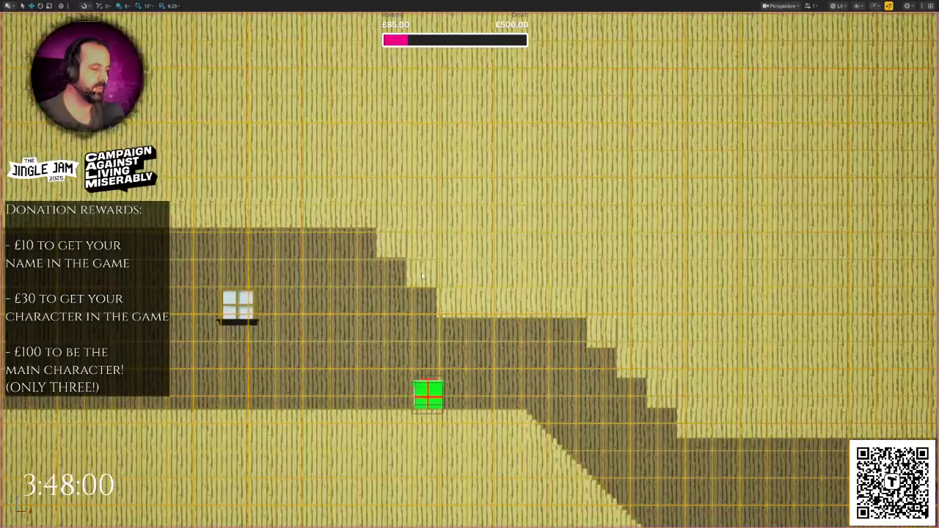
- Restore the full editor layout and drag the mop sprite from the frame sprites folder into the level
key("F11")
mouse_move(421, 272)
left_mouse_down()
mouse_move(276, 327)
mouse_move(260, 283)
left_mouse_up()
left_click_drag(398, 293, 398, 280)
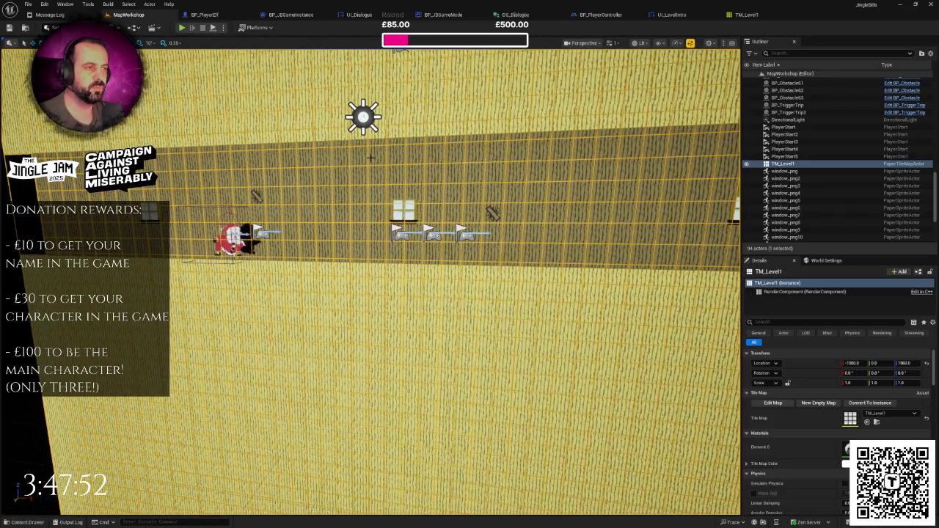
key("ctrl+space")
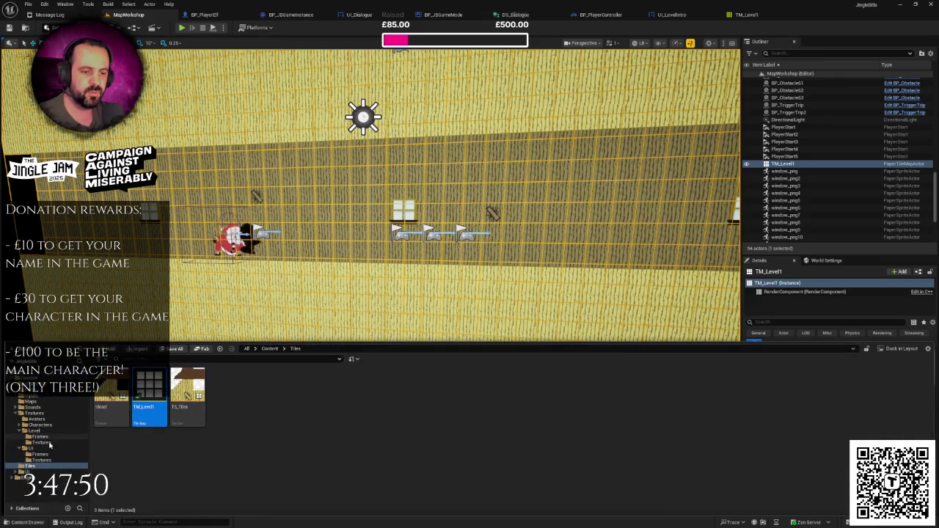
left_click(31, 449)
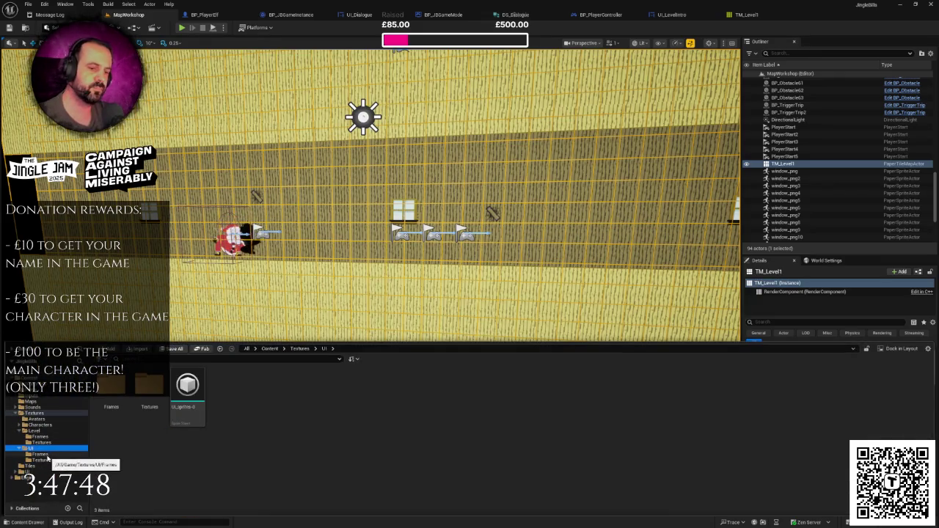
left_click(41, 460)
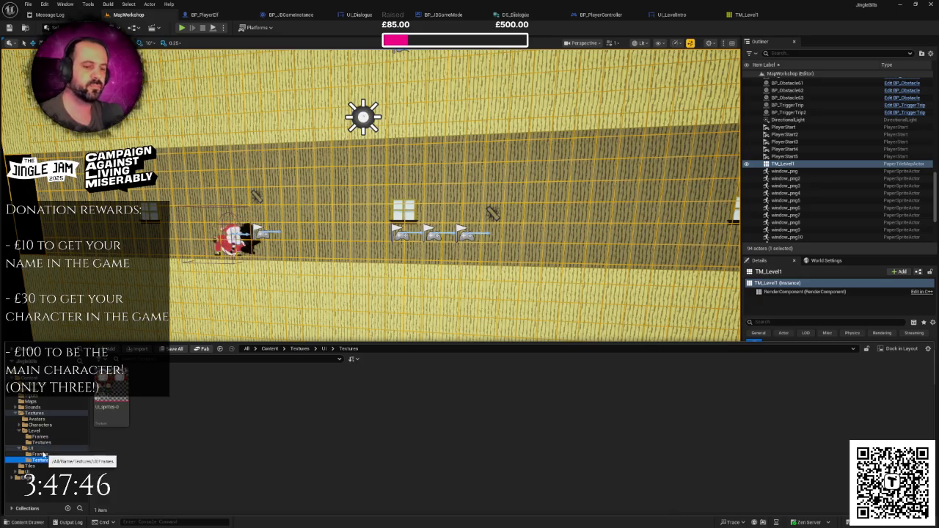
left_click(41, 437)
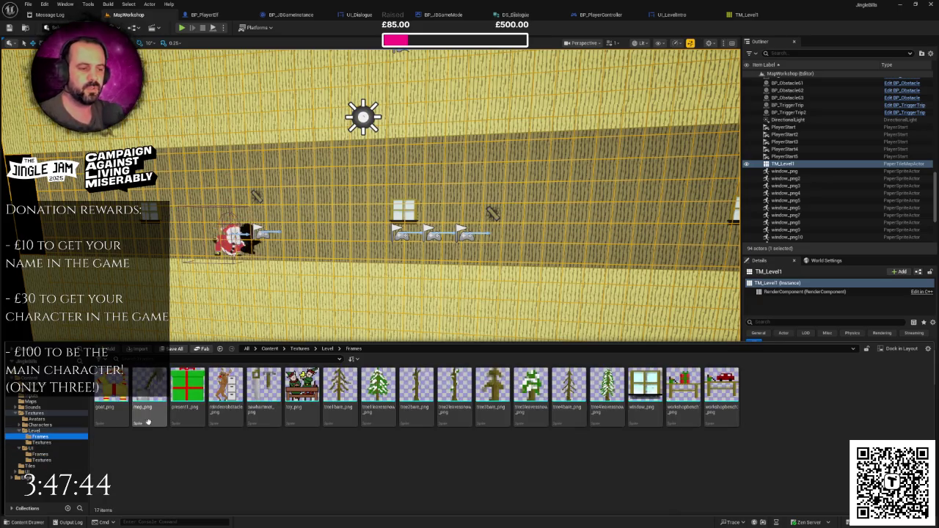
left_click(342, 269)
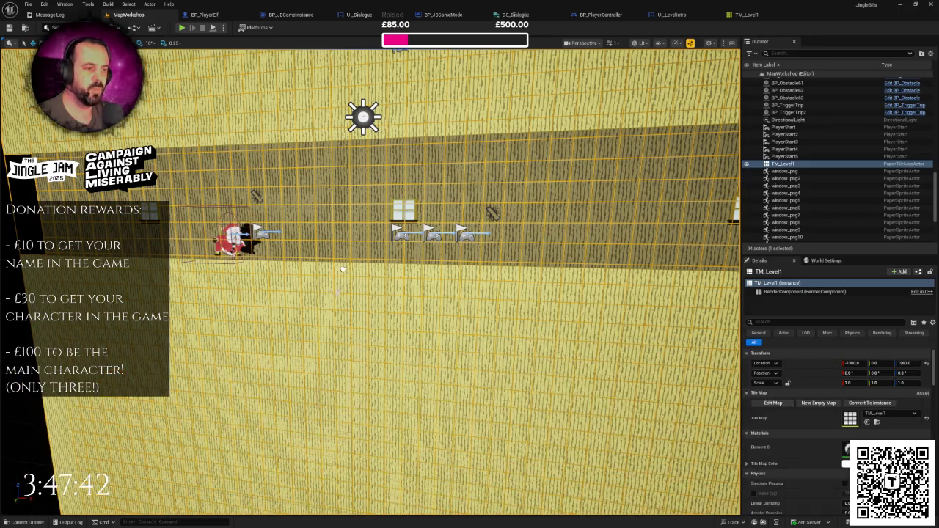
left_click_drag(343, 264, 345, 266)
scroll(371, 282, "up", 10)
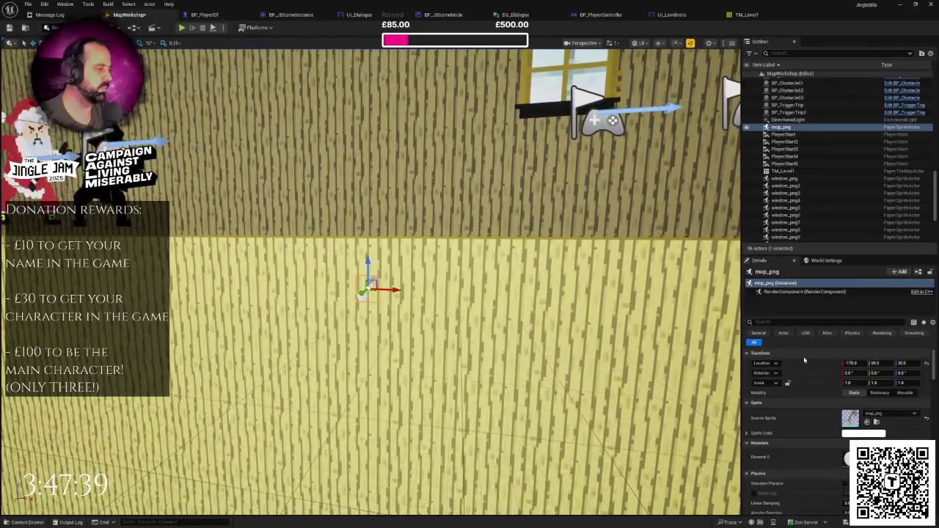
- Scale the mop to 5 on X and Z and raise it into the corridor
left_click(849, 383)
type("5")
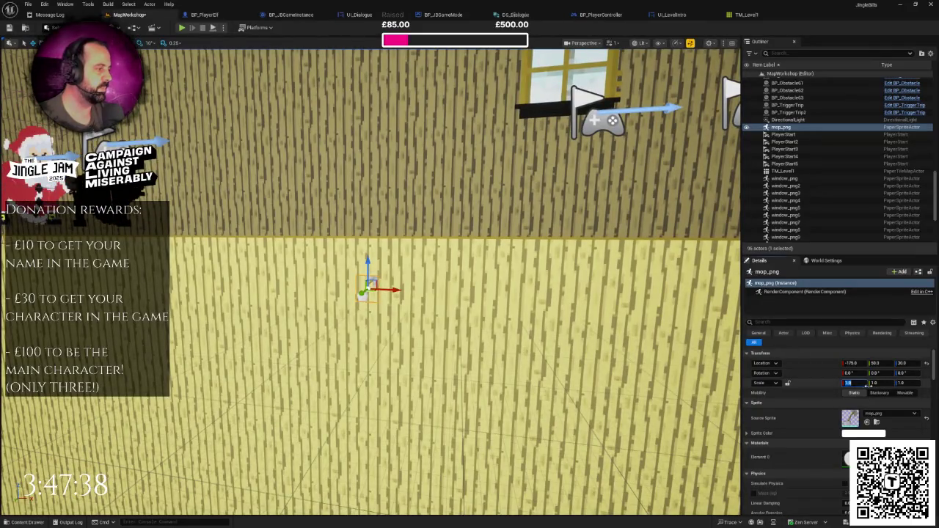
key("Tab")
key("Tab")
type("5")
key("Return")
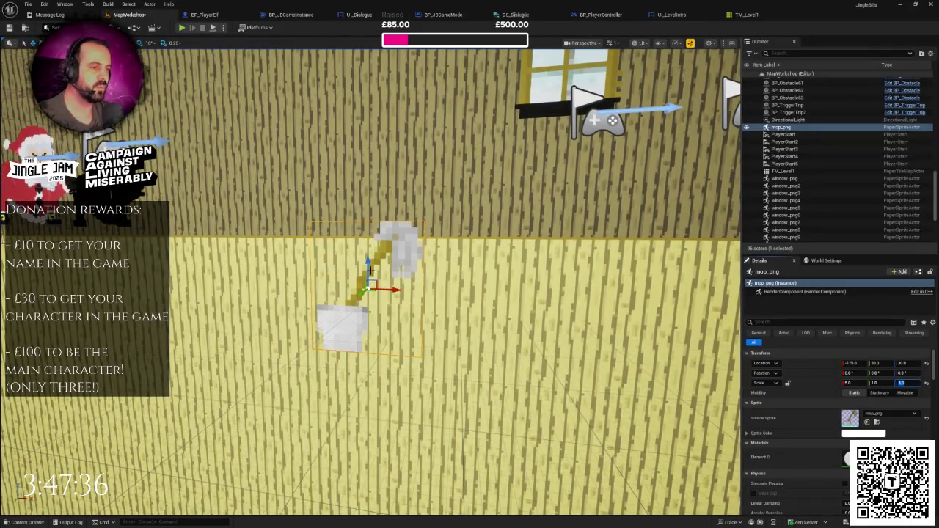
left_click_drag(369, 248, 371, 172)
- Set the mop's collision preset to NoCollision and search the Material picker for 'defaultlit'
scroll(371, 176, "down", 6)
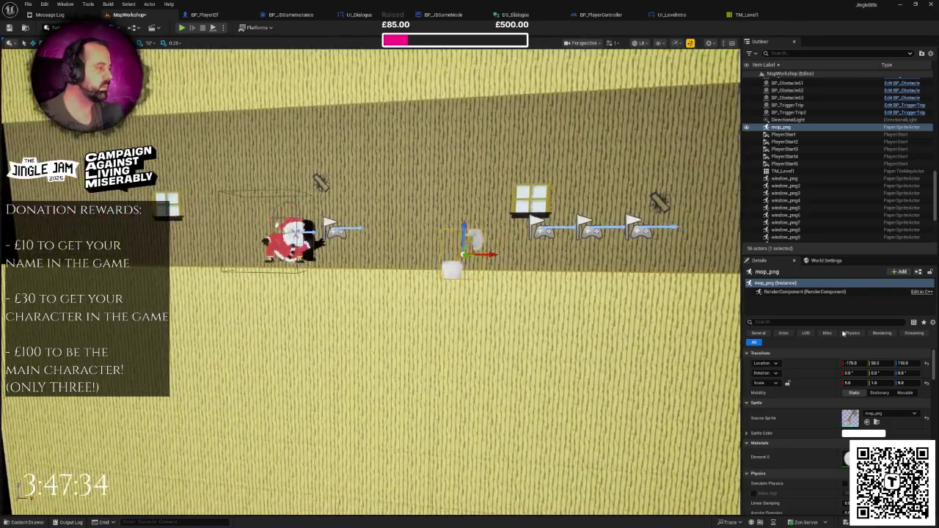
left_click(807, 322)
type("c")
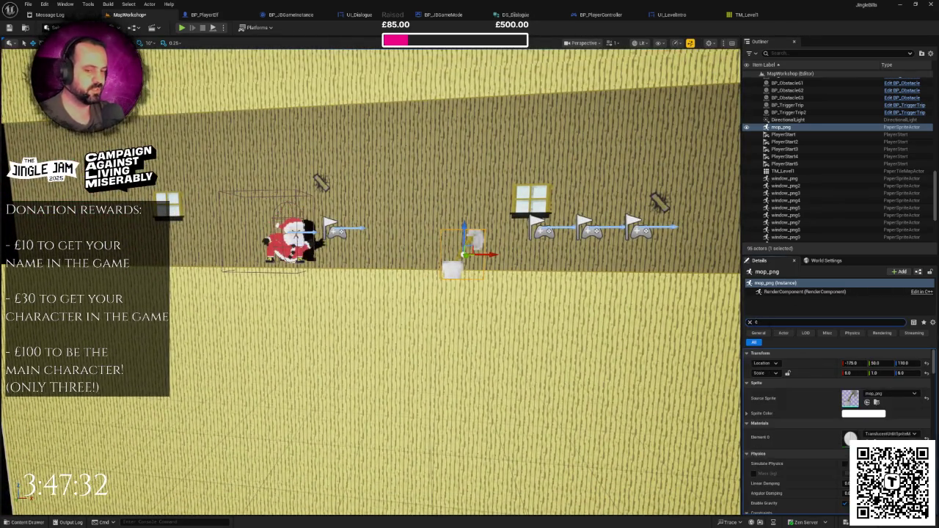
type("olli")
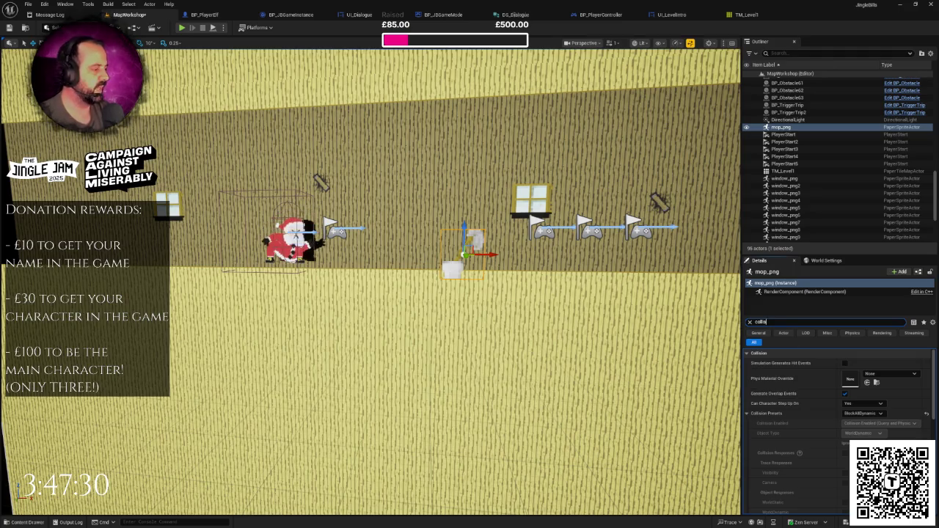
left_click(861, 413)
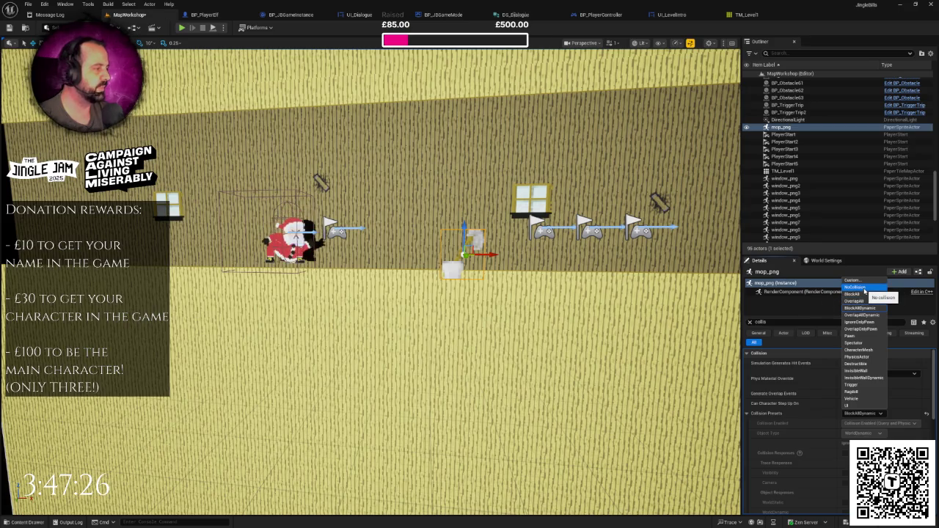
left_click(855, 287)
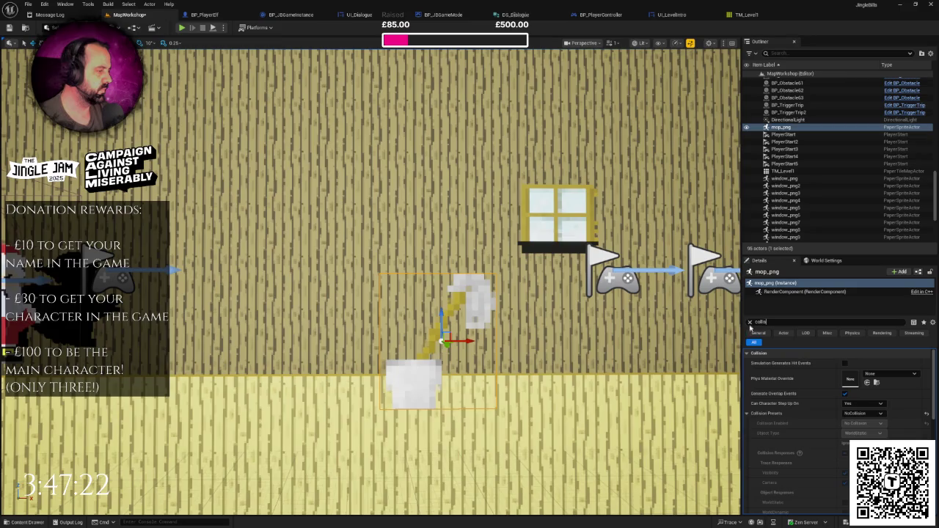
left_click(749, 322)
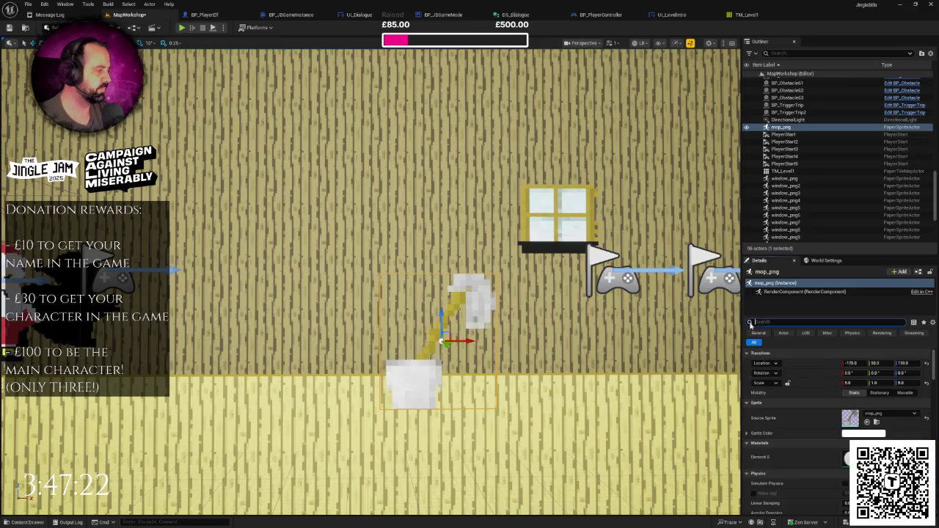
left_click(881, 418)
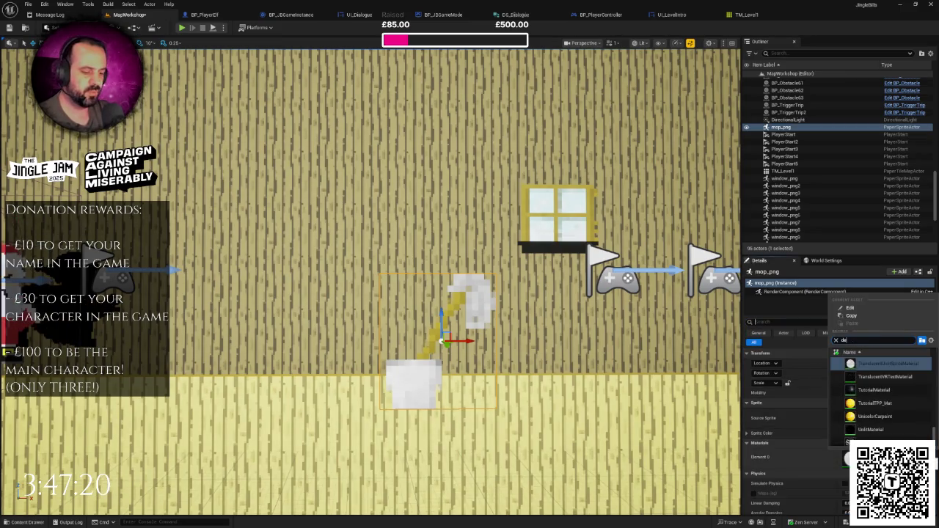
type("defaul")
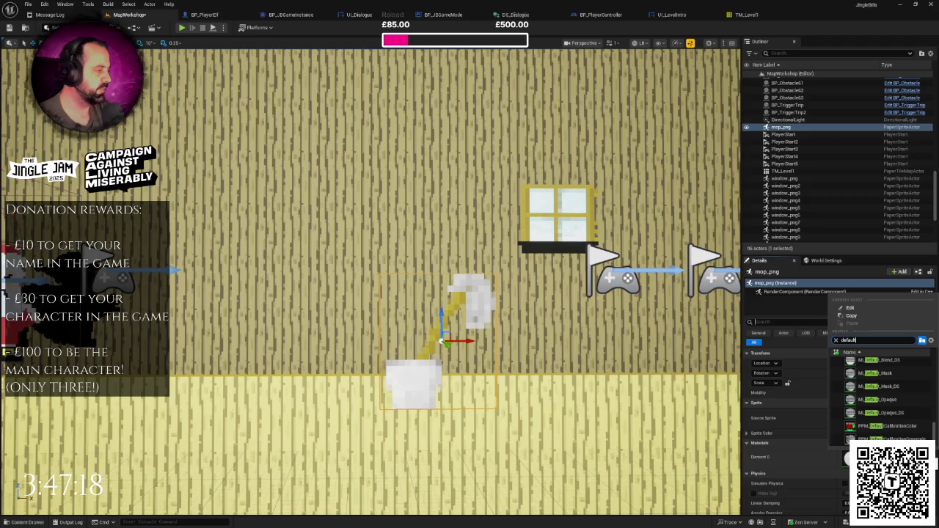
type("tlit")
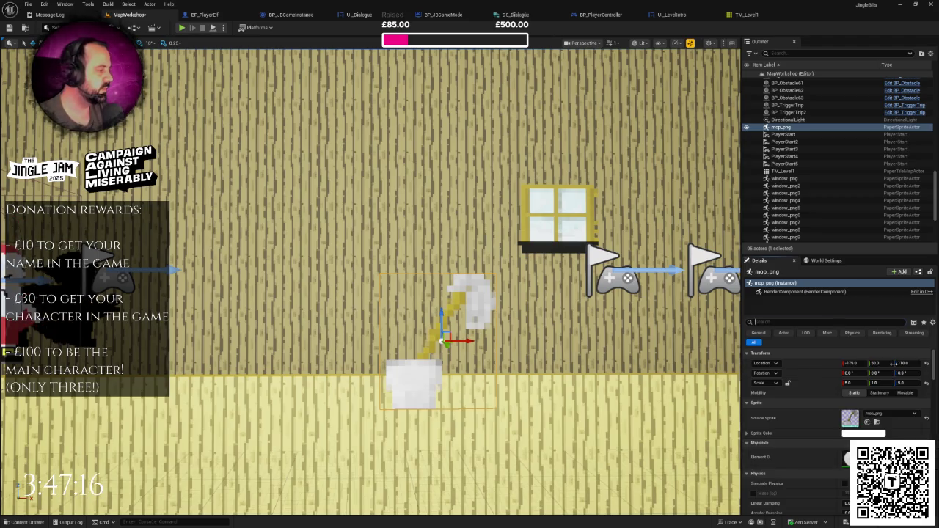
- Apply DefaultLitSpriteMaterial to the mop, set Location Y to -50, and lift it slightly
left_click(880, 363)
type("50")
key("Return")
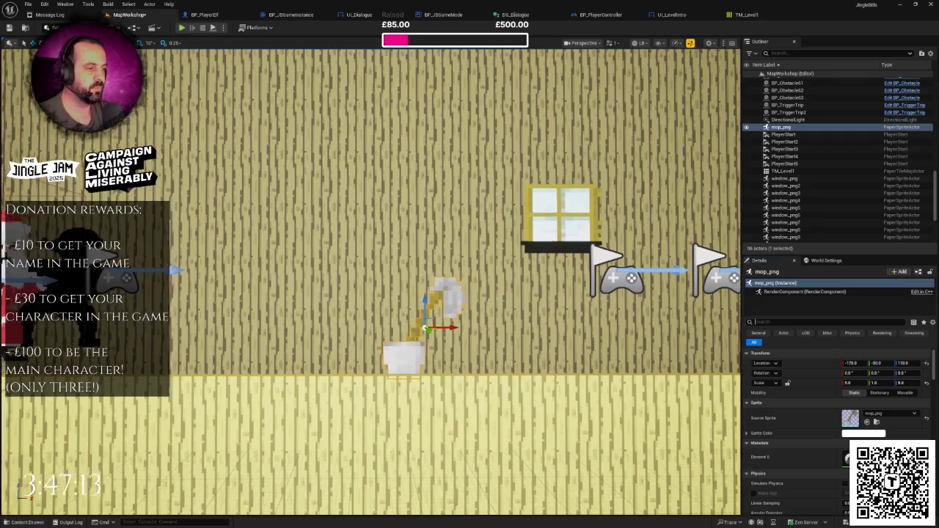
scroll(370, 282, "down", 3)
scroll(375, 281, "up", 2)
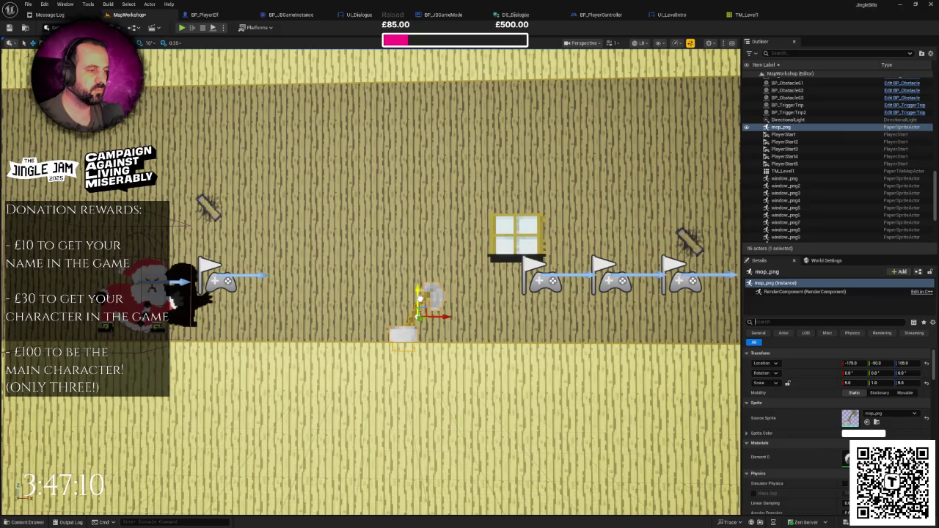
left_click_drag(420, 297, 419, 288)
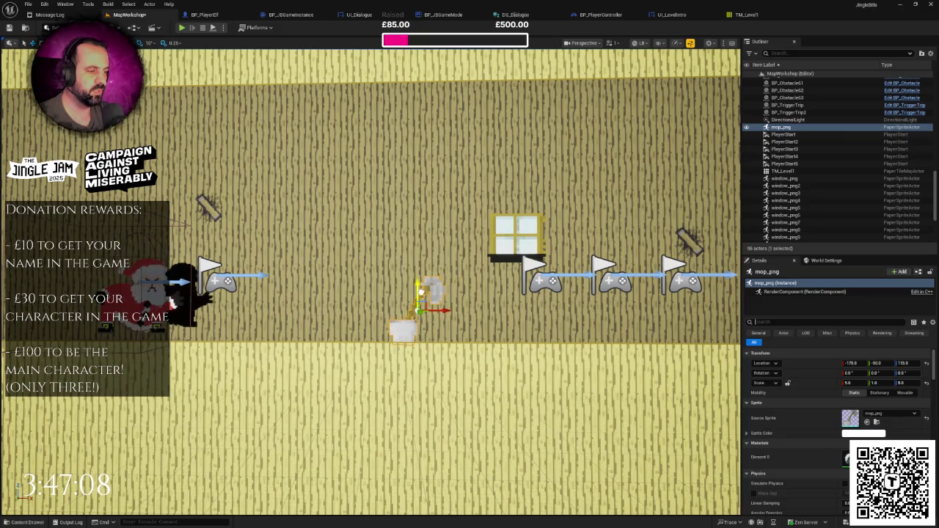
- Mirror the mop with X scale -5 and move it onto the raised floor at X 7105, Z 630
scroll(371, 311, "down", 3)
scroll(415, 310, "down", 2)
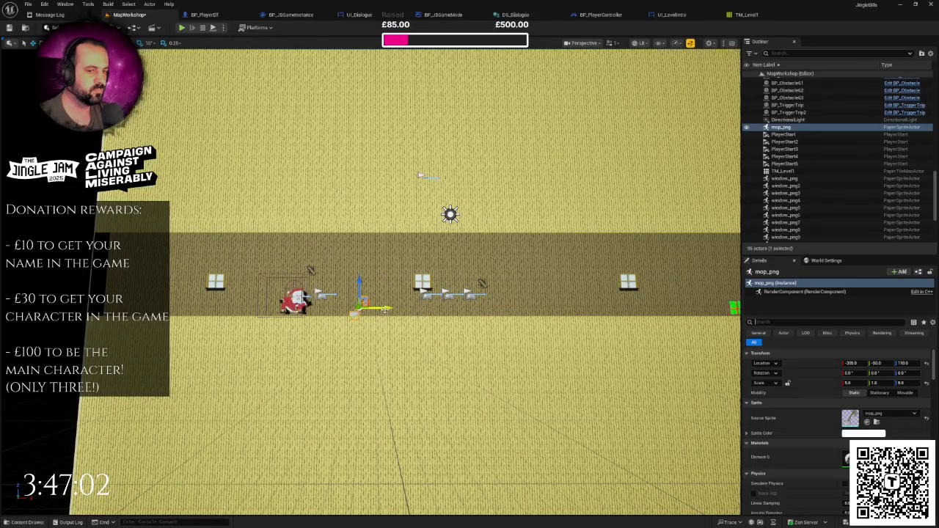
left_click_drag(397, 324, 290, 306)
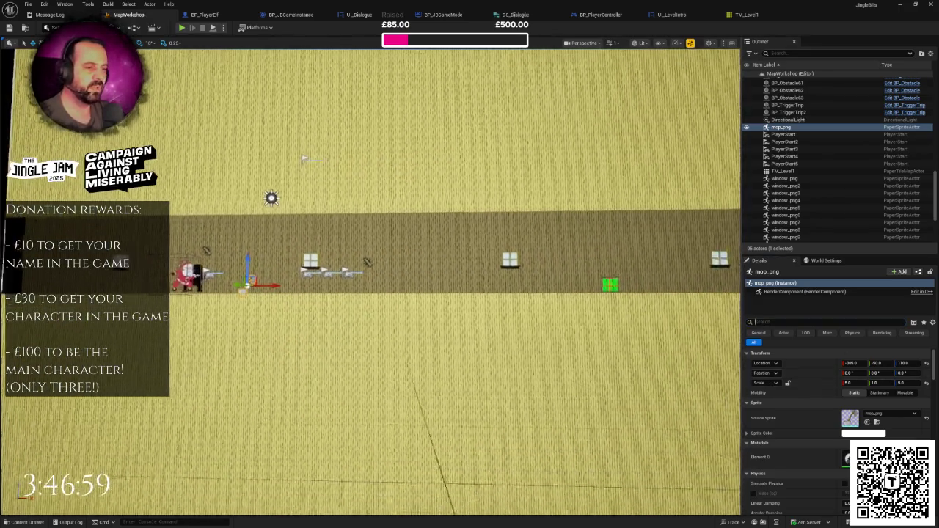
scroll(415, 314, "down", 2)
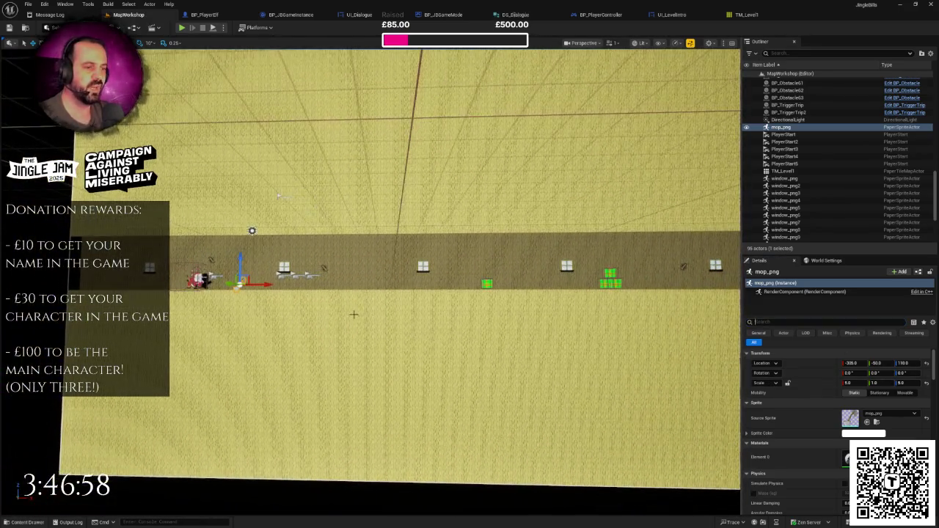
key("f")
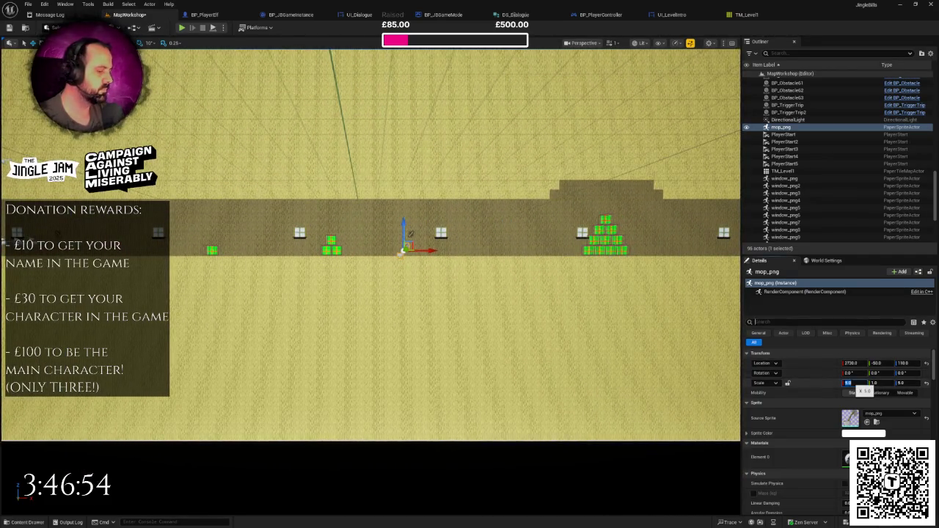
type("-5")
key("Return")
key("f")
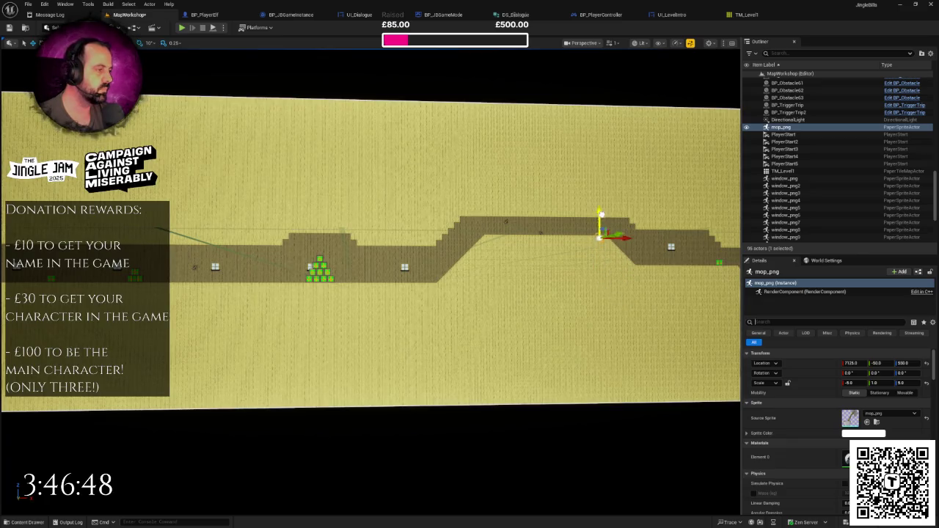
key("f")
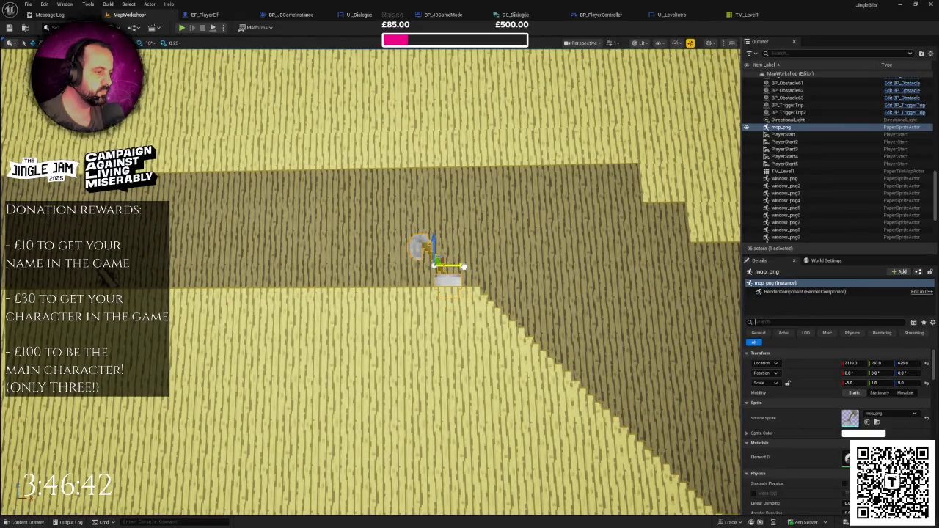
scroll(436, 250, "down", 10)
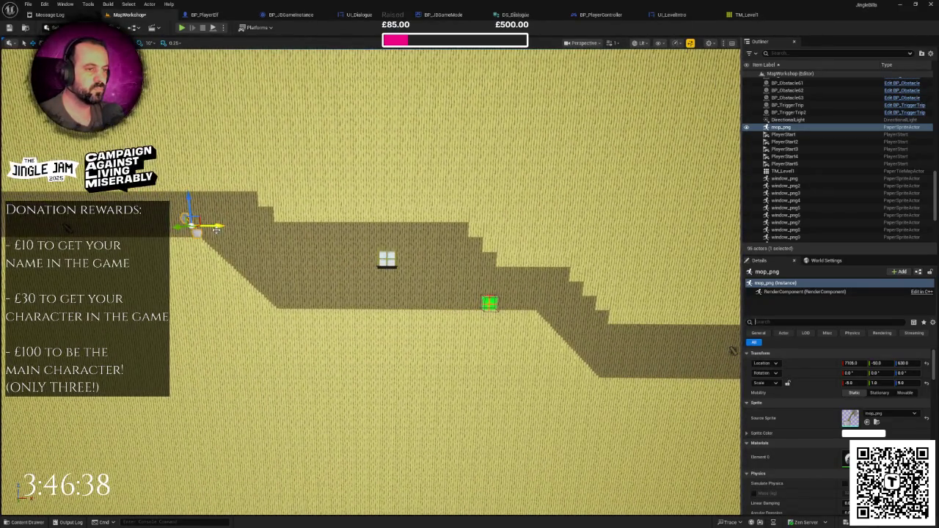
- Duplicate the mop with an Alt-drag and move the copy to X 10790, Y -20, Z -405
left_click_drag(216, 230, 277, 239, "alt")
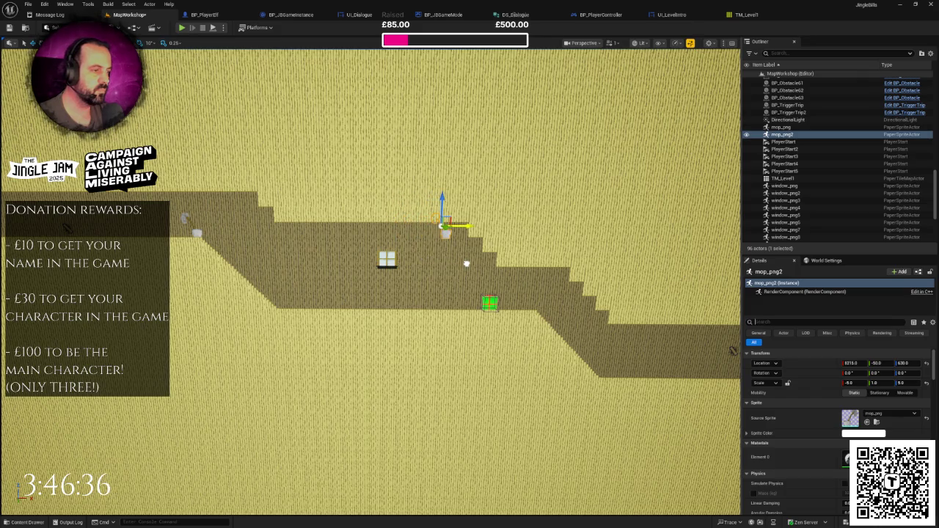
left_click_drag(467, 264, 453, 244)
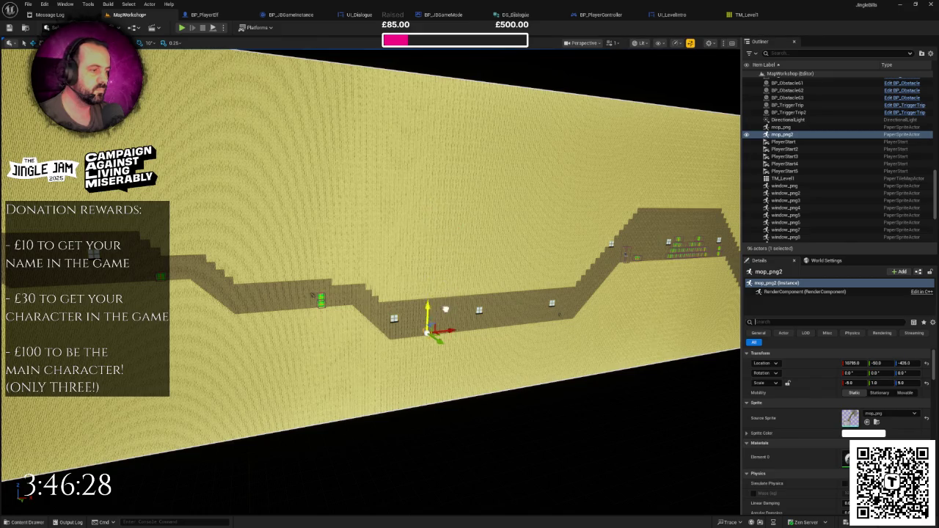
mouse_move(454, 244)
left_mouse_down()
mouse_move(448, 232)
mouse_move(475, 204)
left_mouse_up()
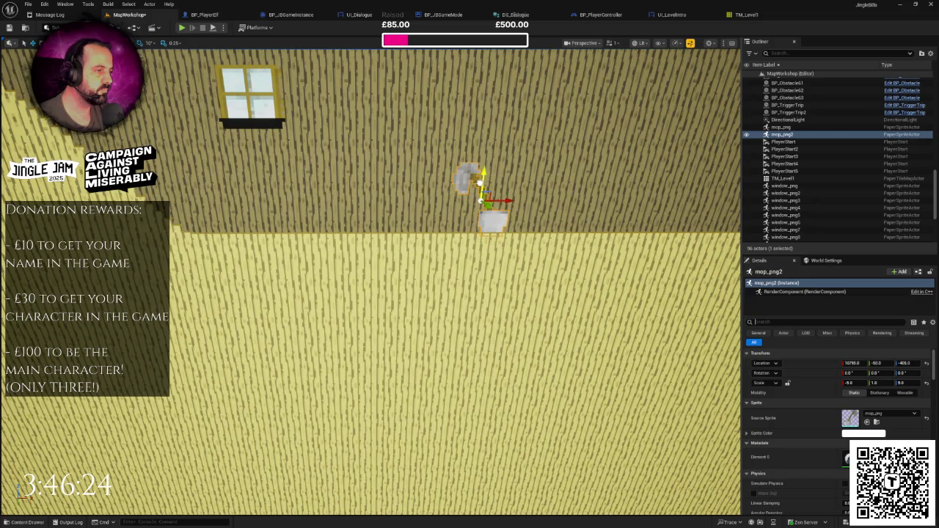
scroll(371, 282, "down", 3)
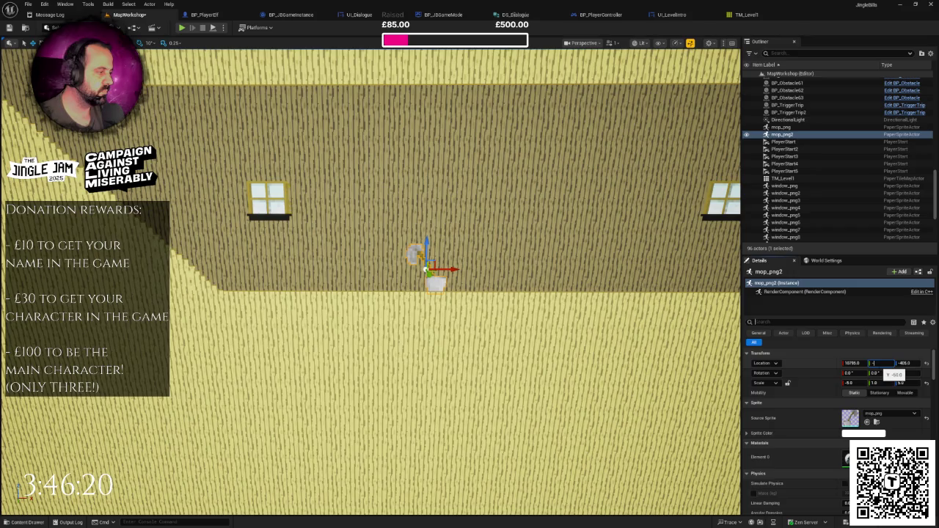
left_click_drag(426, 294, 444, 257)
key("f")
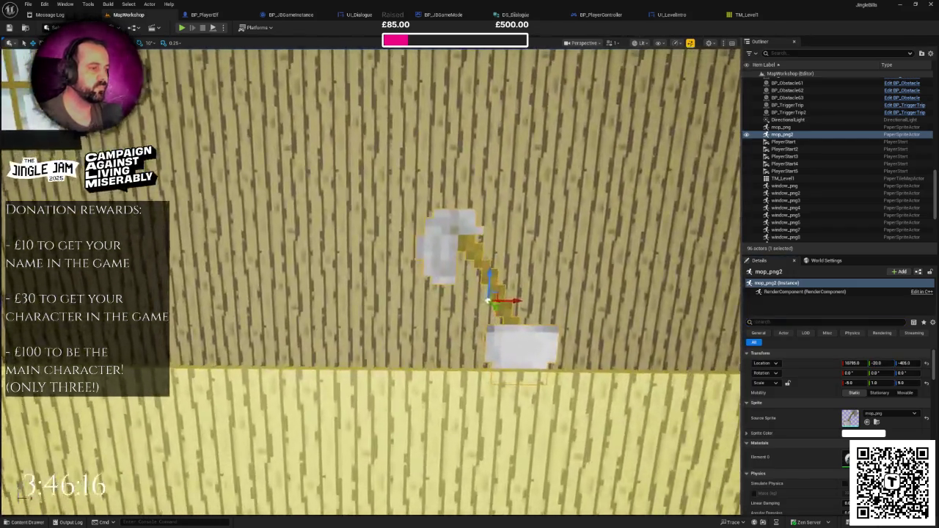
- Alt-drag a second mop copy, mop_png3, into place beside mop_png2
key("ctrl+space")
key("ctrl+space")
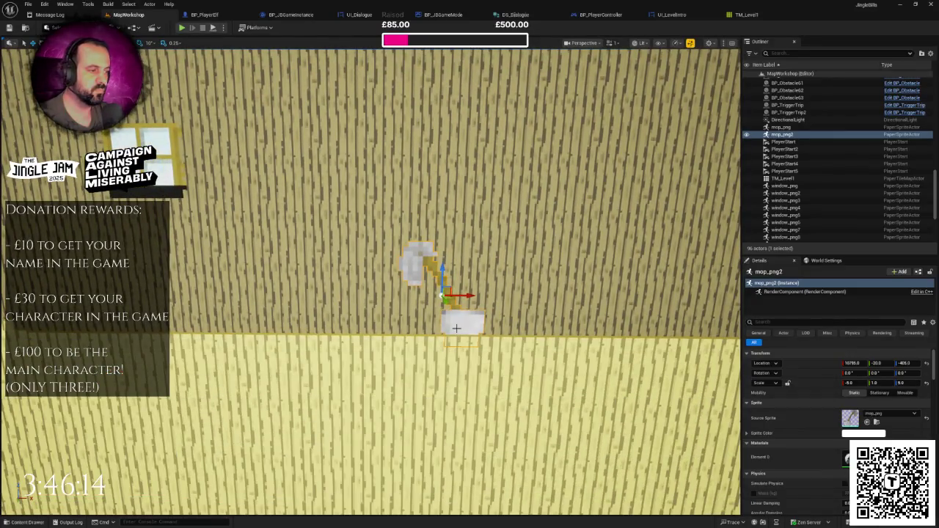
left_click_drag(467, 297, 387, 298)
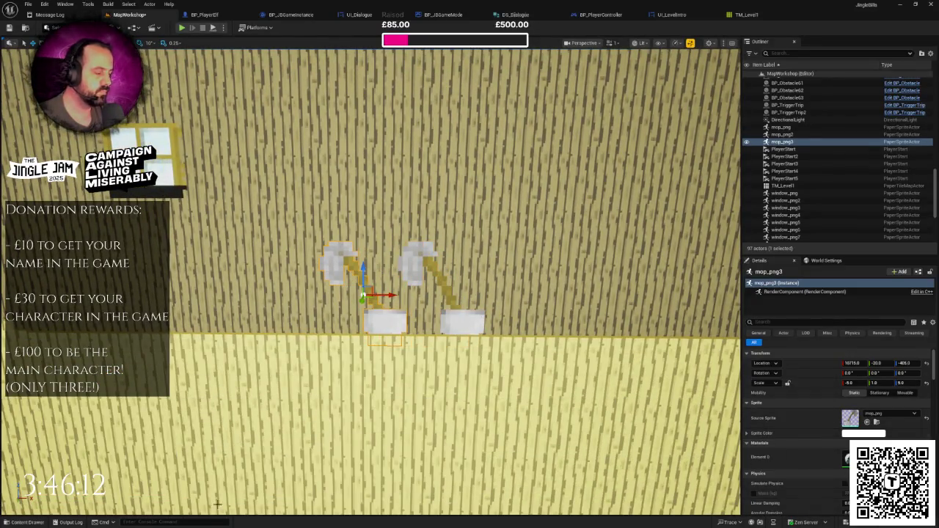
key("ctrl+space")
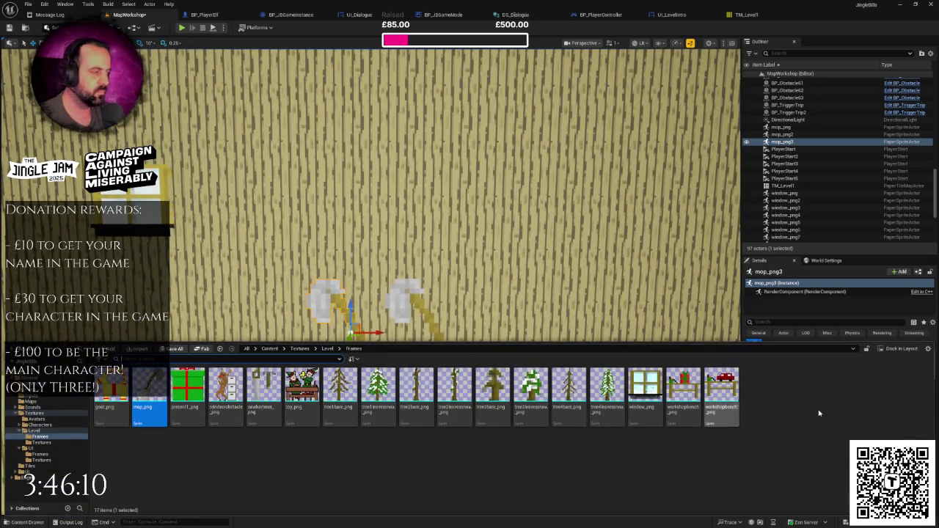
key("ctrl+space")
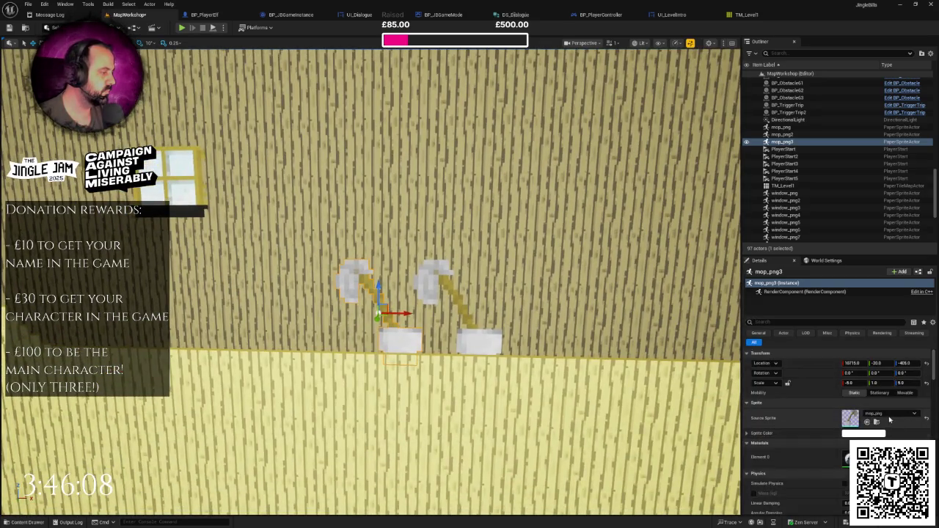
- Swap the mop copy's sprite to reindeerobstacle_png, scale it 2/1/2, and raise it to Z -355
left_click(886, 417)
type("ll")
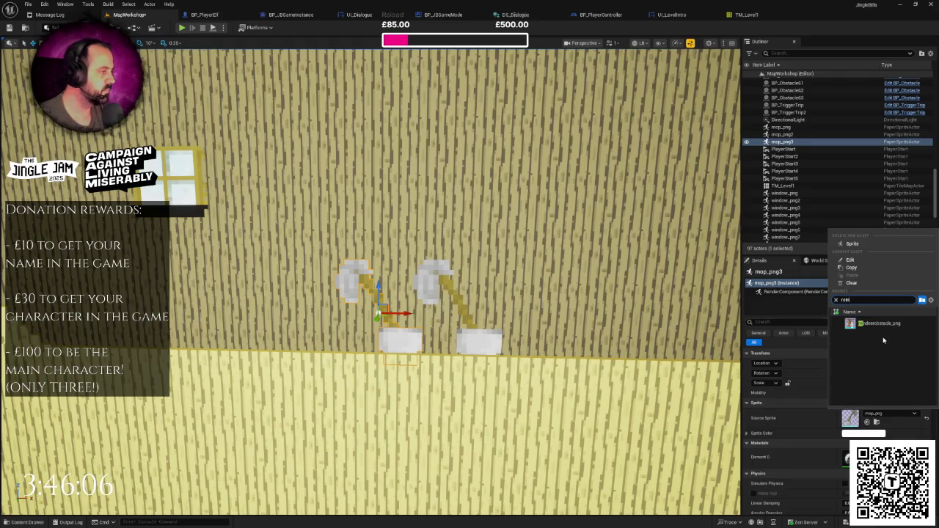
left_click(876, 324)
scroll(580, 330, "down", 10)
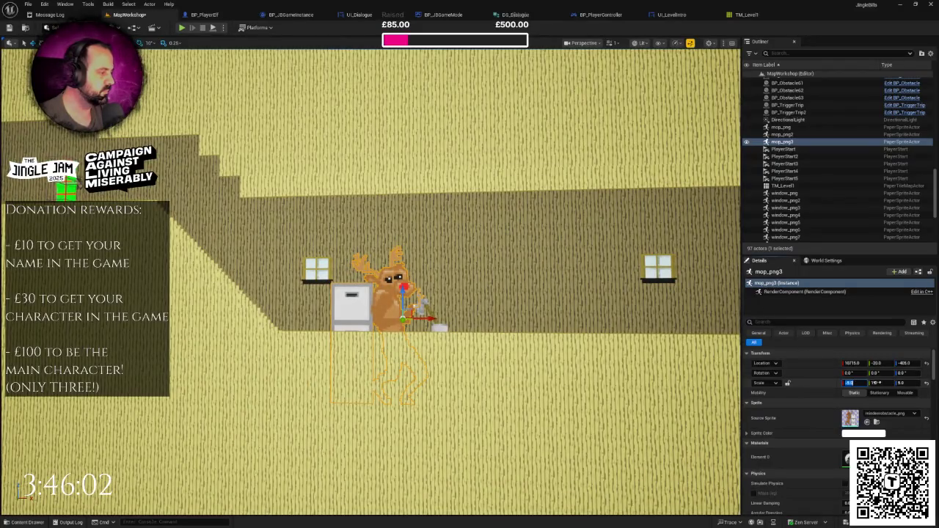
left_click(905, 383)
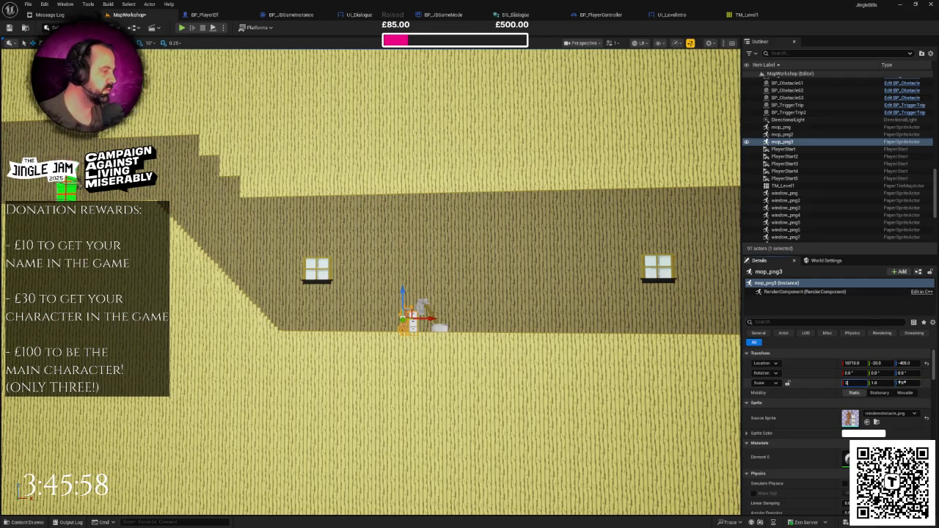
scroll(462, 339, "up", 4)
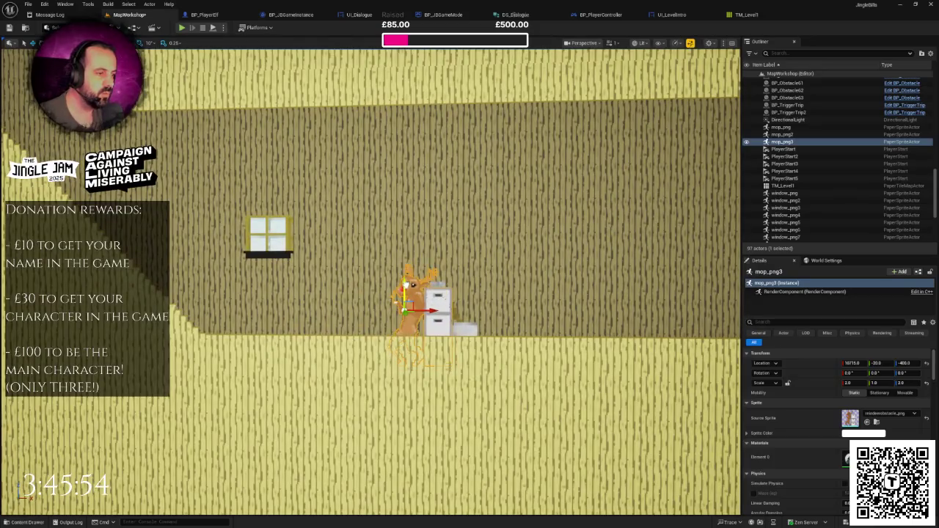
mouse_move(404, 294)
left_mouse_down()
mouse_move(405, 270)
mouse_move(409, 285)
left_mouse_up()
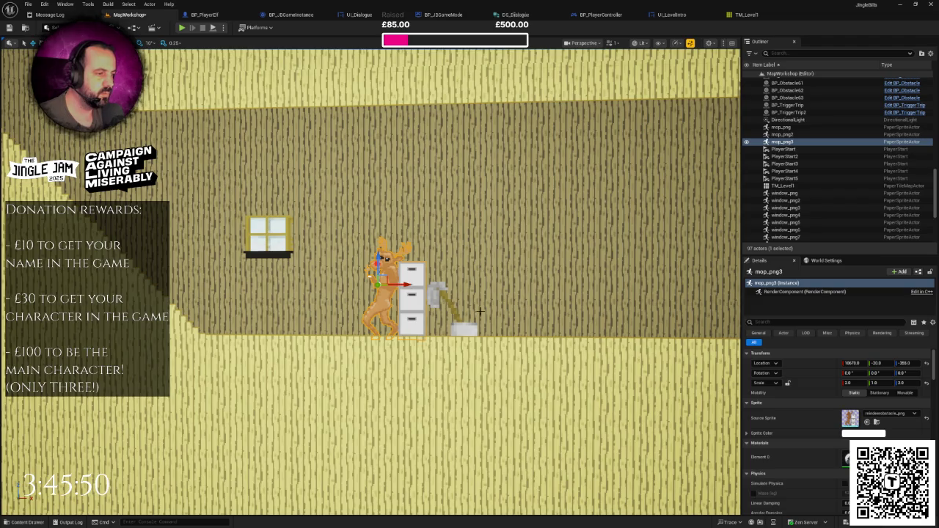
scroll(480, 312, "down", 6)
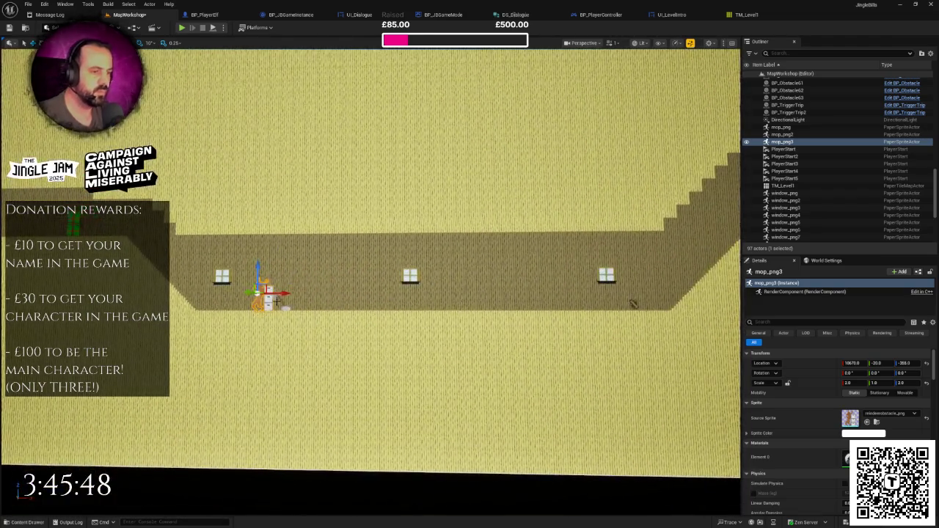
- Duplicate the reindeer with Ctrl+D and move the copy along the corridor to X 11220
key("ctrl+d")
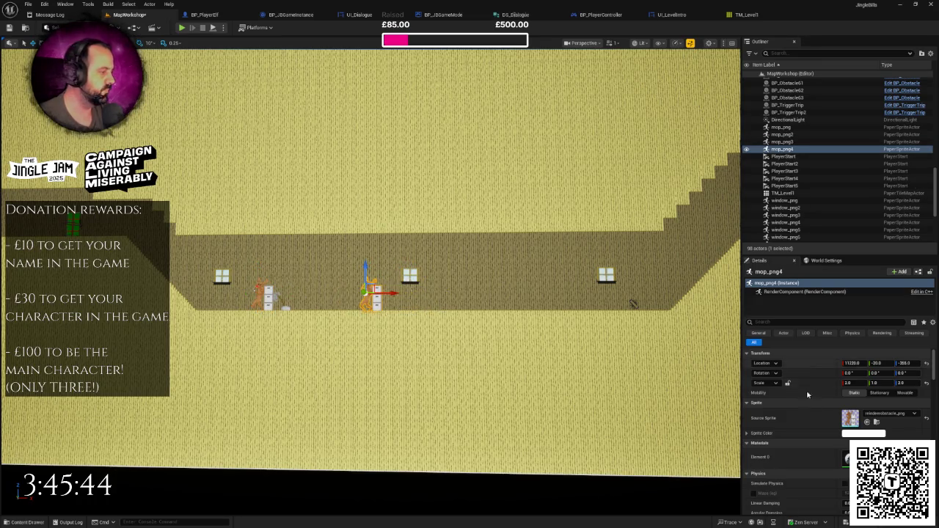
left_click_drag(319, 411, 282, 388)
key("ctrl+space")
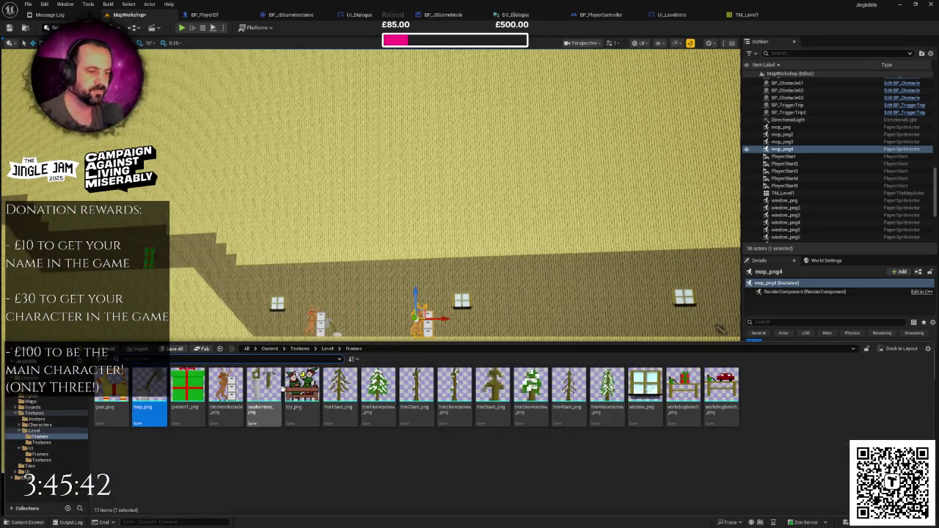
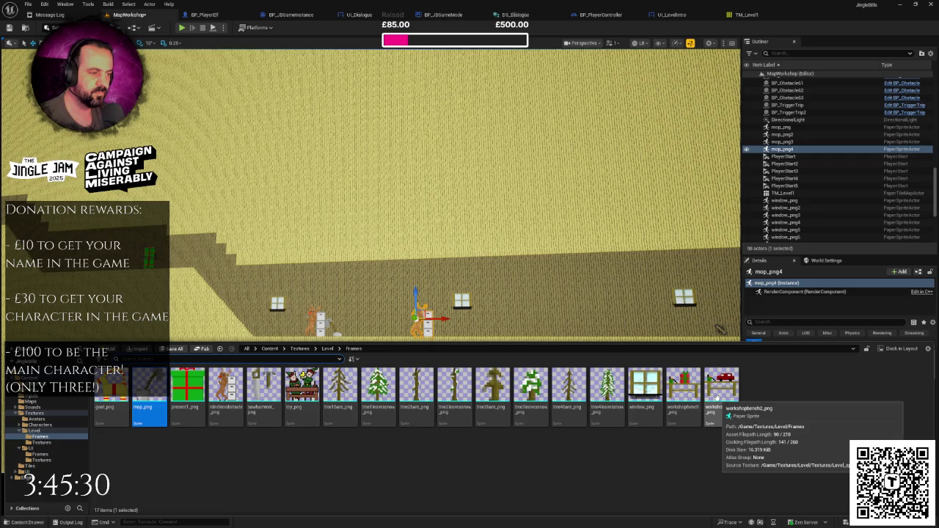
- Assign sawhammer_png as the mop_png4 actor's source sprite
left_click(270, 382)
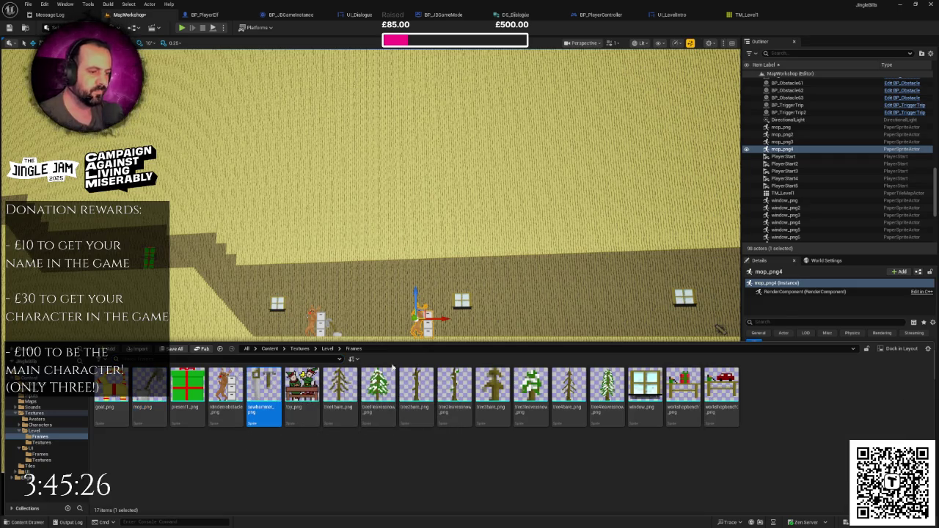
key("ctrl+space")
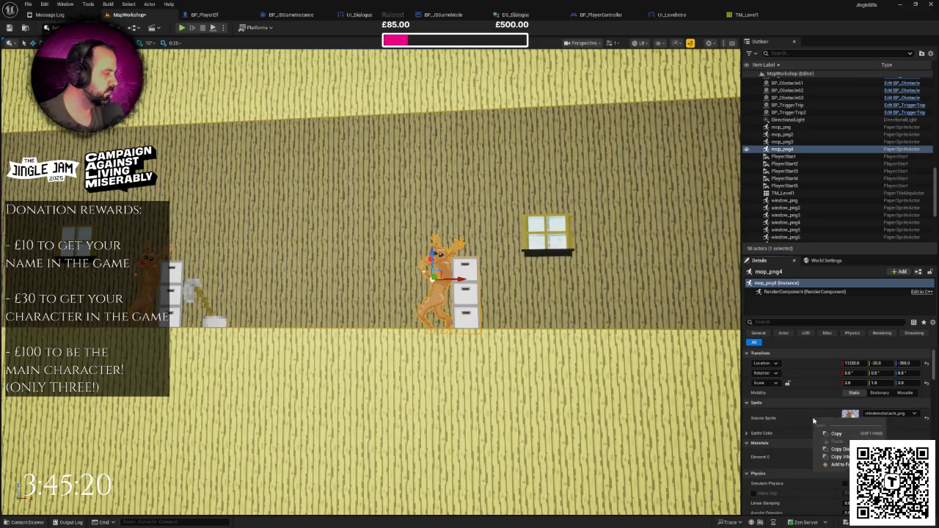
left_click(881, 414)
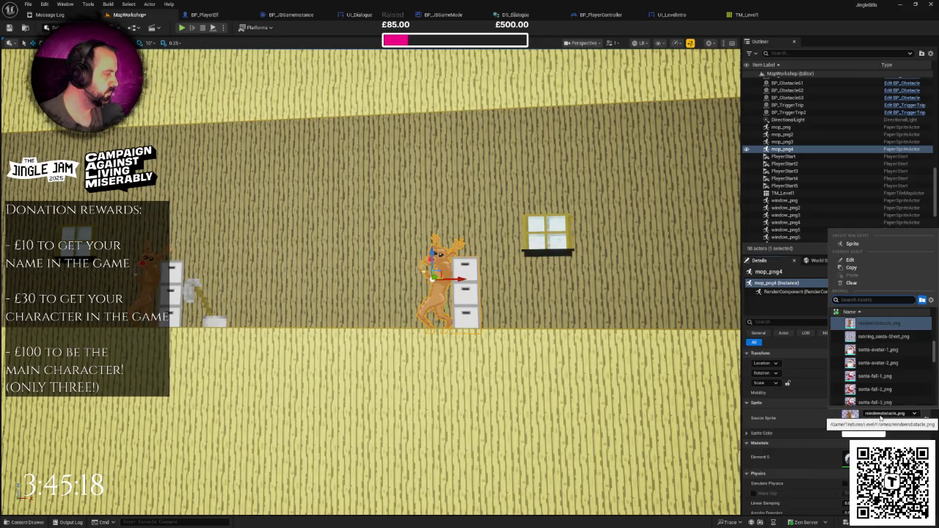
key("ctrl+space")
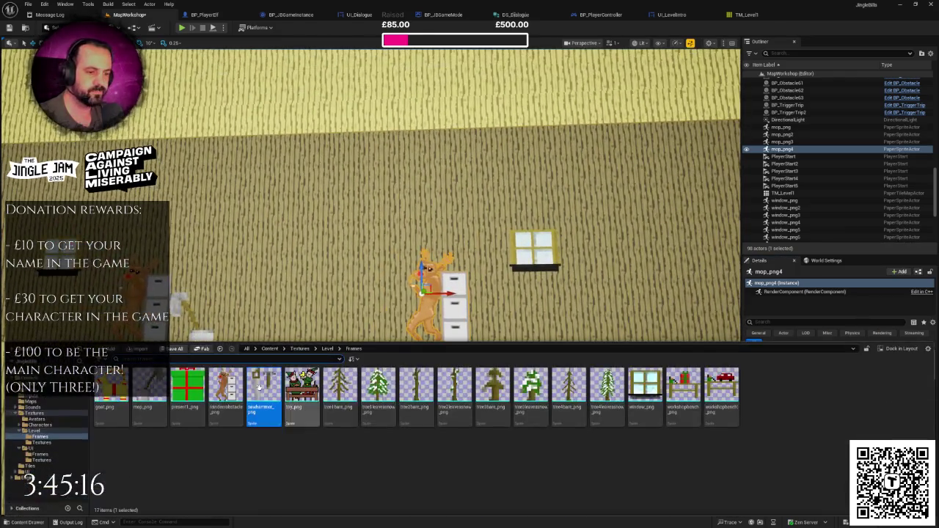
left_click(256, 386)
mouse_move(255, 386)
left_mouse_down()
mouse_move(418, 396)
mouse_move(441, 296)
mouse_move(808, 364)
mouse_move(877, 416)
left_mouse_up()
left_click(877, 416)
type("saw")
left_click(874, 332)
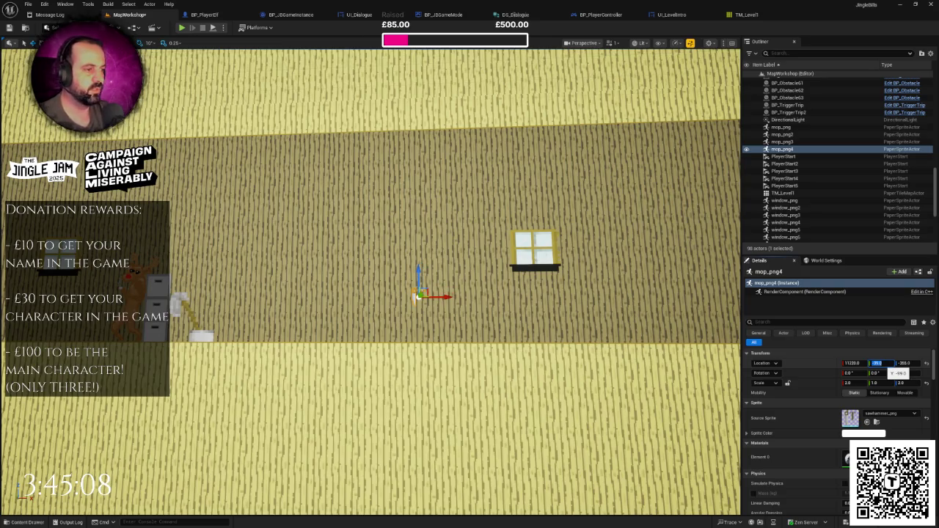
- Set the saw-hammer sprite's depth to -99 and its X and Z scale to 5
mouse_move(367, 294)
left_mouse_down()
mouse_move(308, 294)
mouse_move(409, 308)
mouse_move(426, 238)
left_mouse_up()
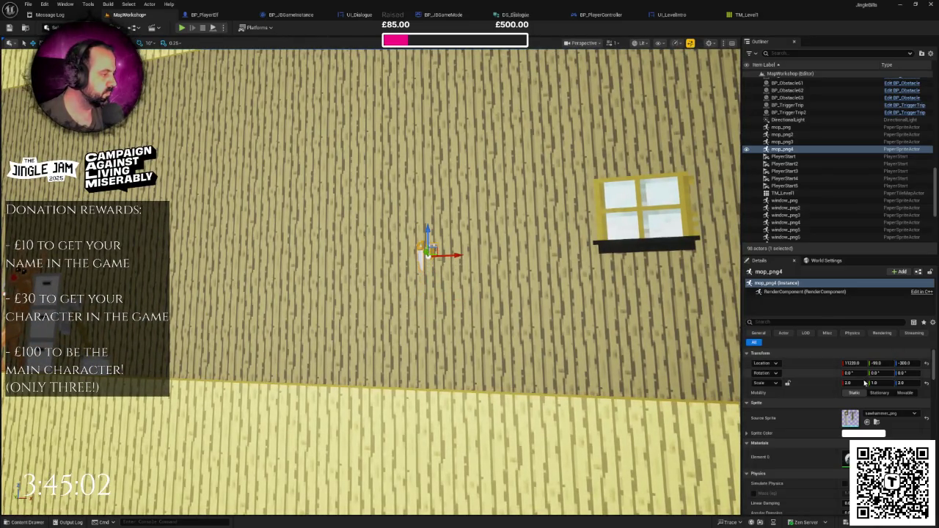
left_click(859, 383)
type("5")
key("Tab")
key("Tab")
key("Return")
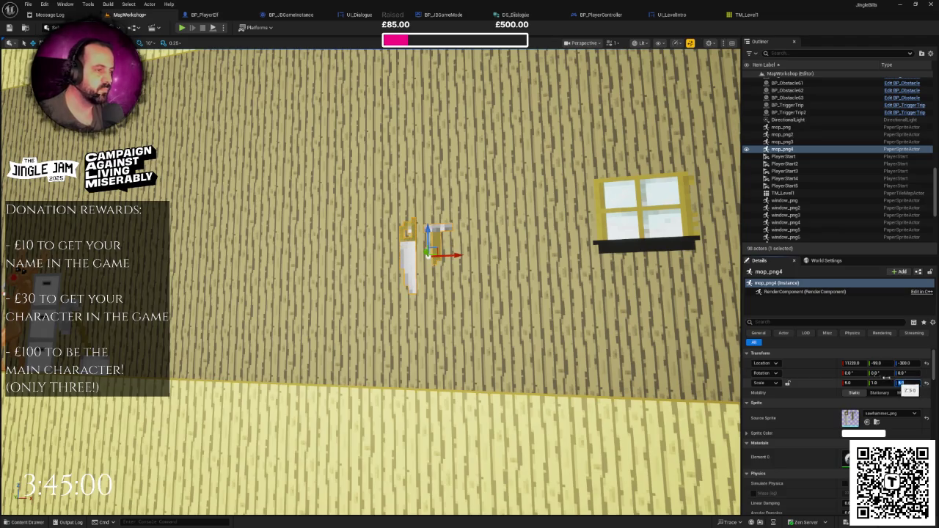
scroll(484, 325, "down", 6)
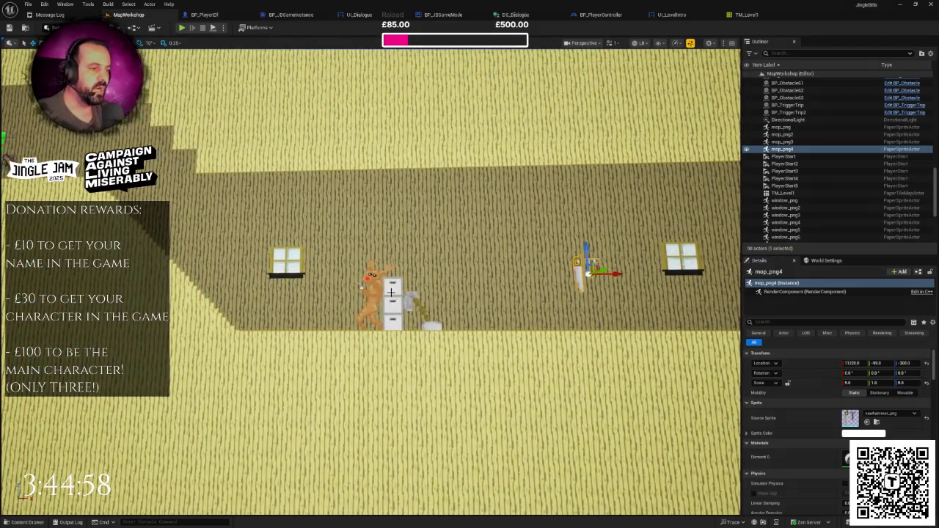
- Frame the mop_png3 reindeer obstacle and drag it back to the level start near Santa
left_click(372, 290)
key("f")
scroll(370, 279, "up", 3)
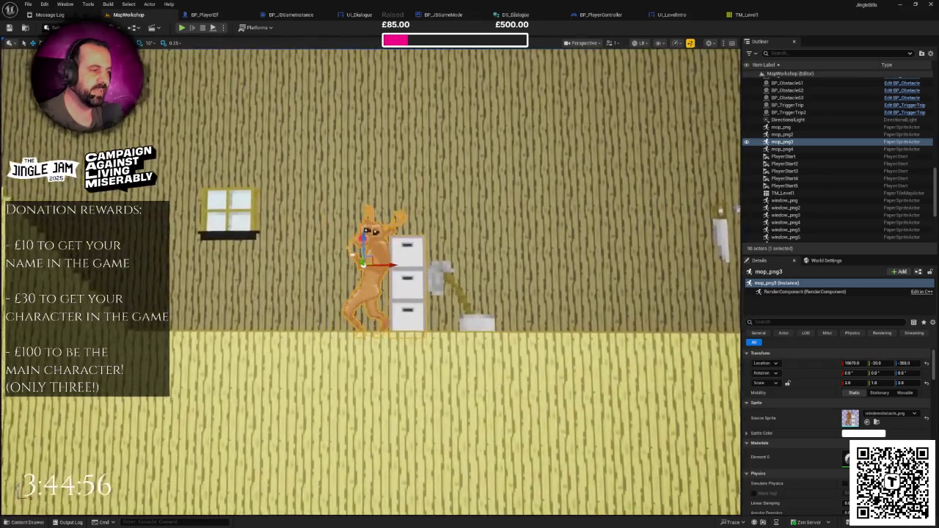
scroll(475, 255, "down", 8)
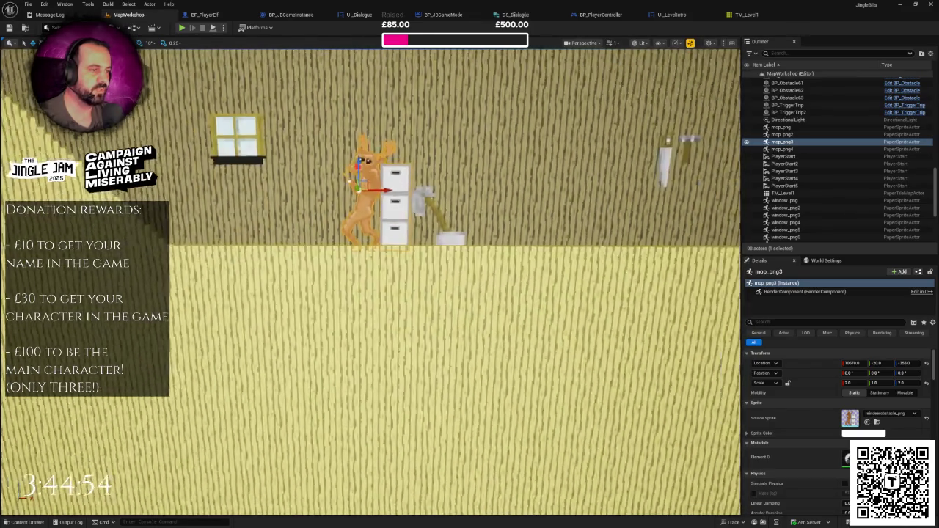
left_click_drag(475, 255, 567, 282)
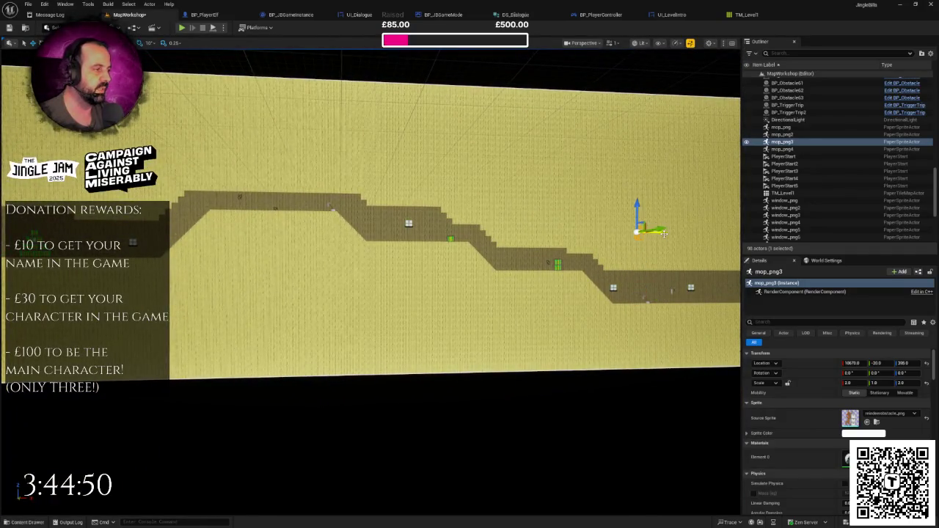
key("f")
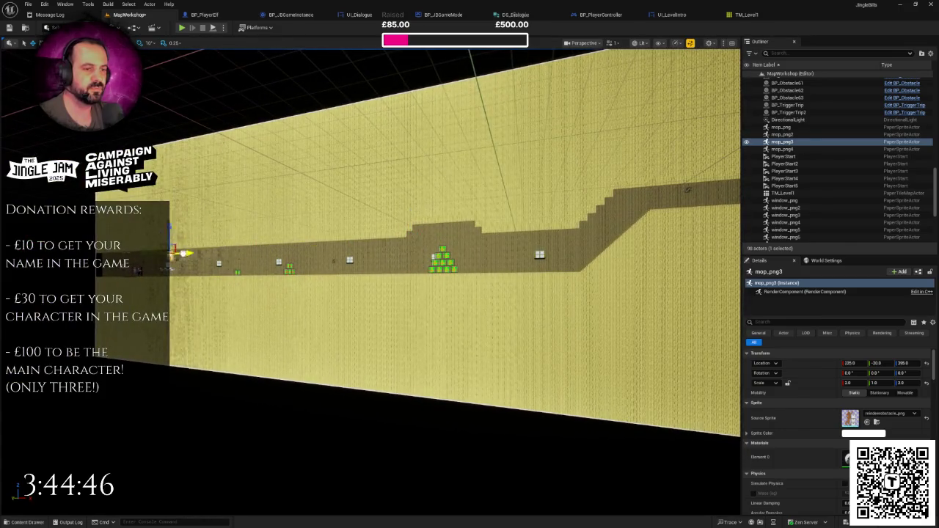
mouse_move(179, 253)
left_mouse_down()
mouse_move(308, 262)
mouse_move(303, 230)
mouse_move(287, 235)
mouse_move(279, 213)
mouse_move(185, 174)
left_mouse_up()
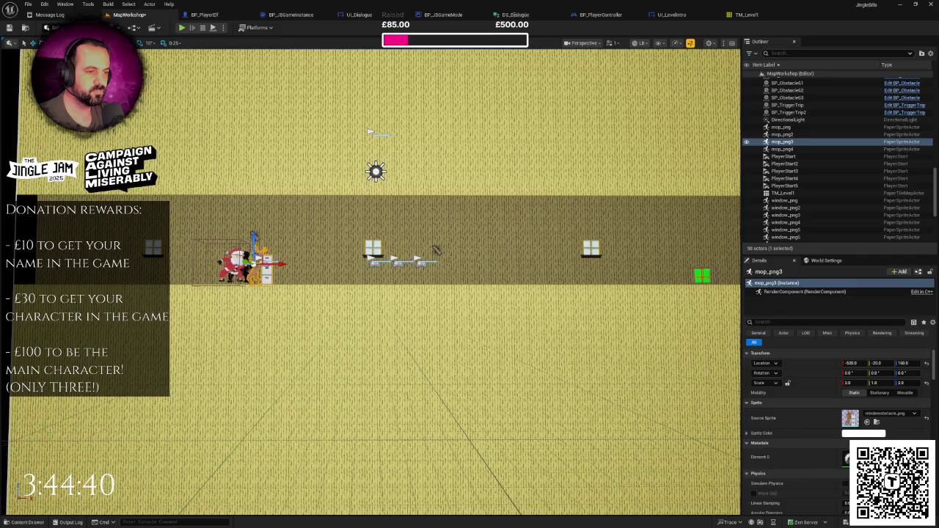
scroll(371, 279, "up", 3)
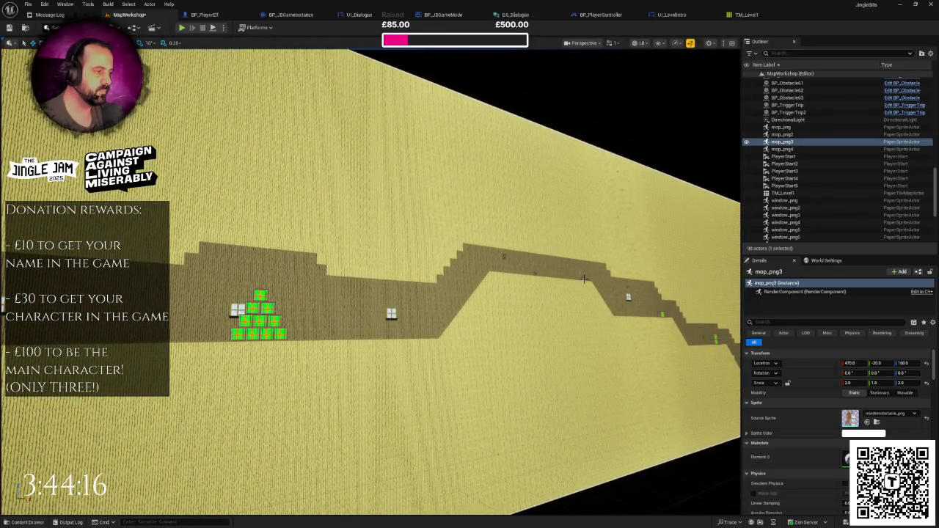
left_click(584, 279)
- Duplicate the mop sprite with Ctrl+D and slide the copy left beside the reindeer
key("ctrl+d")
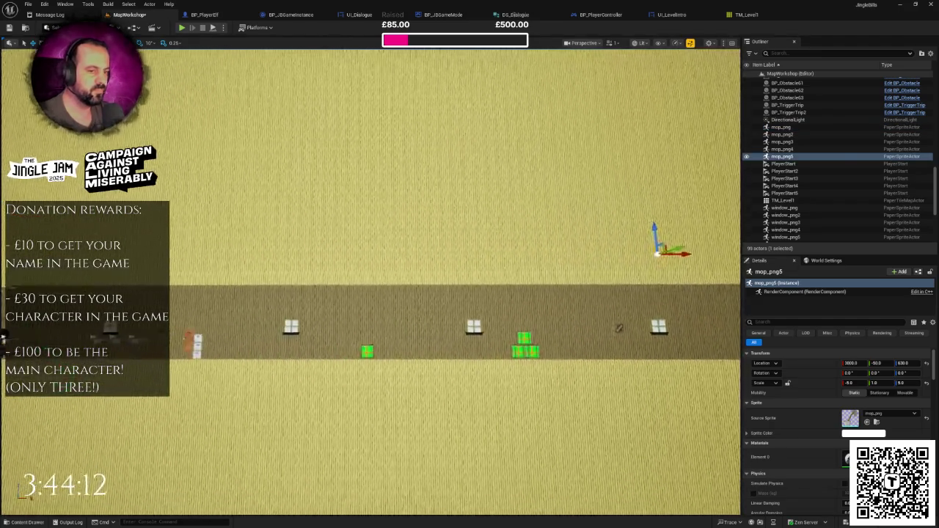
mouse_move(690, 259)
left_mouse_down()
mouse_move(295, 262)
mouse_move(268, 323)
left_mouse_up()
scroll(265, 325, "up", 5)
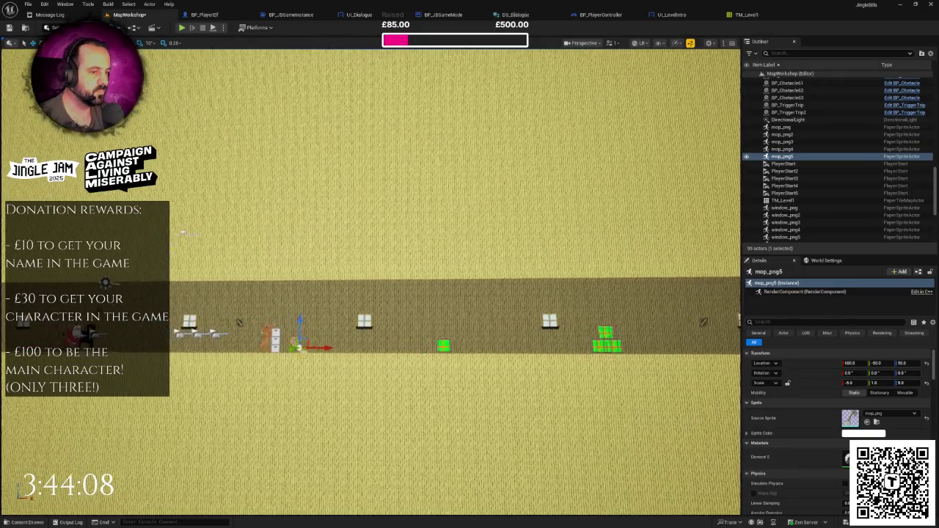
scroll(373, 279, "up", 1)
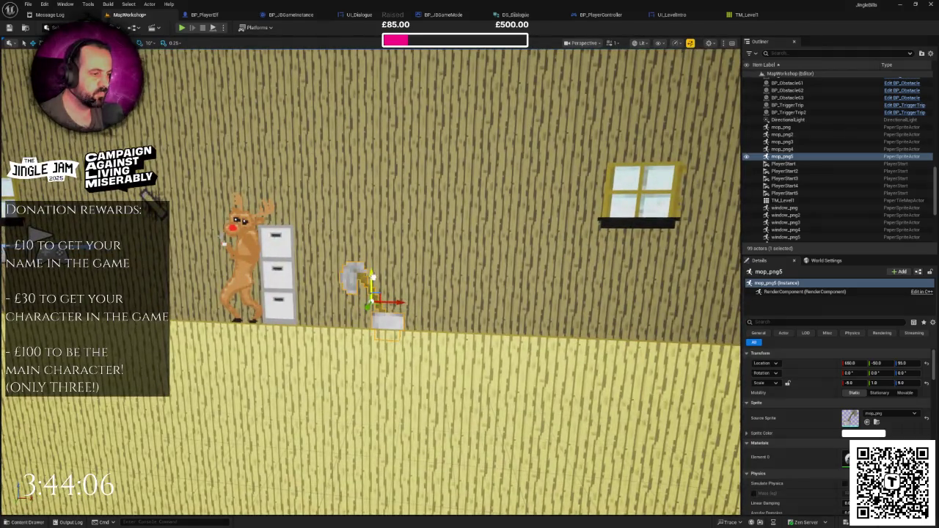
scroll(373, 279, "down", 3)
- Set the reindeer obstacle's depth to -40 and lower it to height 150
left_click(375, 281)
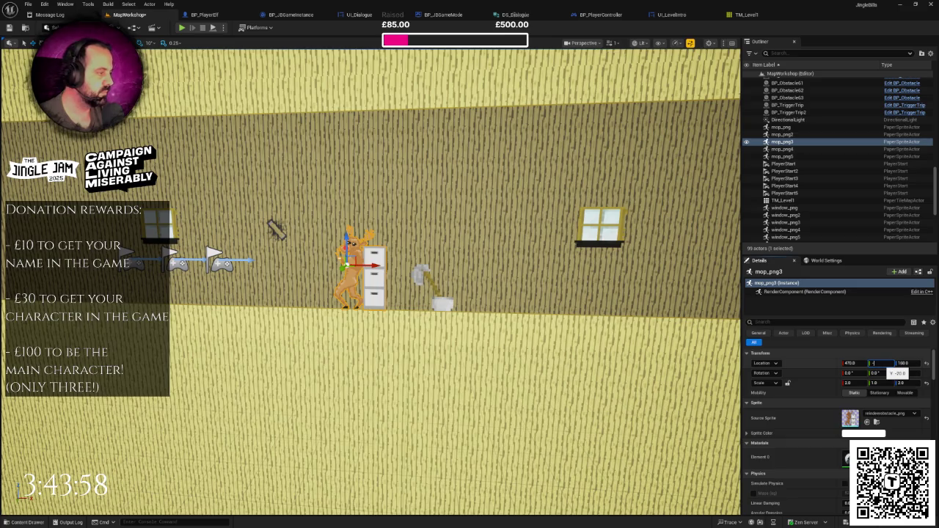
type("40")
key("Return")
scroll(356, 253, "up", 2)
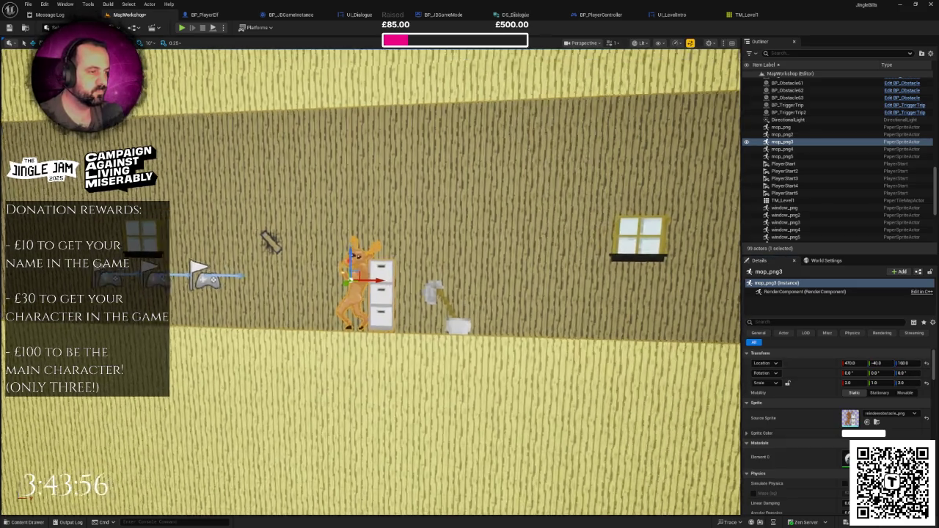
scroll(398, 335, "down", 4)
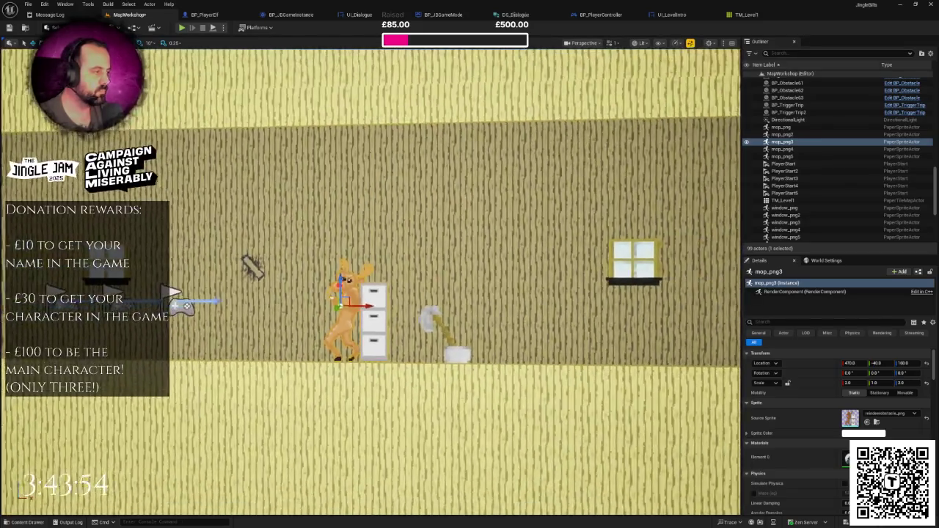
type("150")
key("Return")
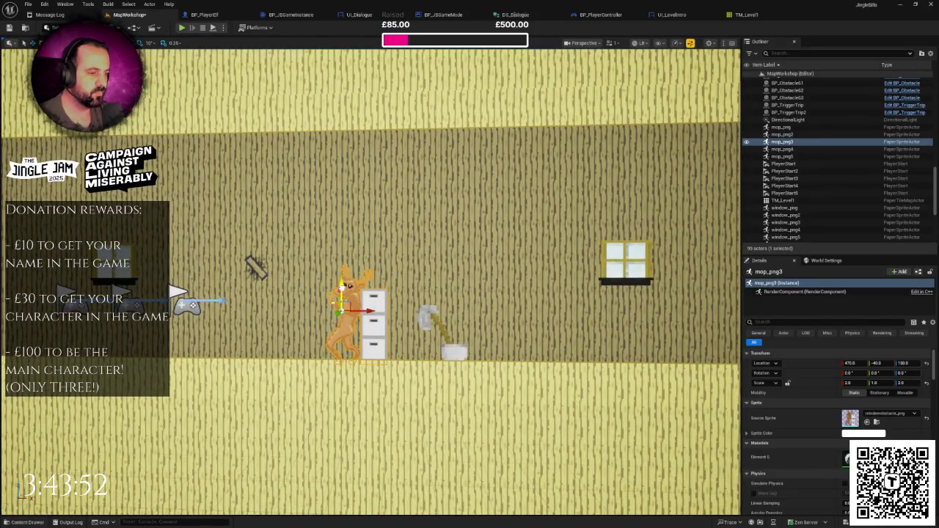
- Give the mop copy a depth of -30, then review the reindeer's physics settings
left_click(444, 334)
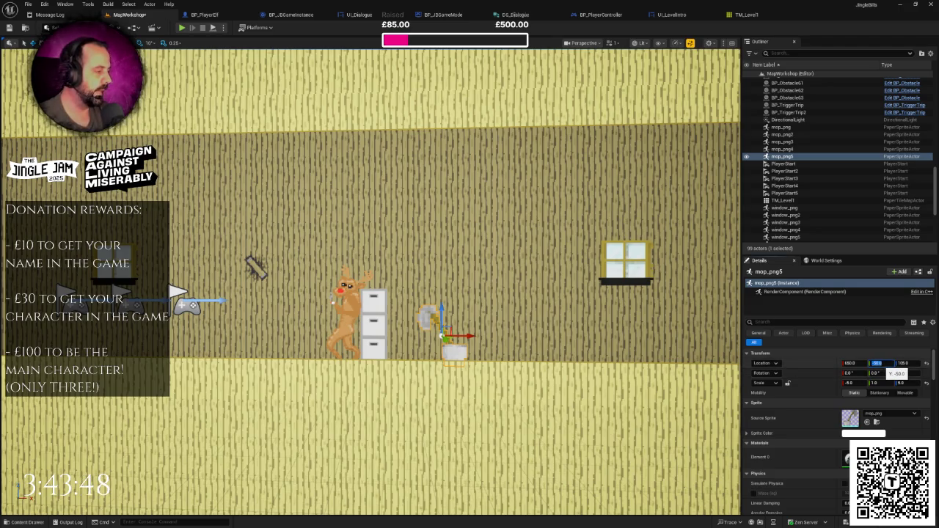
key("Return")
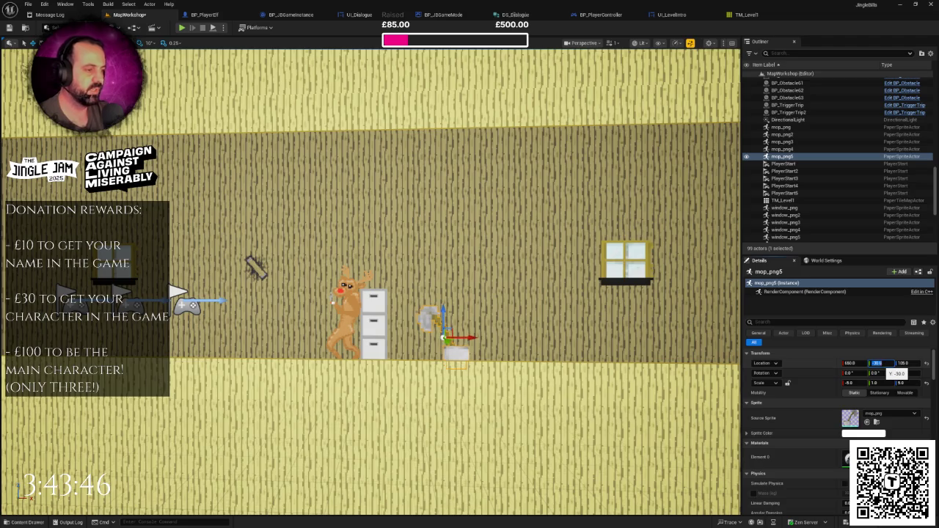
scroll(384, 275, "down", 10)
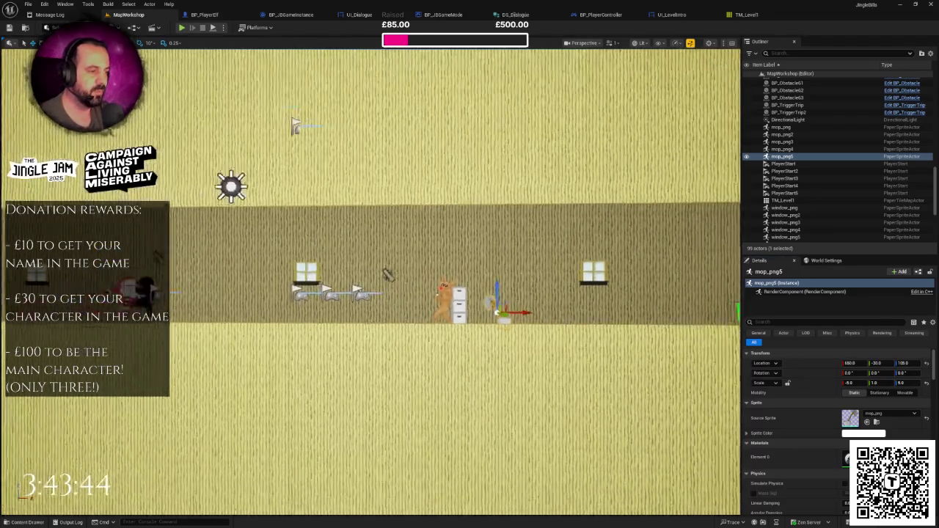
scroll(180, 197, "up", 8)
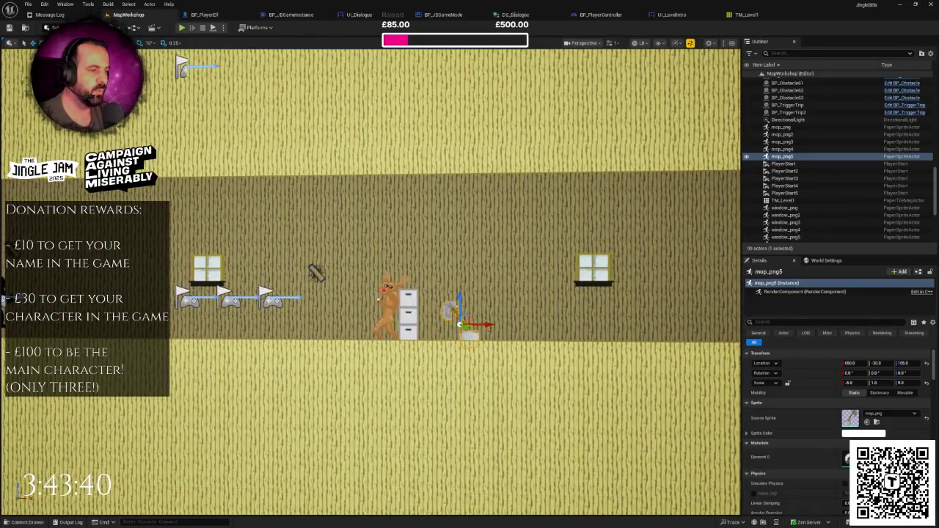
left_click(783, 142)
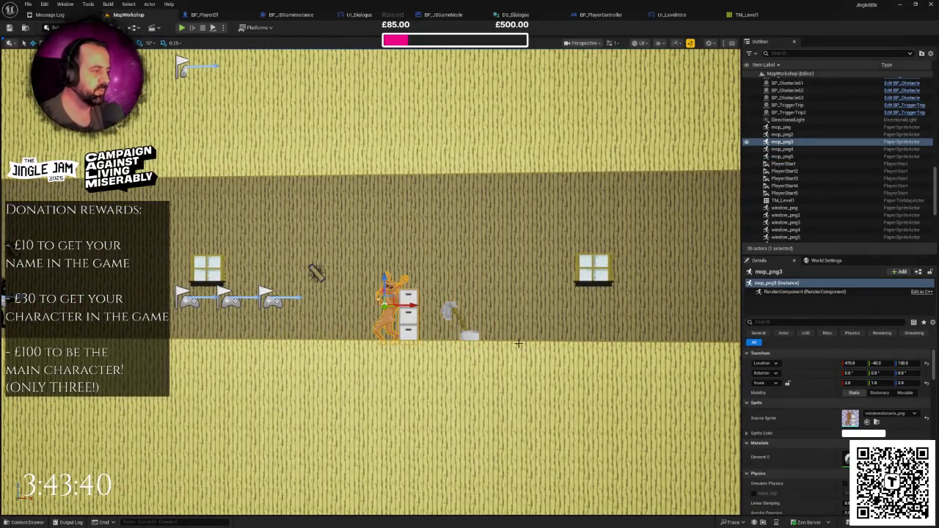
scroll(860, 431, "down", 2)
scroll(860, 431, "down", 1)
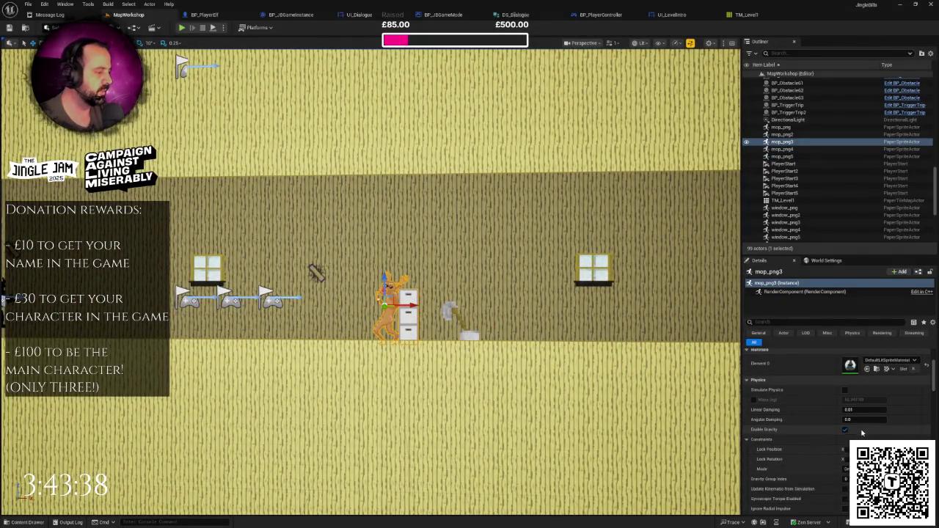
scroll(860, 410, "up", 4)
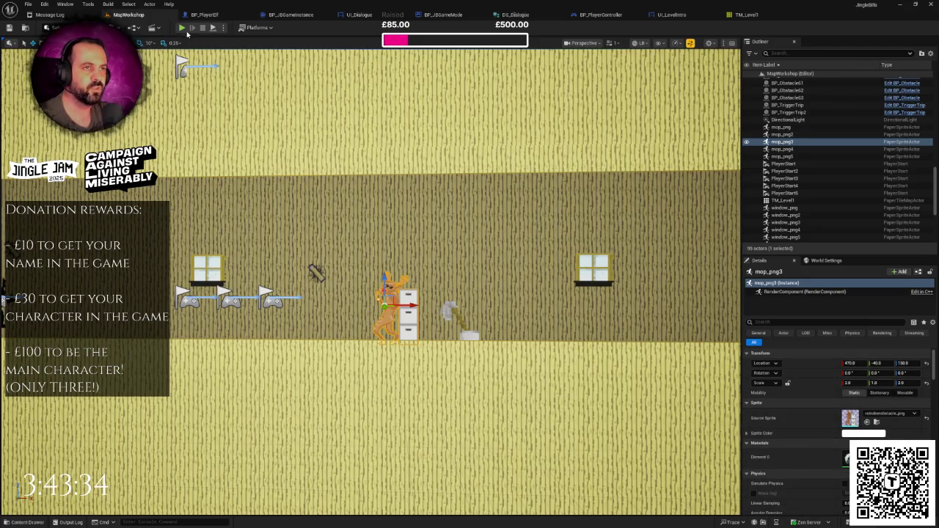
- Run a quick play test of MapWorkshop, then stop it with Esc
left_click(183, 28)
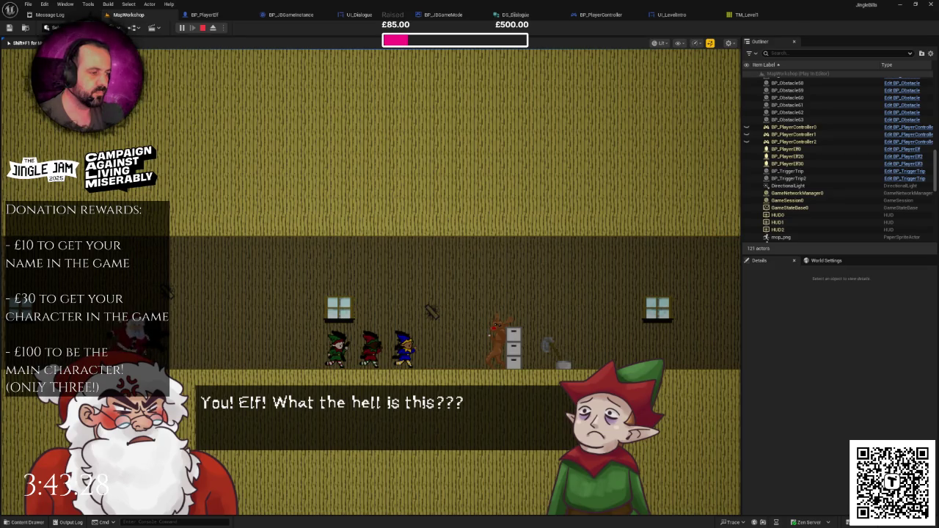
key("Escape")
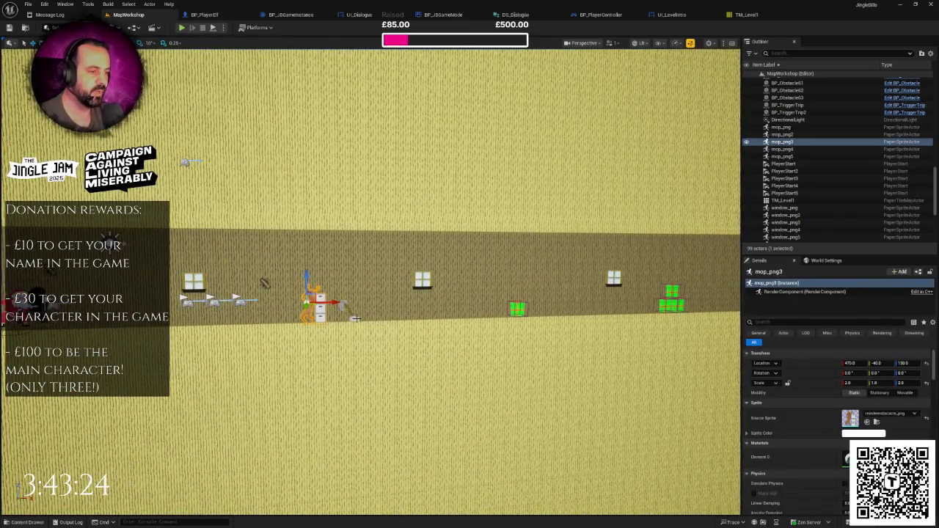
- Move the reindeer and filing-cabinet sprites right along the wall and set their sprite colour to 0.5
left_click(353, 318, "ctrl")
left_click_drag(363, 317, 456, 318)
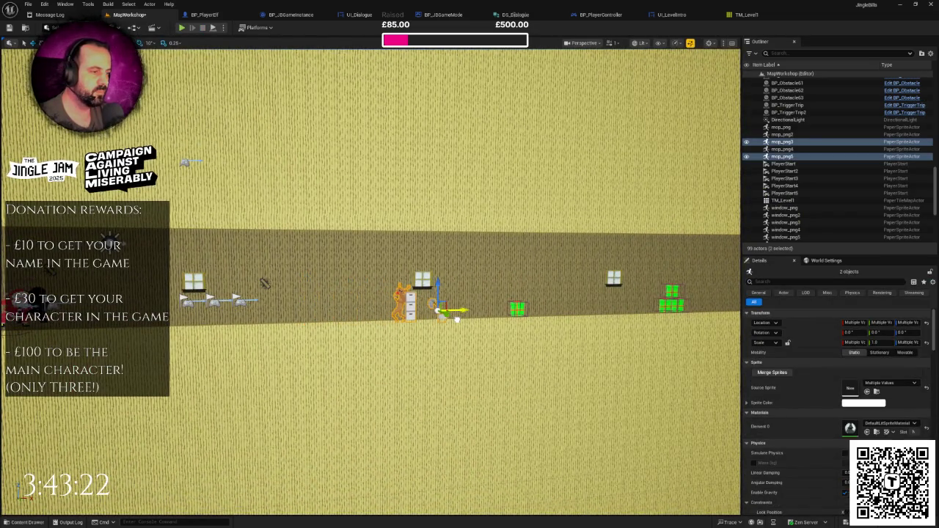
scroll(506, 316, "up", 2)
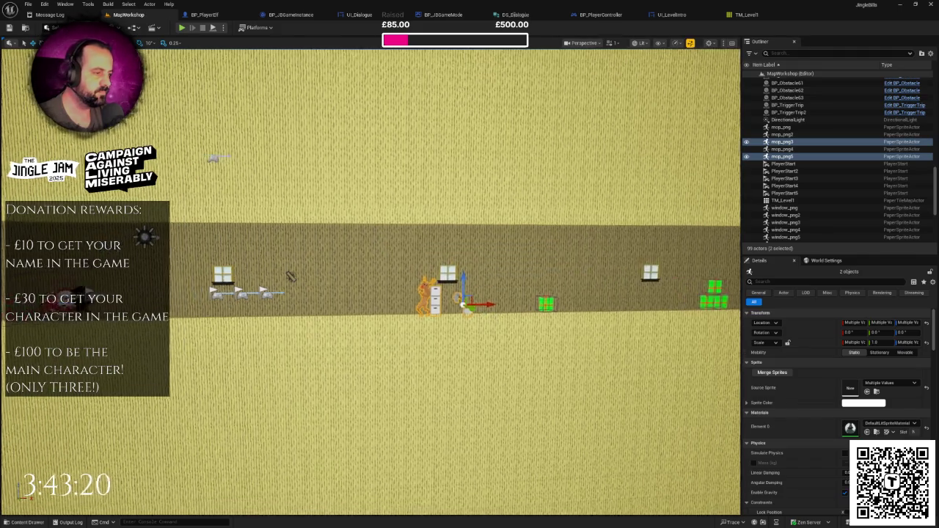
left_click(750, 403)
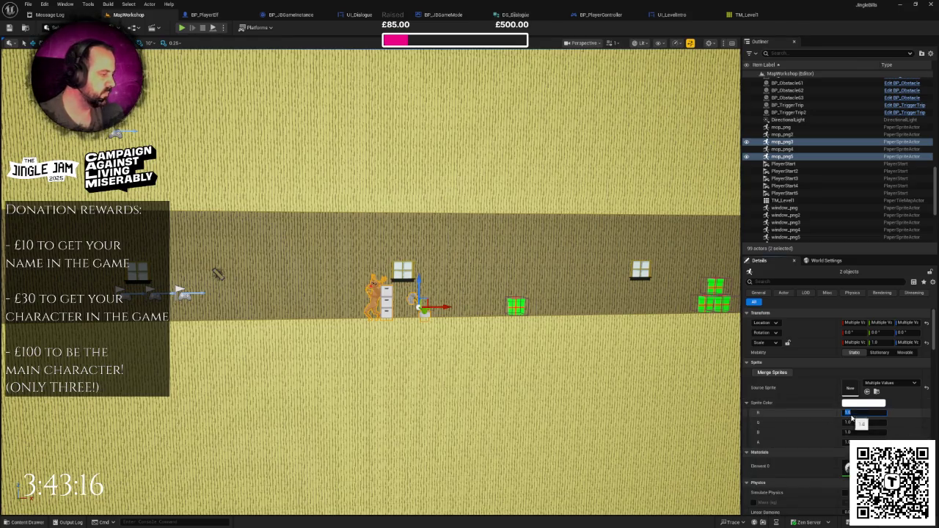
type("0.5")
key("Tab")
type("0.5")
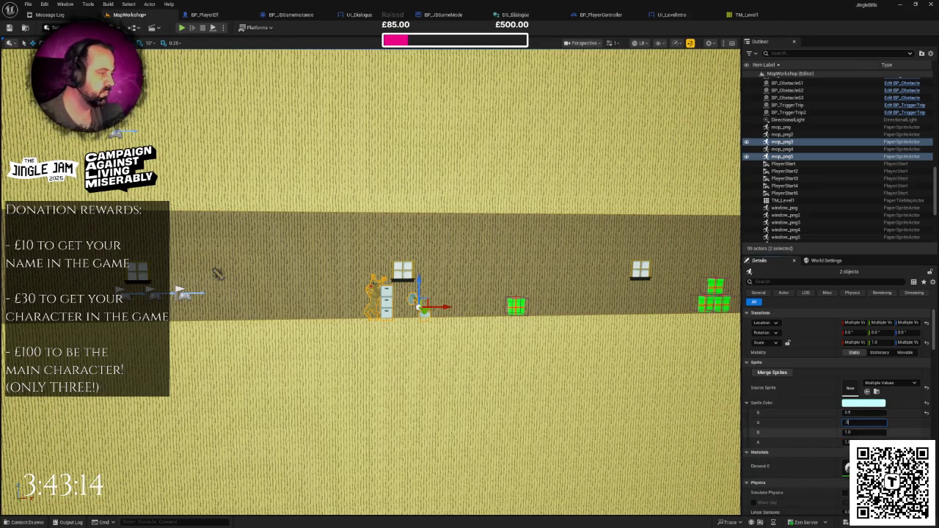
key("Tab")
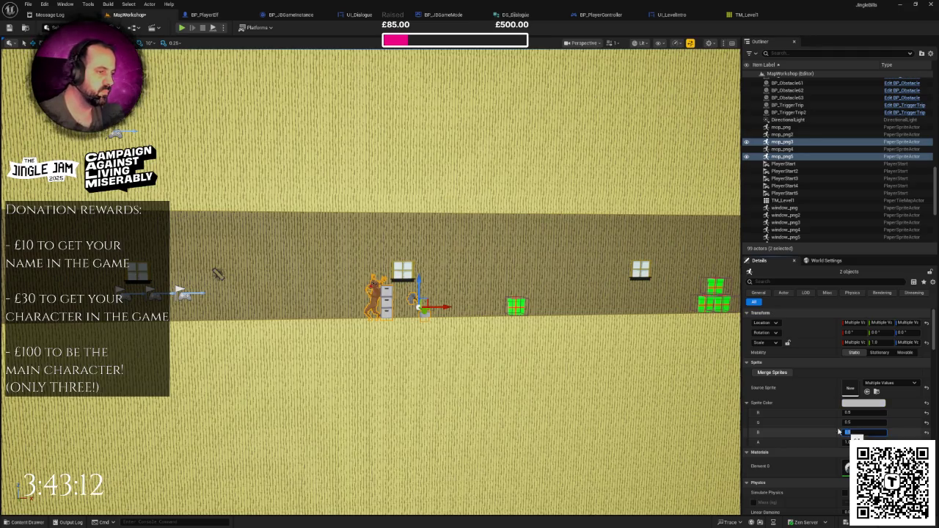
- Select the mop sprite by the window and lower its colour tint
left_click(784, 200)
left_click(491, 353)
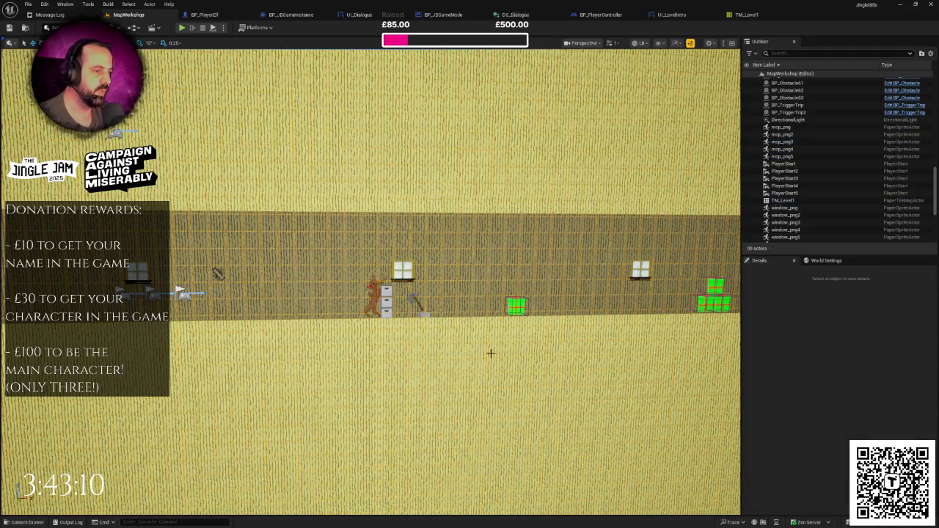
scroll(490, 353, "up", 2)
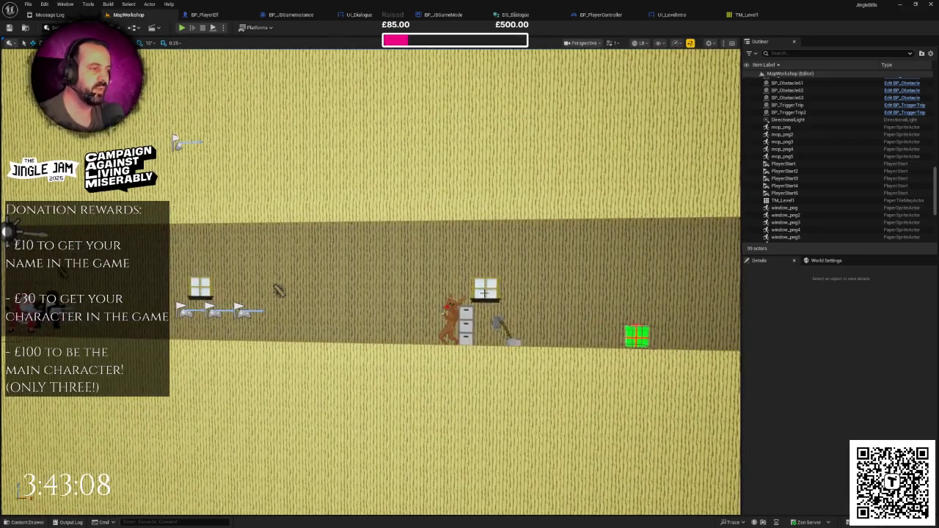
left_click(486, 292)
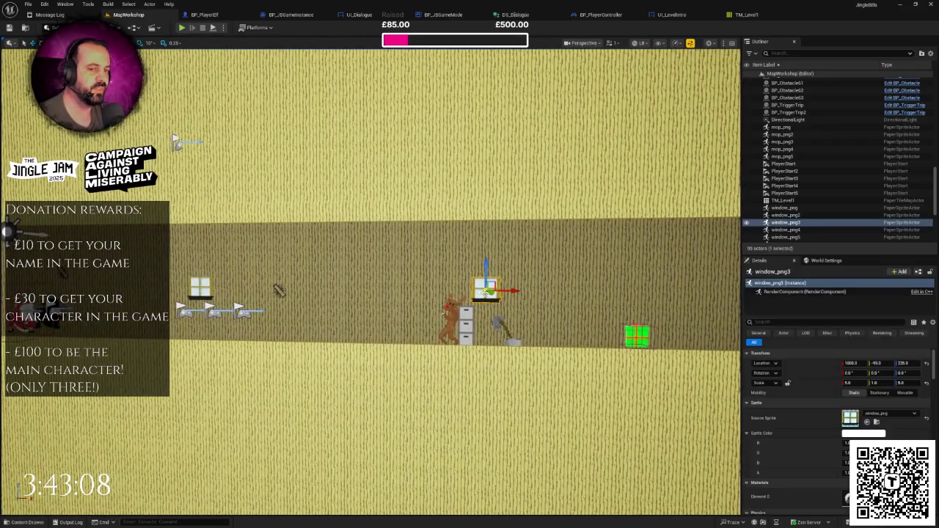
scroll(485, 292, "up", 6)
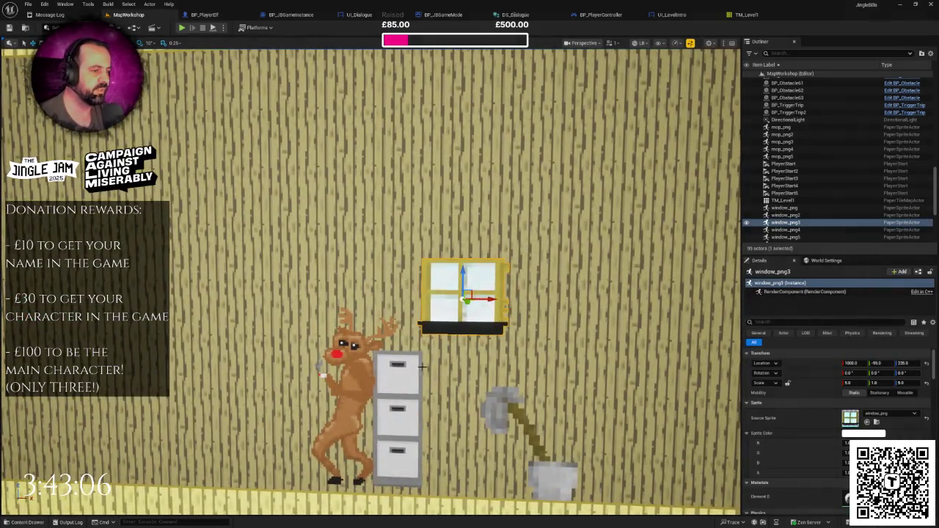
mouse_move(485, 292)
left_mouse_down()
mouse_move(433, 327)
mouse_move(477, 297)
mouse_move(337, 284)
left_mouse_up()
left_click(358, 254)
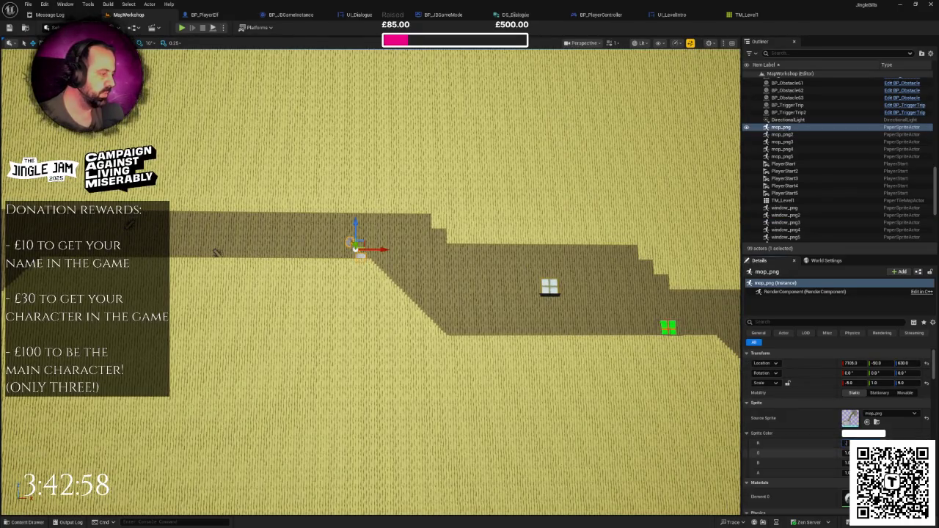
left_click_drag(846, 453, 709, 422)
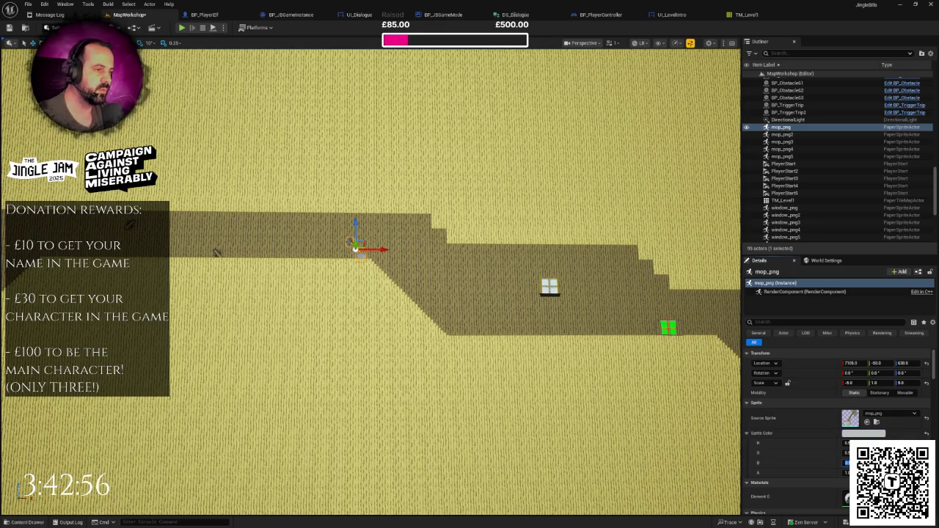
- Set the saw-hammer and small mop sprites' colour channels to 0.5
left_click(216, 253)
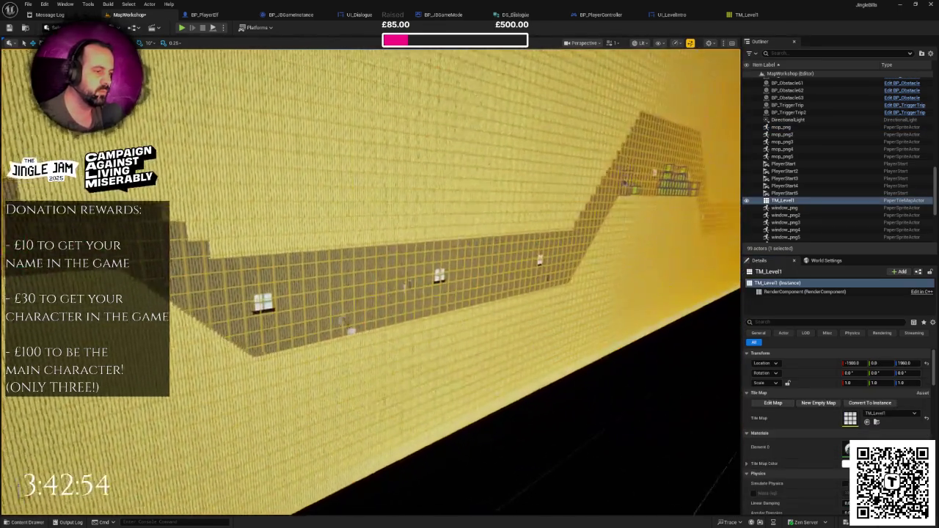
left_click_drag(358, 256, 357, 256)
left_click(337, 246)
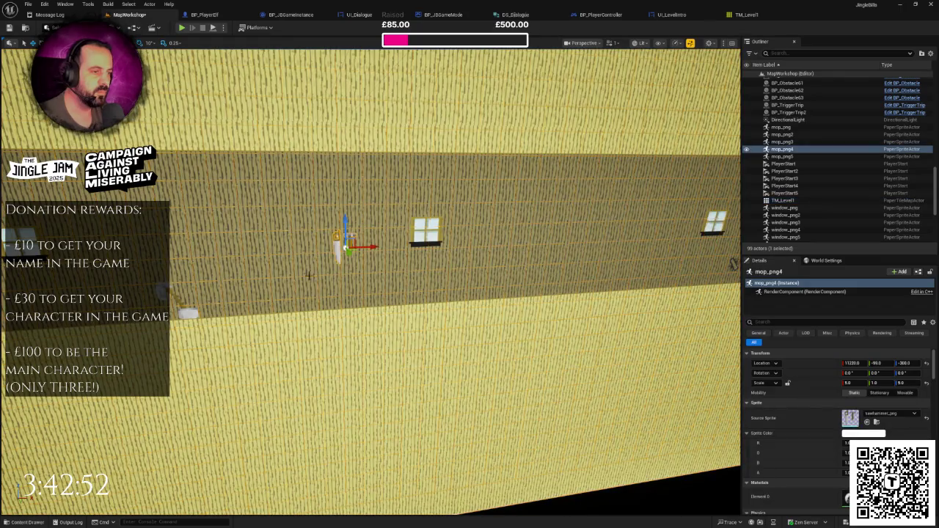
left_click(192, 313, "ctrl")
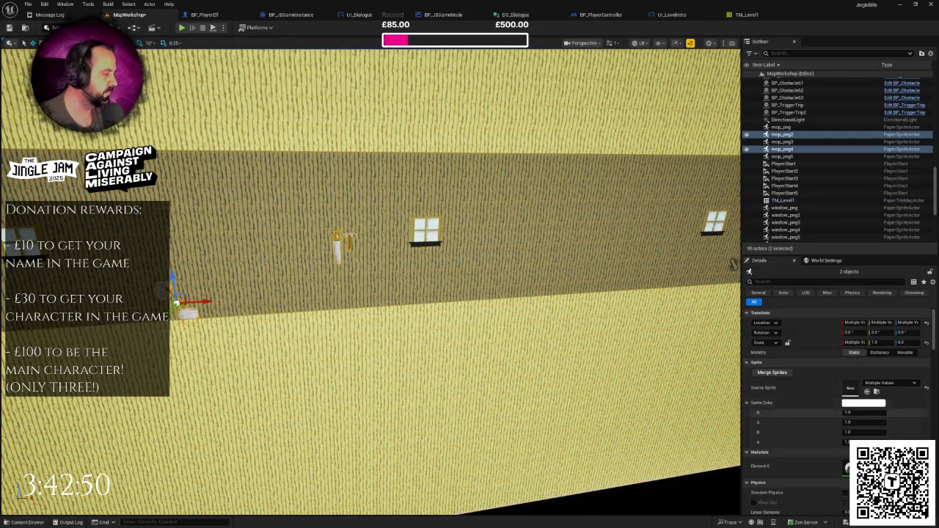
type("0.5")
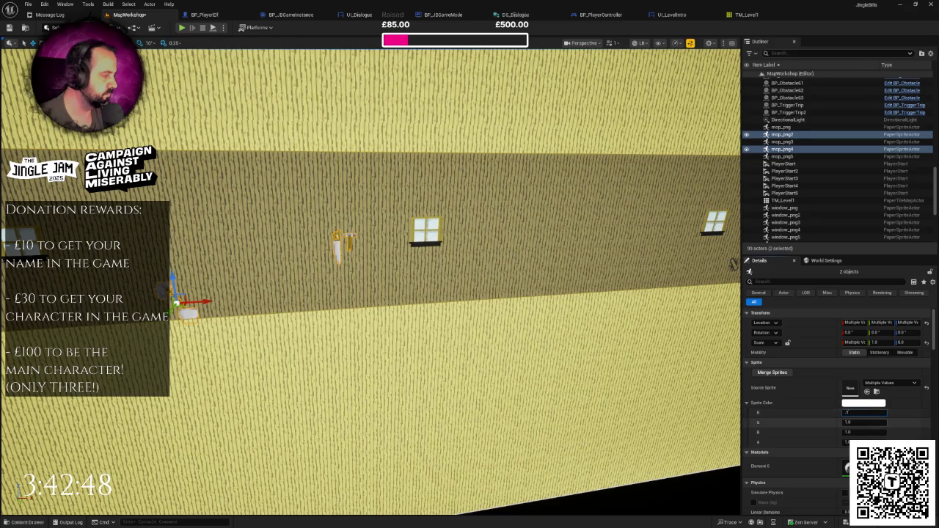
key("Tab")
type("0.5")
key("Tab")
left_click(320, 321)
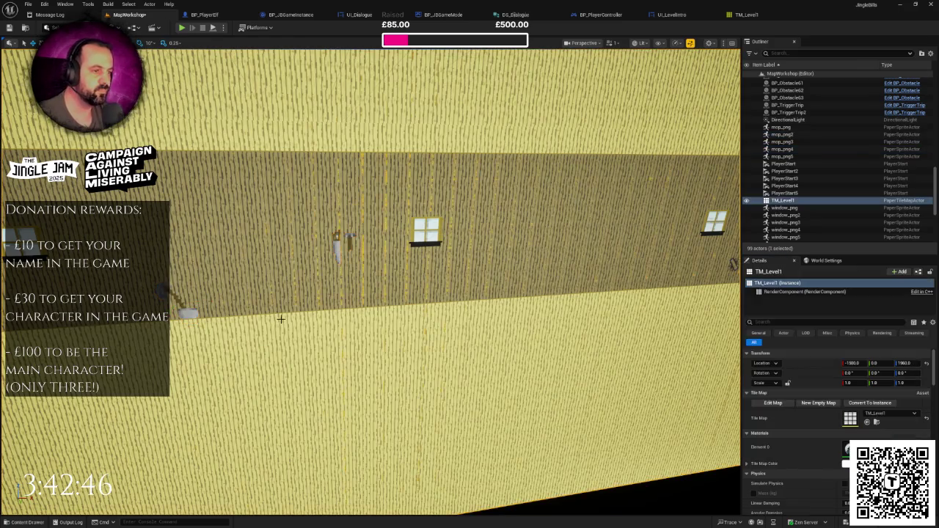
mouse_move(299, 316)
left_mouse_down()
mouse_move(265, 312)
mouse_move(395, 303)
left_mouse_up()
- Assign the elves-at-bench sprite to another mop sprite actor
left_click(258, 311)
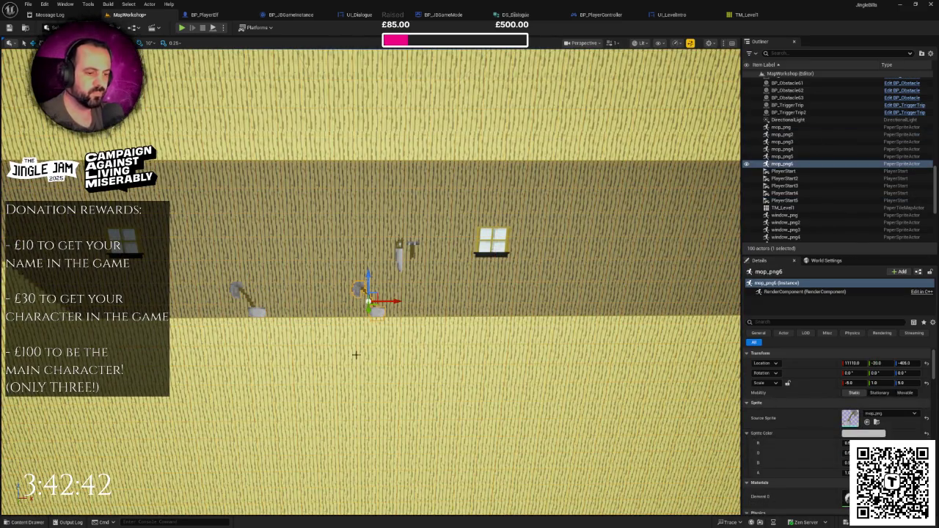
key("ctrl+space")
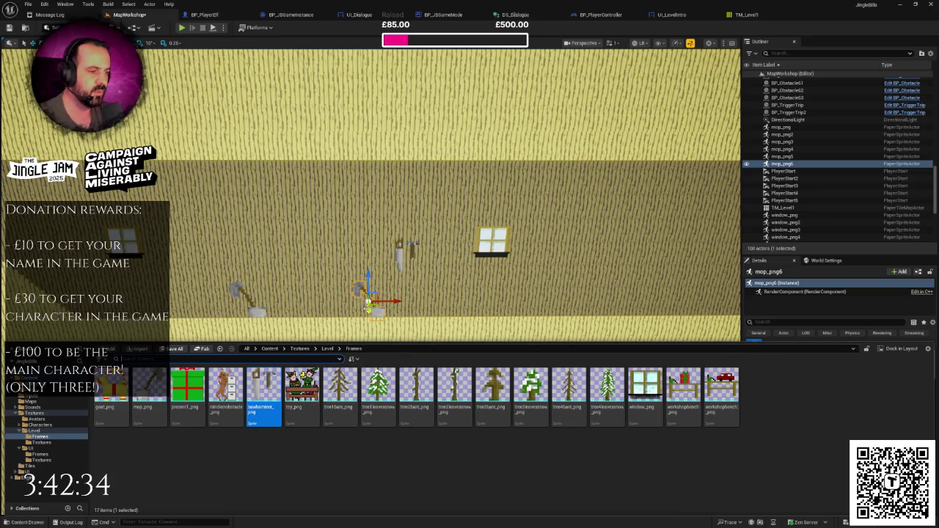
left_click(369, 307)
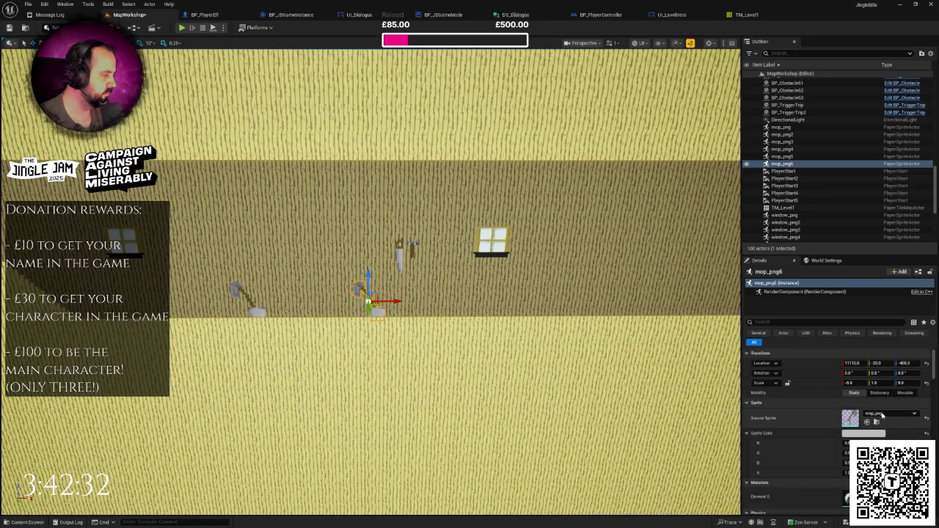
left_click(883, 415)
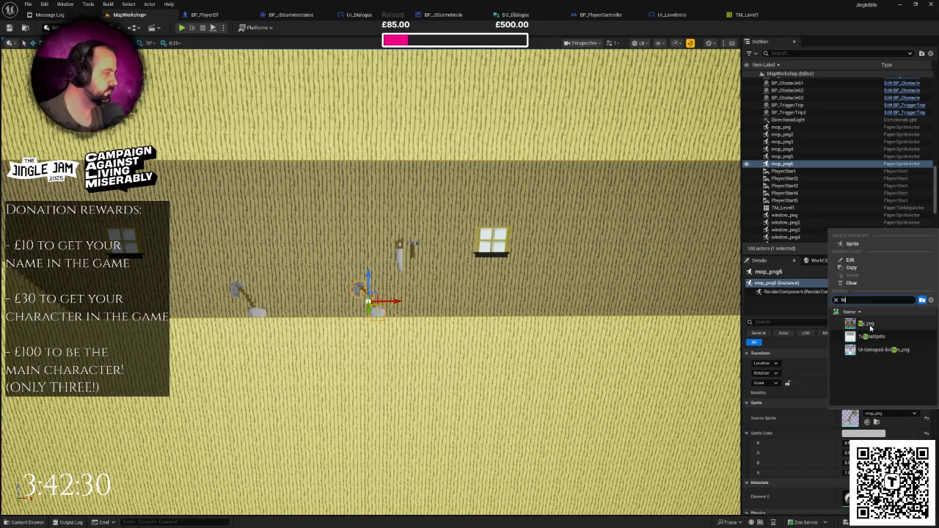
left_click(873, 325)
key("f")
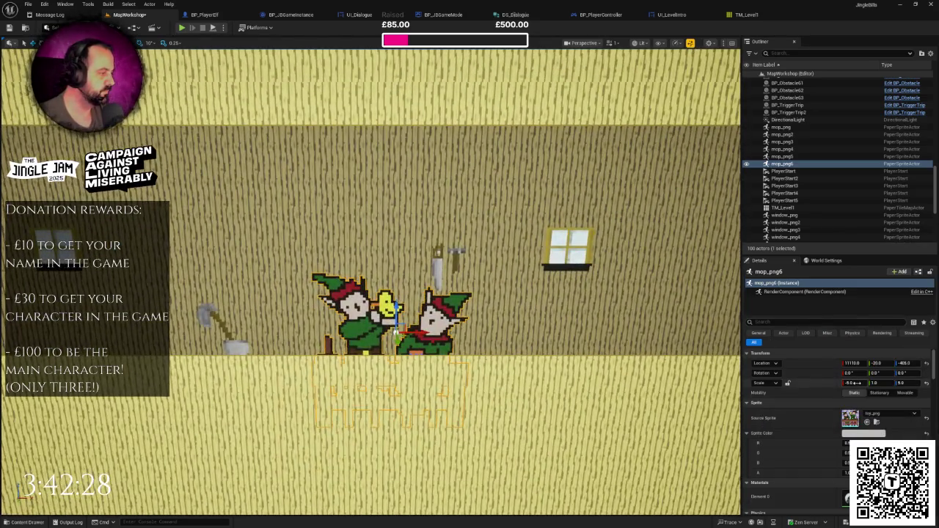
- Scale the elves sprite to X -2, Z 2 and nudge it up and along Y
type("-2")
key("Tab")
key("Tab")
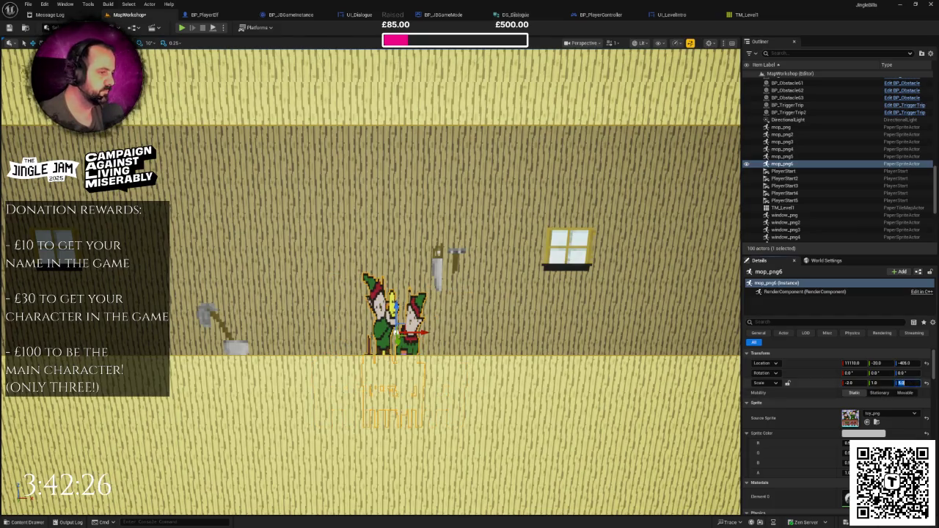
type("2")
key("Return")
scroll(490, 340, "up", 3)
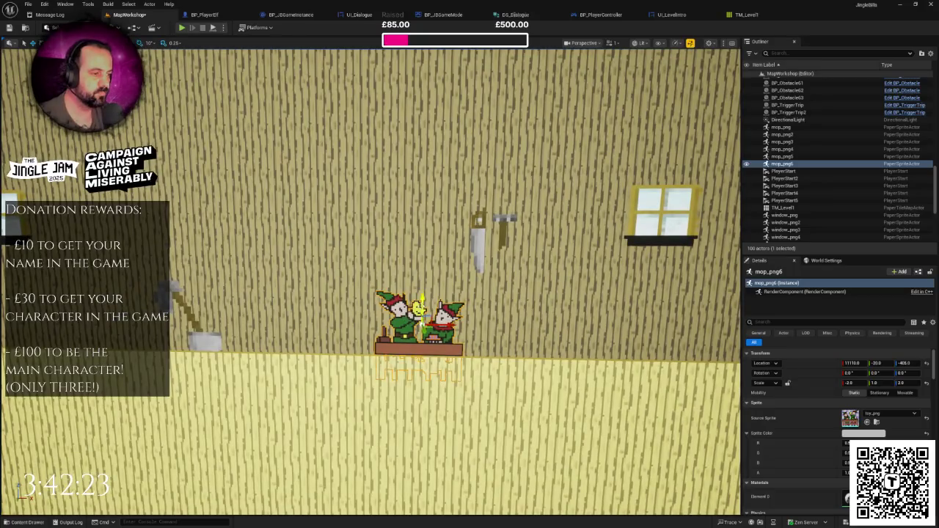
left_click_drag(908, 363, 917, 363)
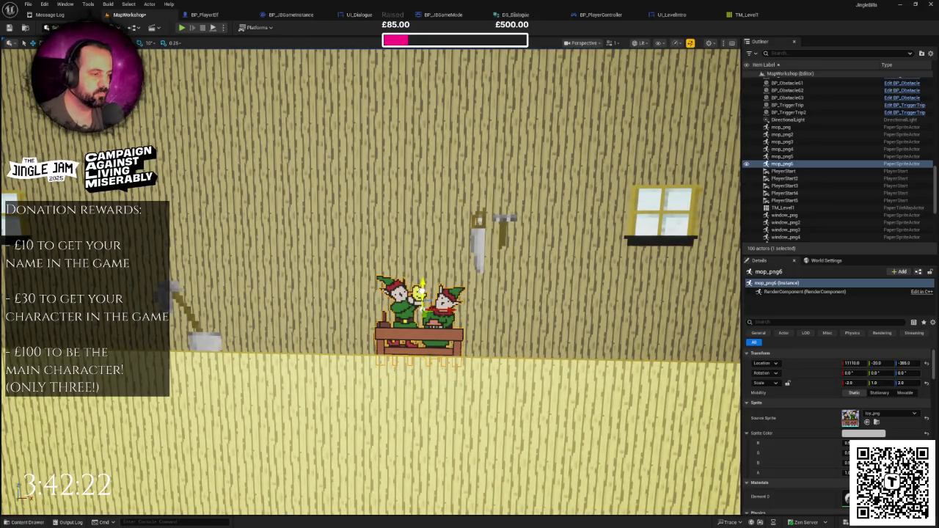
scroll(592, 353, "down", 3)
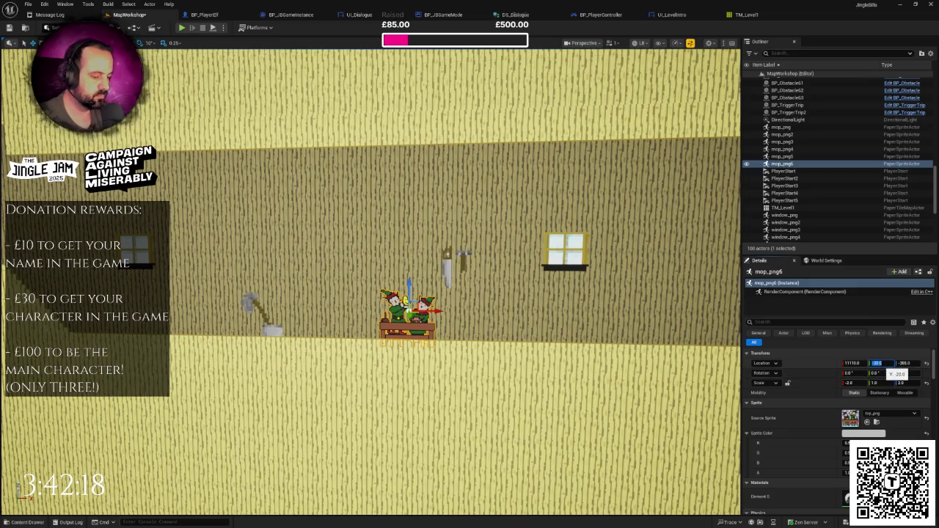
left_click_drag(877, 362, 888, 362)
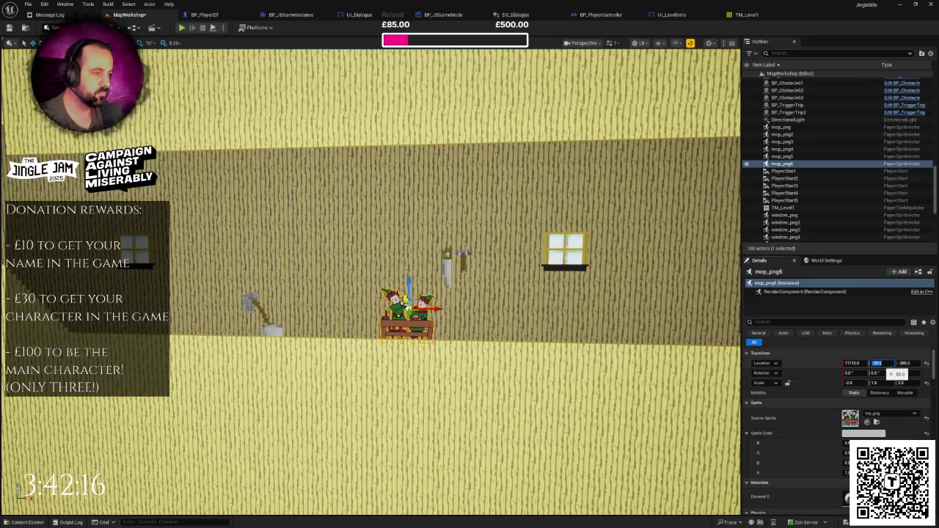
scroll(440, 264, "up", 4)
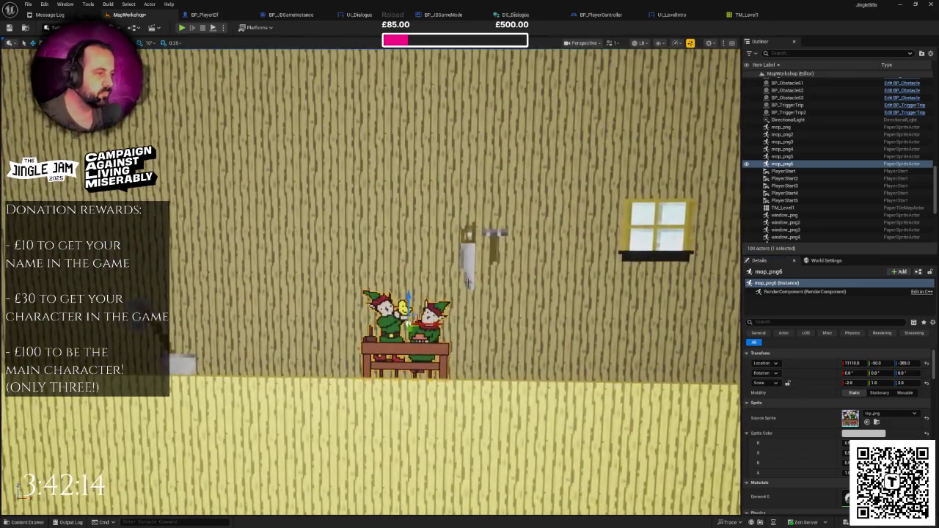
- Lower the saw sprite, then rescale the elves sprite to 2 wide by 3 tall
left_click(471, 258)
left_click_drag(486, 235, 485, 268)
scroll(485, 268, "down", 6)
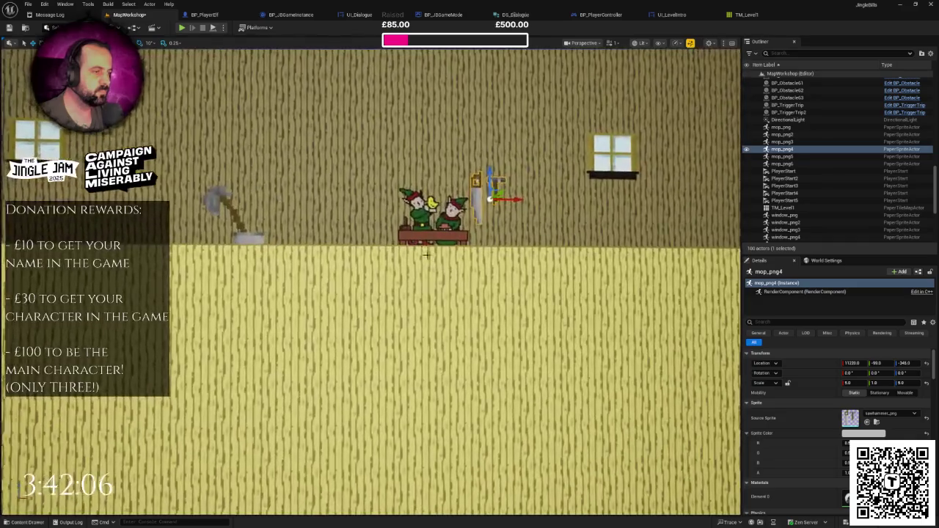
left_click(426, 255)
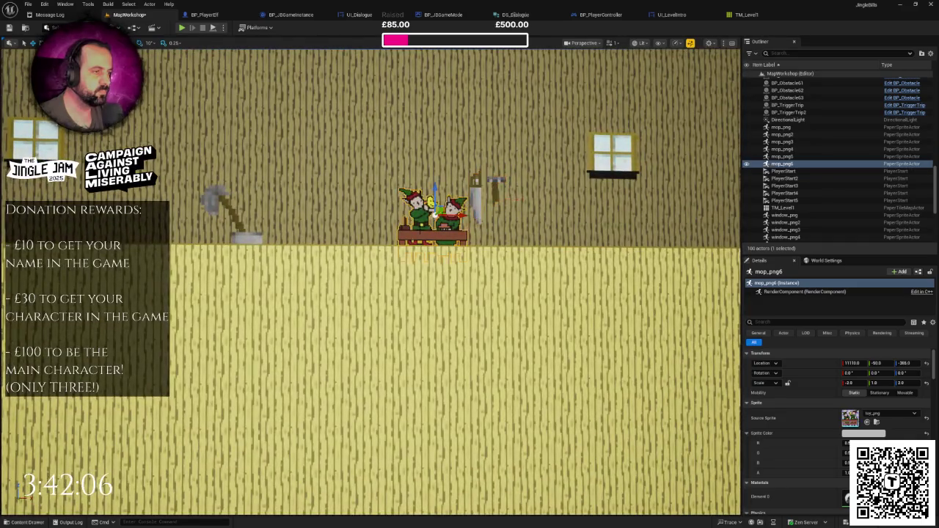
left_click(901, 383)
type("3")
key("Return")
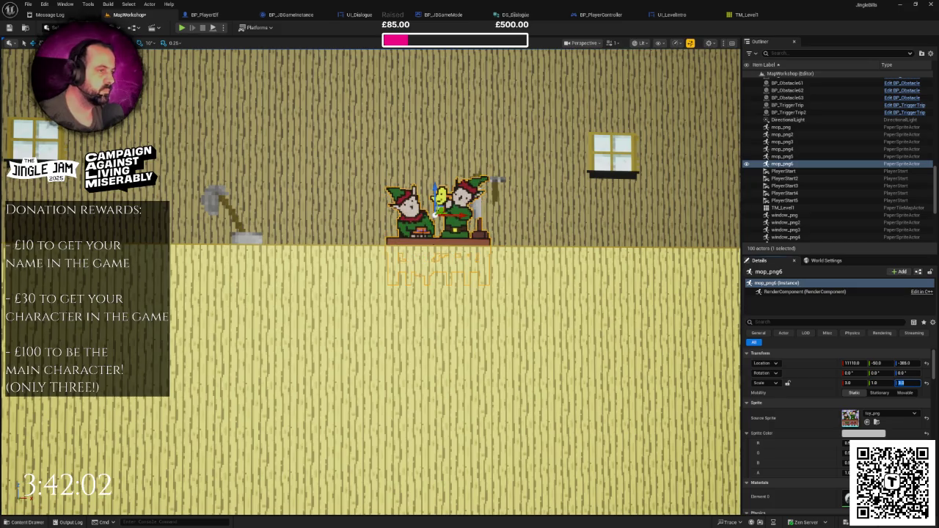
mouse_move(367, 294)
left_mouse_down()
mouse_move(293, 279)
mouse_move(331, 253)
left_mouse_up()
key("ctrl+space")
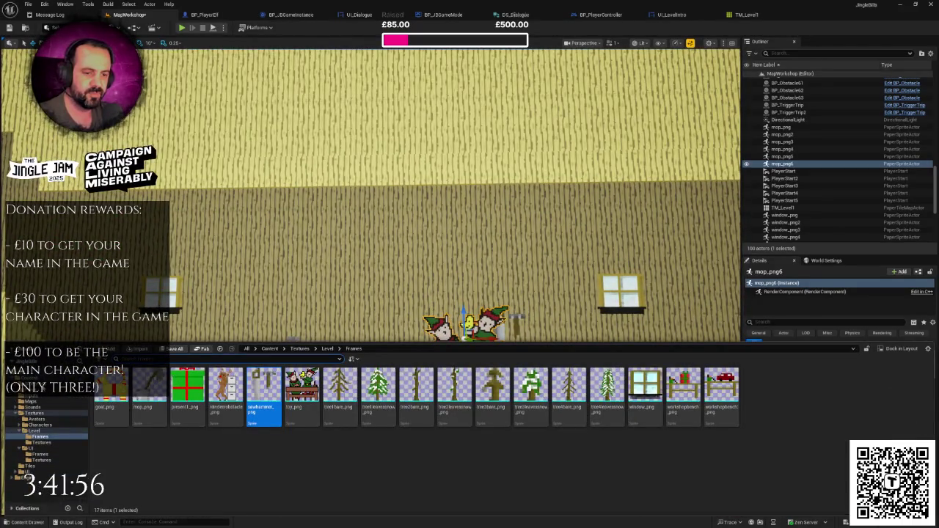
- Place a BP_PlayerElf from Characters/Player in the level for size comparison
scroll(44, 426, "up", 3)
left_click(37, 396)
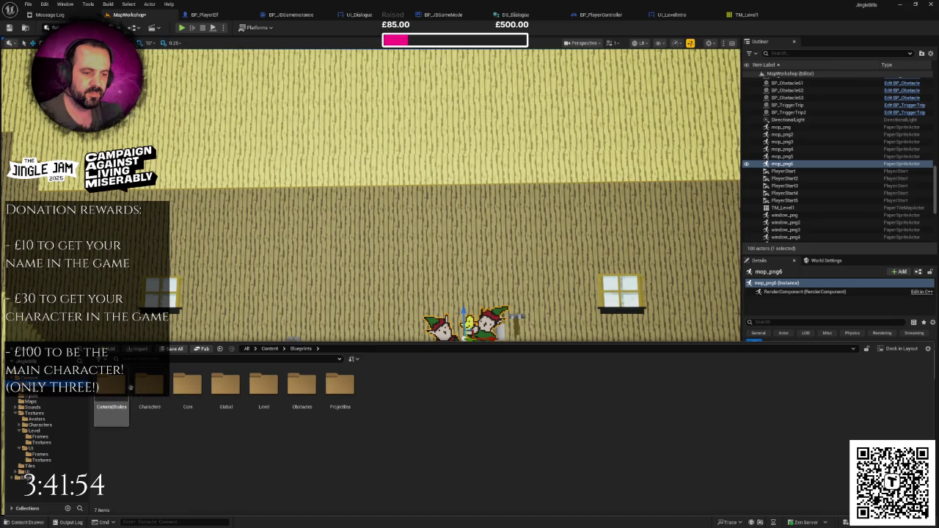
double_click(150, 386)
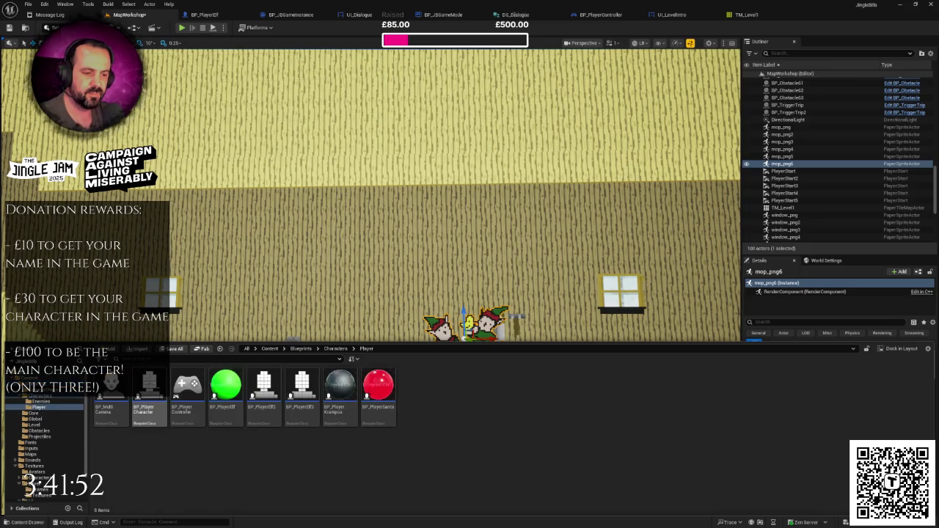
mouse_move(227, 389)
left_mouse_down()
mouse_move(382, 334)
mouse_move(391, 345)
mouse_move(395, 330)
left_mouse_up()
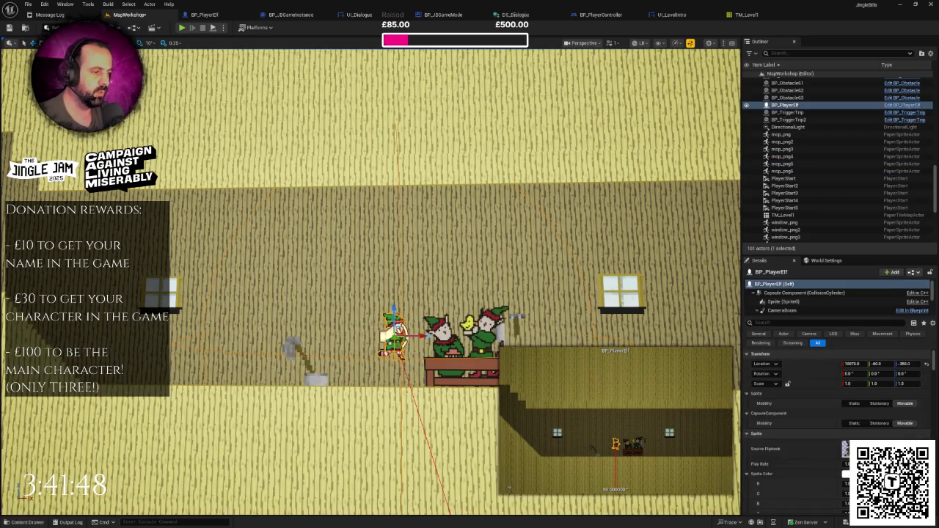
- Scale the table-of-elves sprite to 2 by 2 and lower it slightly
left_click(396, 334)
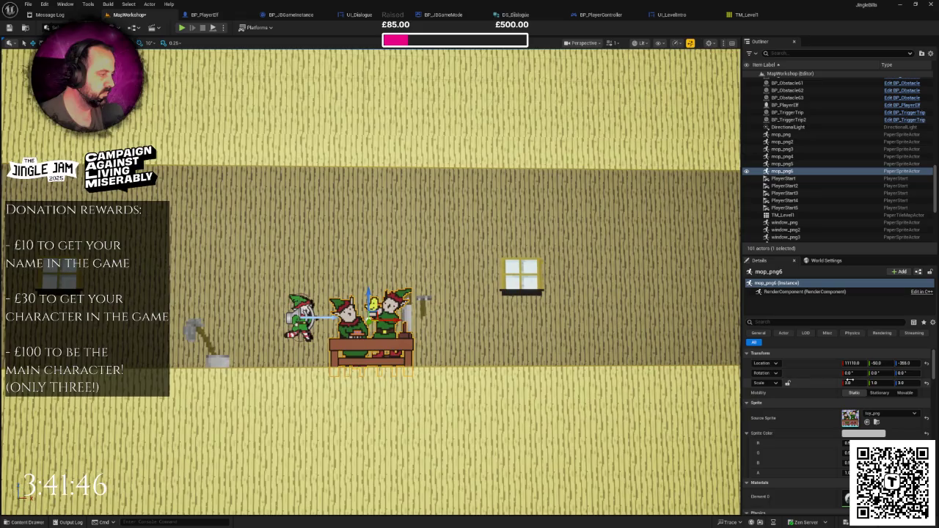
key("Return")
left_click(903, 383)
type("2")
key("Return")
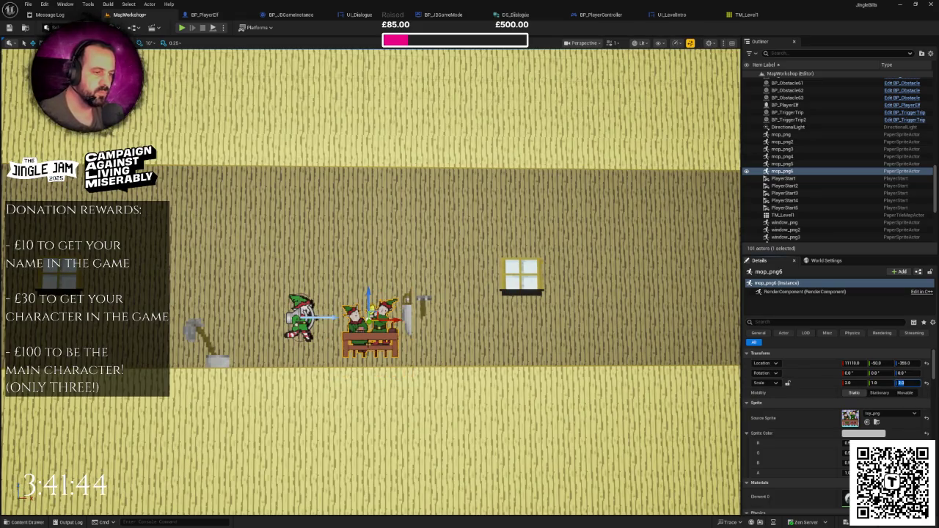
left_click_drag(373, 309, 372, 317)
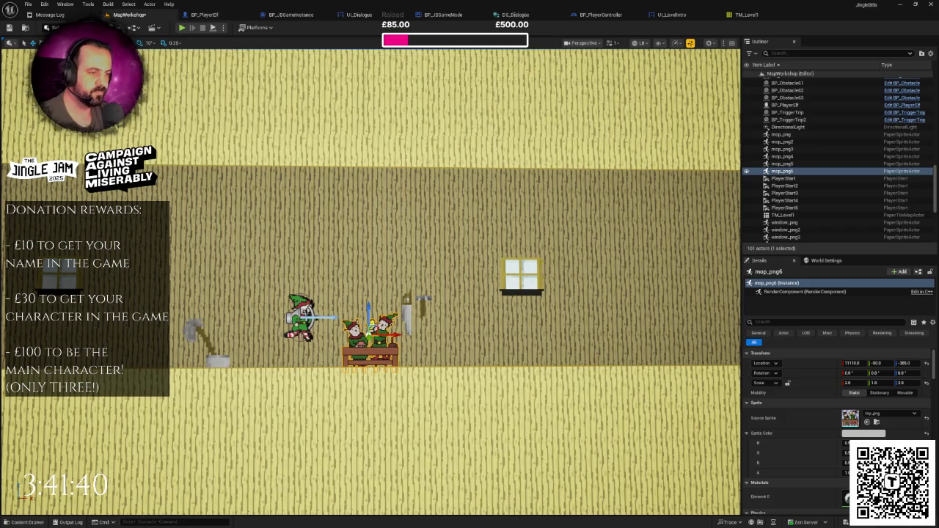
- Delete the comparison player elf and narrow the saw sprite to scale 2
left_click(301, 315)
key("Delete")
scroll(301, 315, "down", 1)
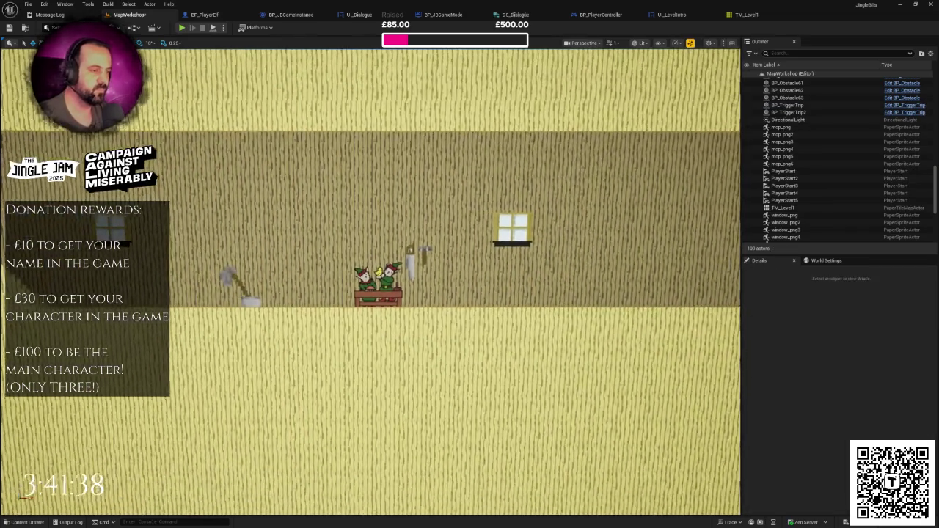
scroll(449, 233, "up", 2)
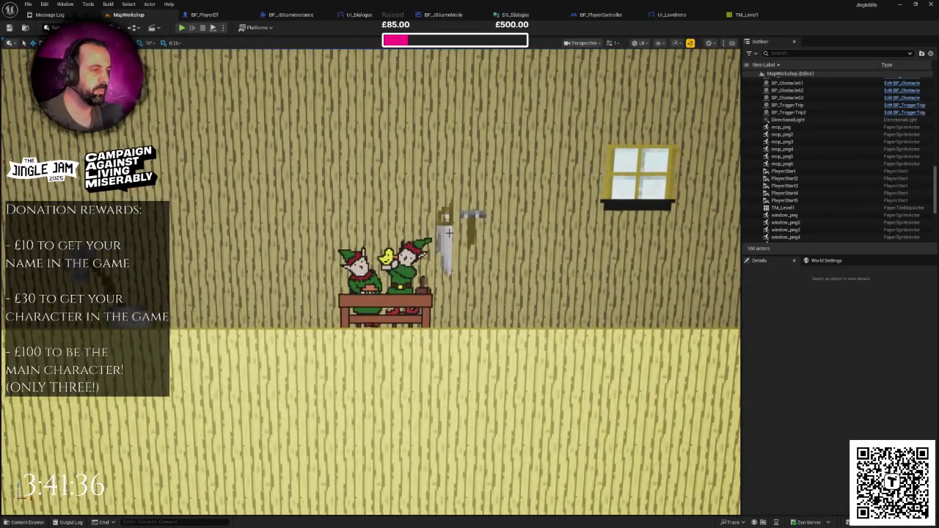
left_click(449, 233)
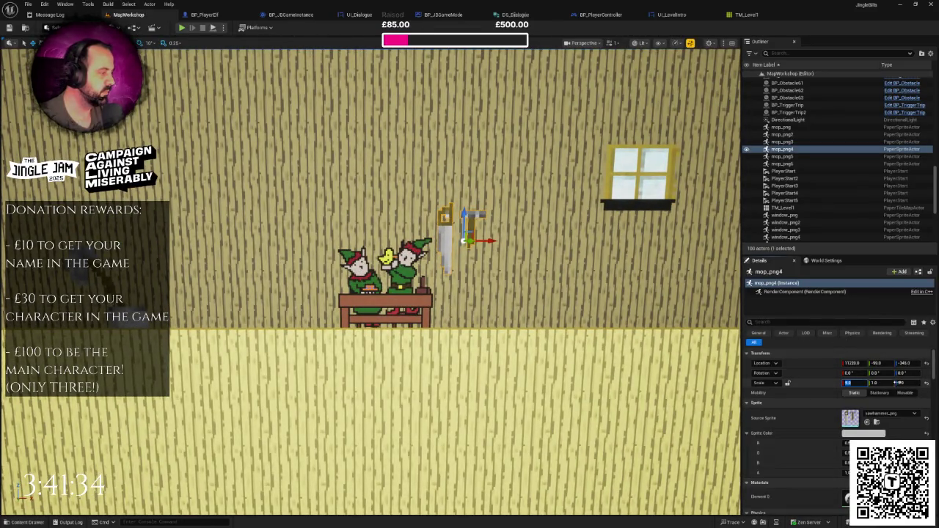
type("2")
left_click(903, 382)
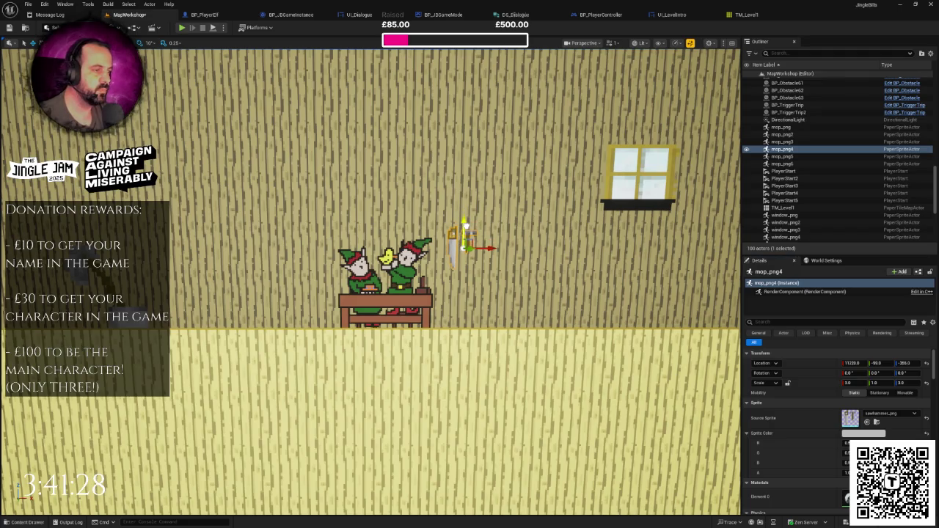
left_click(485, 309)
scroll(371, 282, "down", 5)
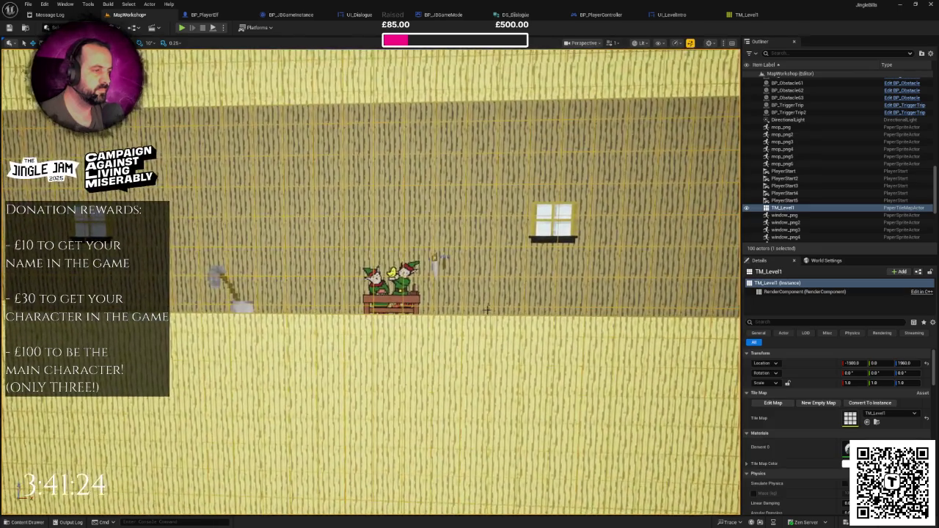
scroll(371, 283, "down", 5)
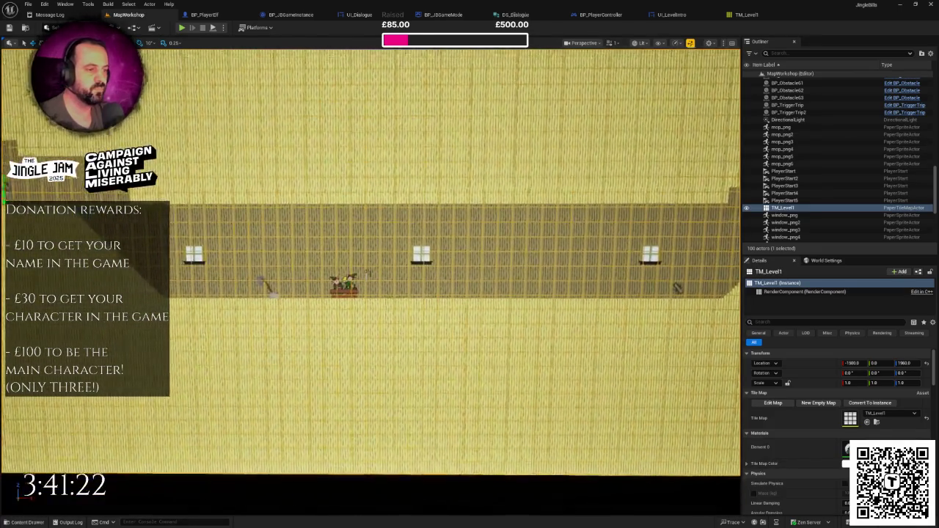
scroll(371, 283, "up", 1)
- Alt-drag a copy of the elf table further to the right
left_click(340, 287)
left_click_drag(363, 285, 516, 303)
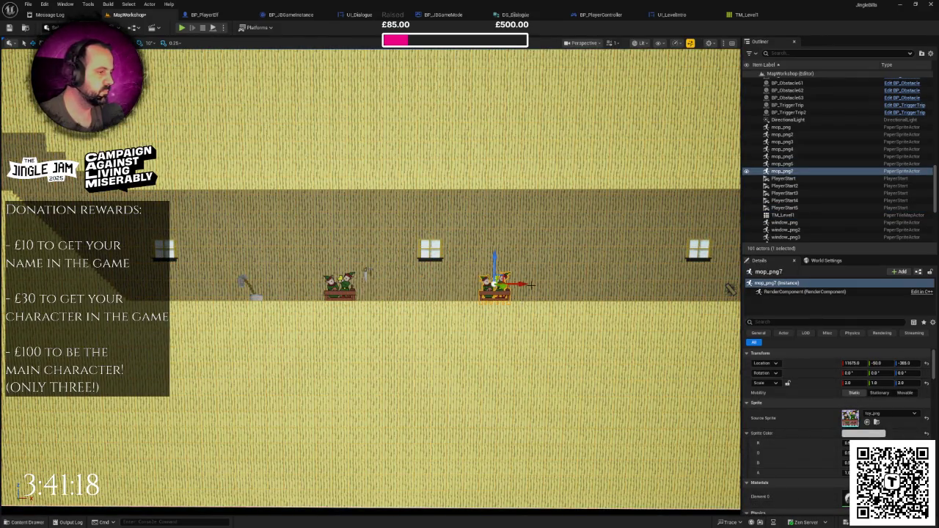
scroll(371, 283, "up", 3)
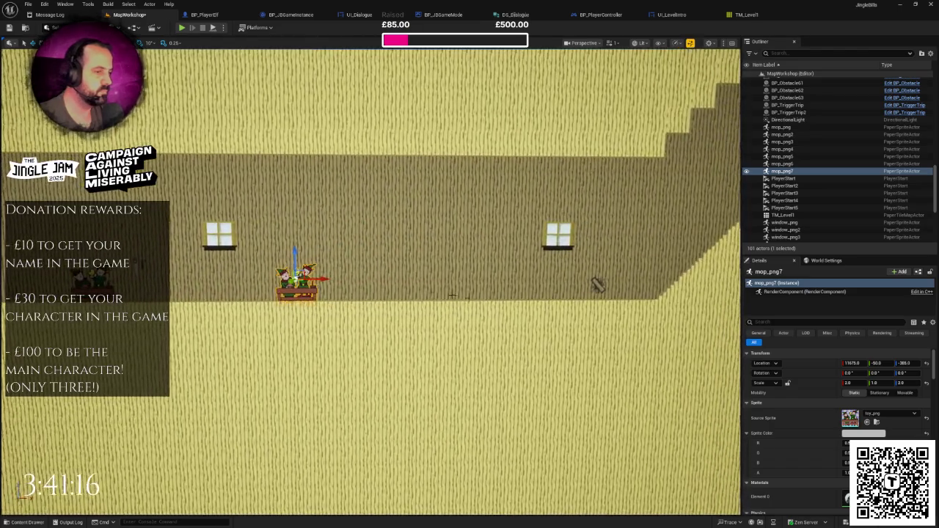
scroll(371, 282, "up", 1)
scroll(371, 282, "up", 1)
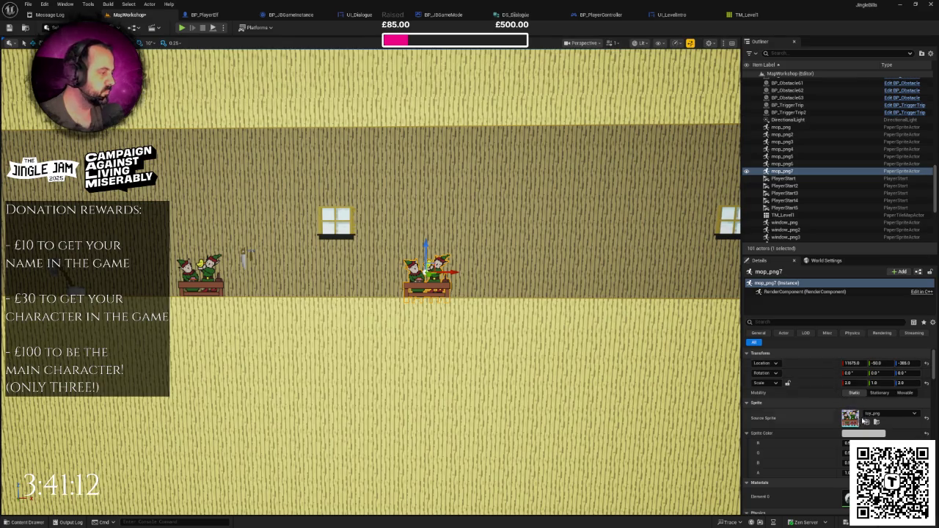
- Swap the copy's Source Sprite to workshopbench1.png
left_click(890, 414)
scroll(877, 382, "down", 2)
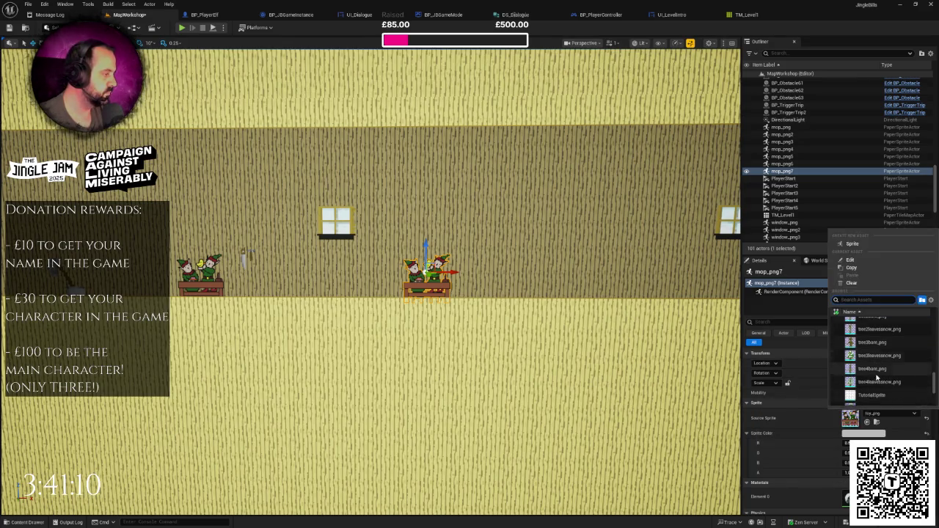
left_click(492, 365)
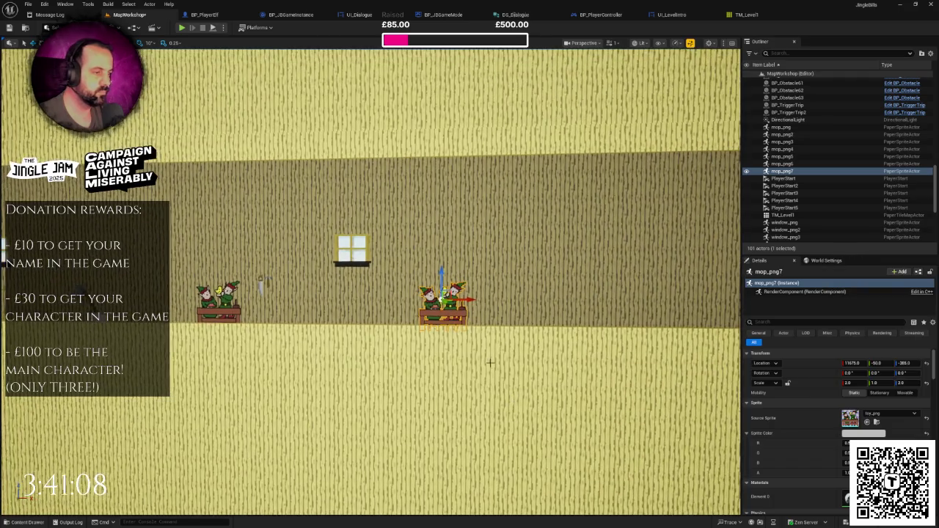
key("ctrl+space")
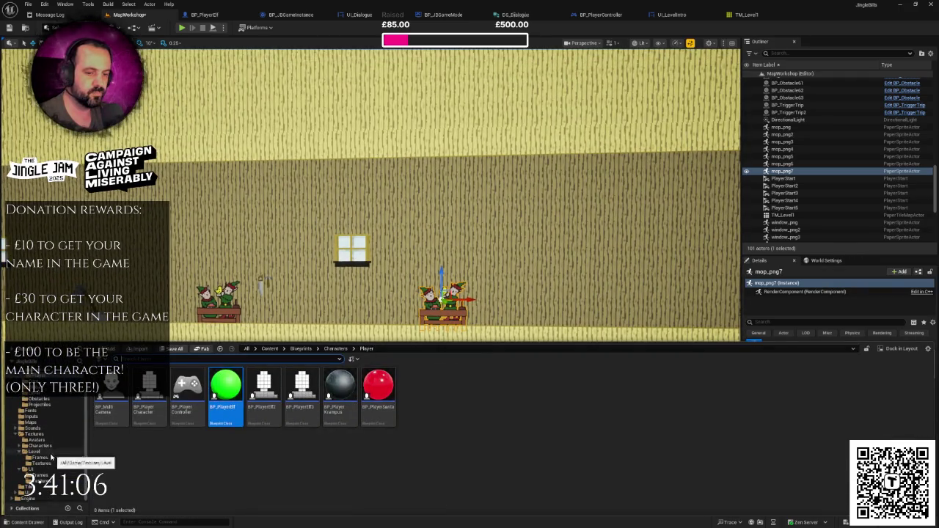
left_click(41, 445)
left_click(35, 451)
left_click(38, 475)
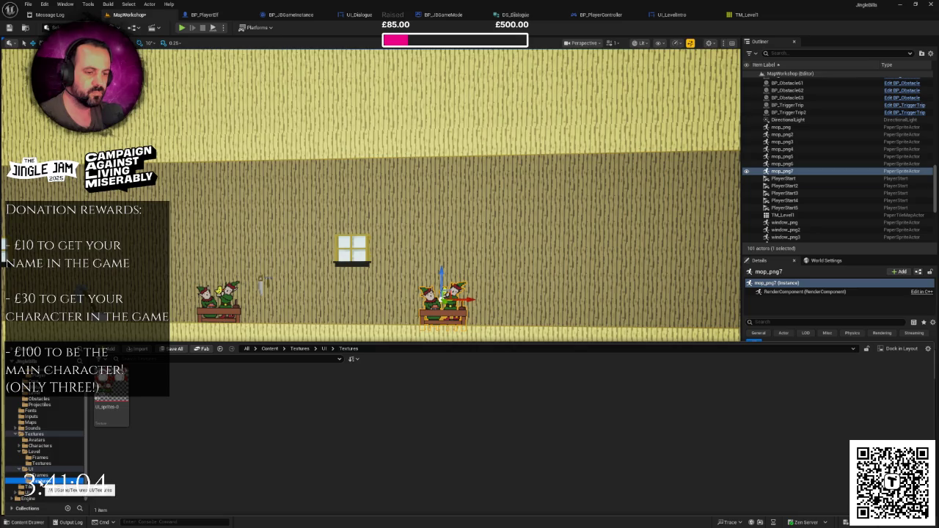
left_click(41, 464)
left_click(40, 458)
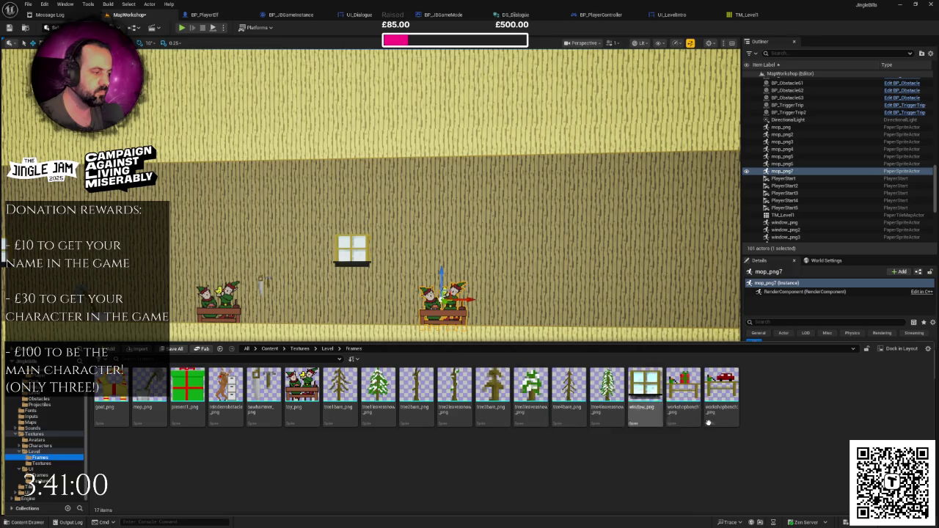
key("ctrl+space")
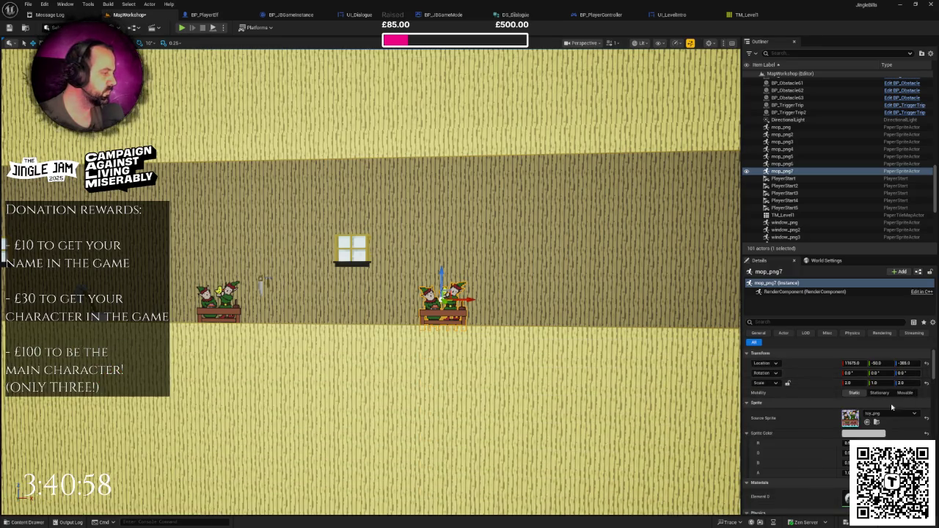
left_click(888, 413)
type("workshop")
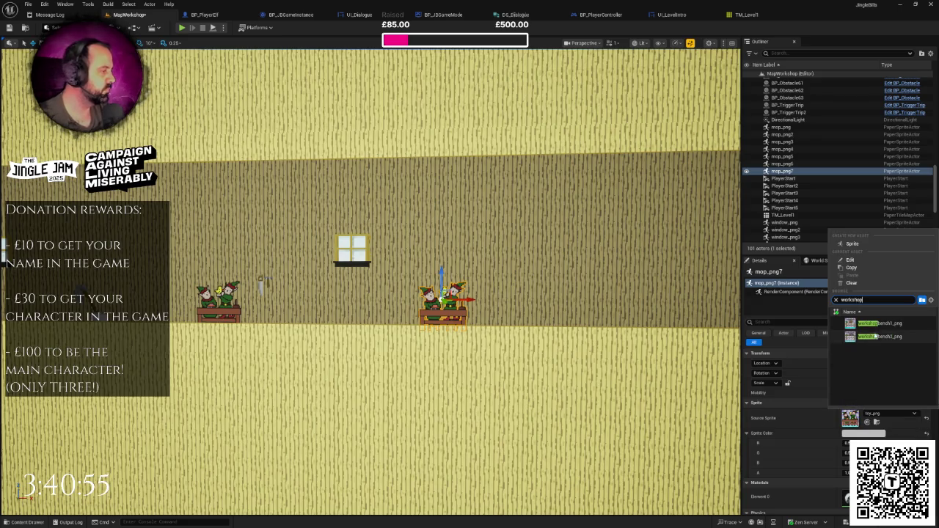
left_click(880, 323)
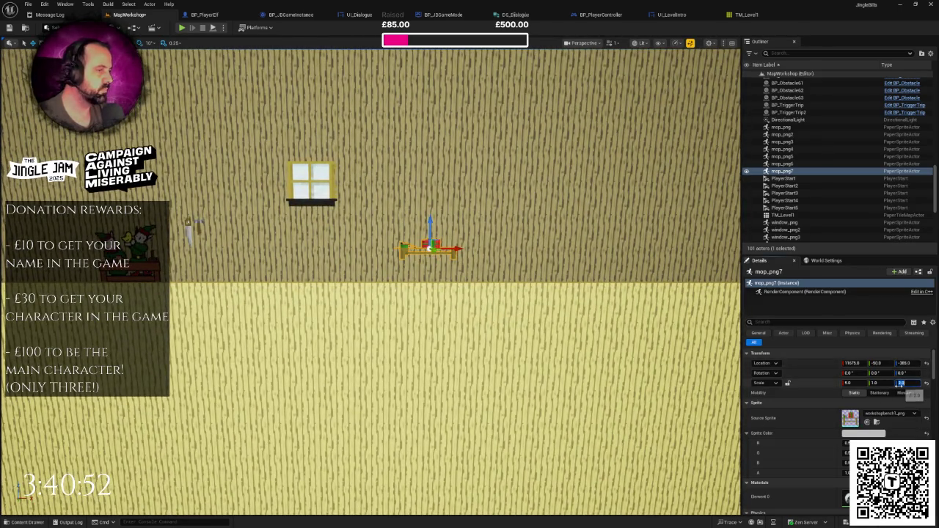
- Scale the workbench to 5 in Z, lower it to Location Z -400 and adjust its Sprite Color
key("Return")
left_click(904, 364)
type("-400")
key("Return")
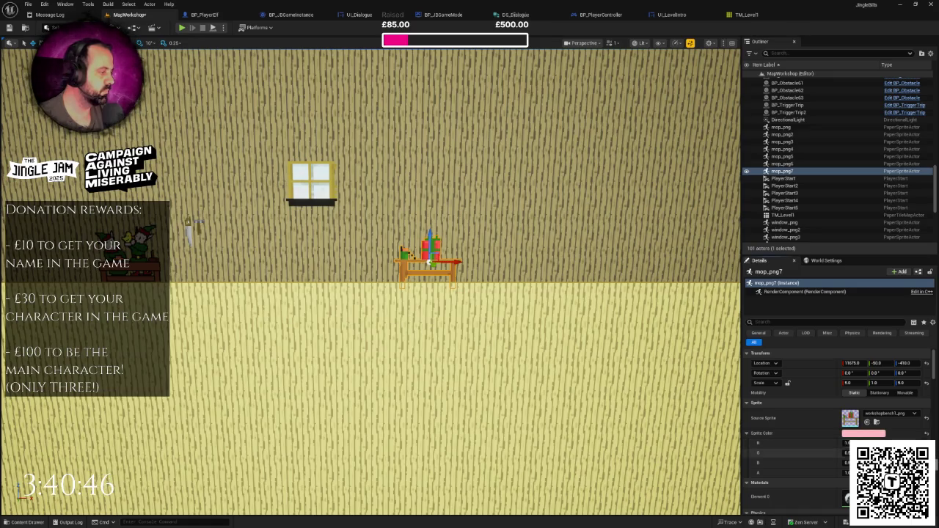
left_click_drag(851, 453, 881, 453)
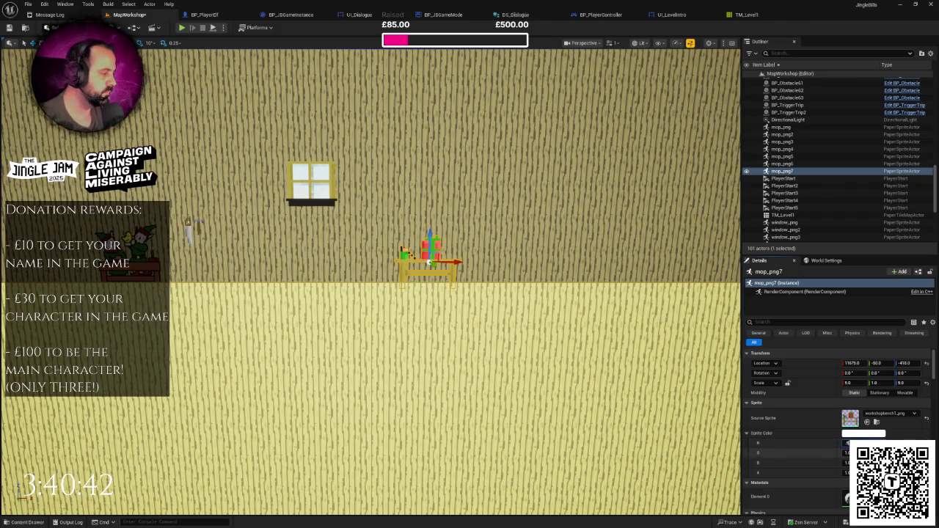
key("Return")
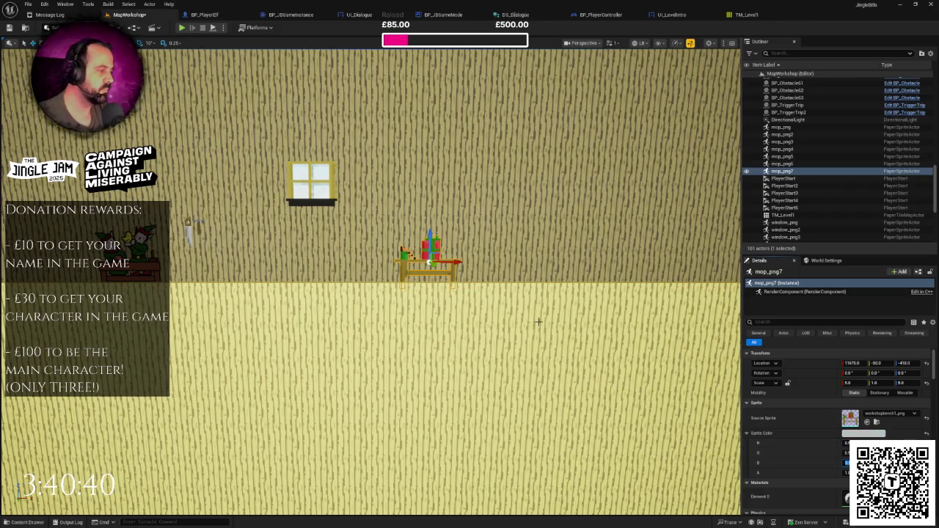
scroll(538, 321, "down", 5)
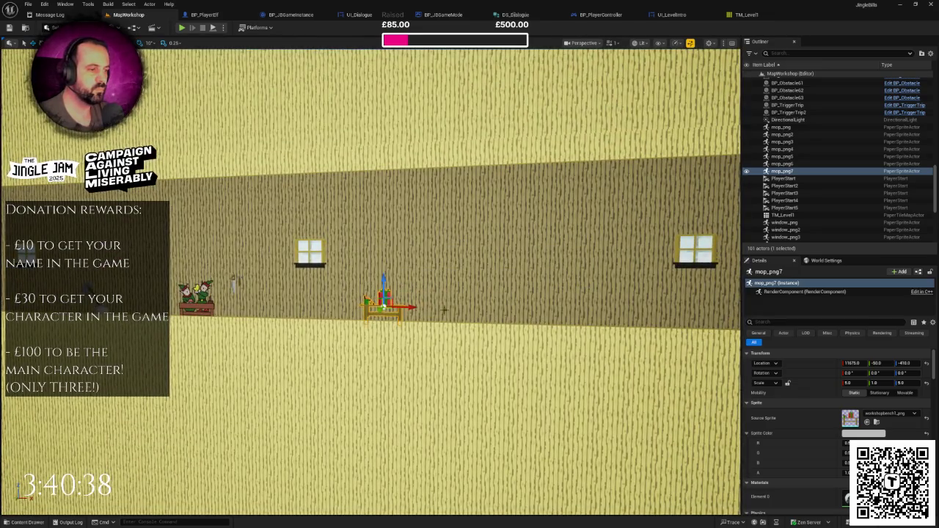
- Alt-drag two more workbench copies to the right along the corridor floor
mouse_move(406, 305)
left_mouse_down("alt")
mouse_move(502, 323)
mouse_move(529, 314)
mouse_move(576, 323)
left_mouse_up("alt")
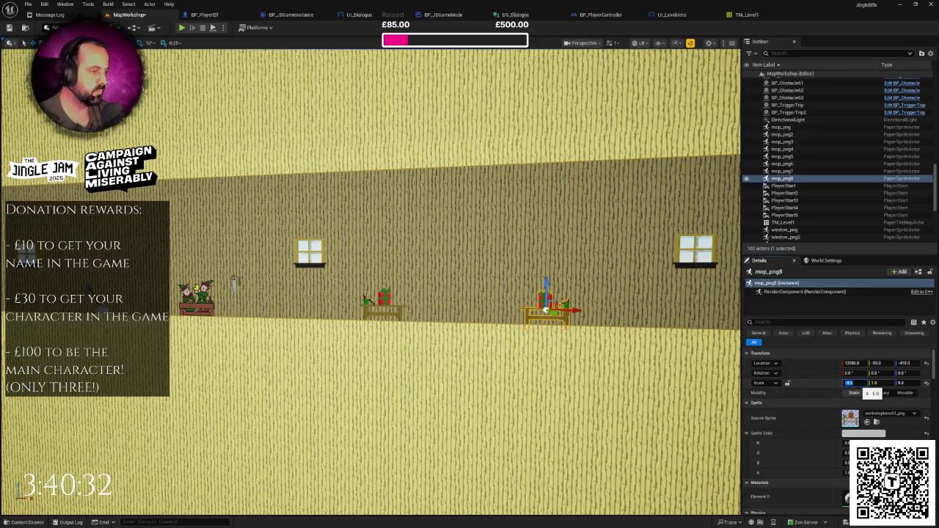
left_click(382, 304)
left_click_drag(383, 305, 484, 320, "alt")
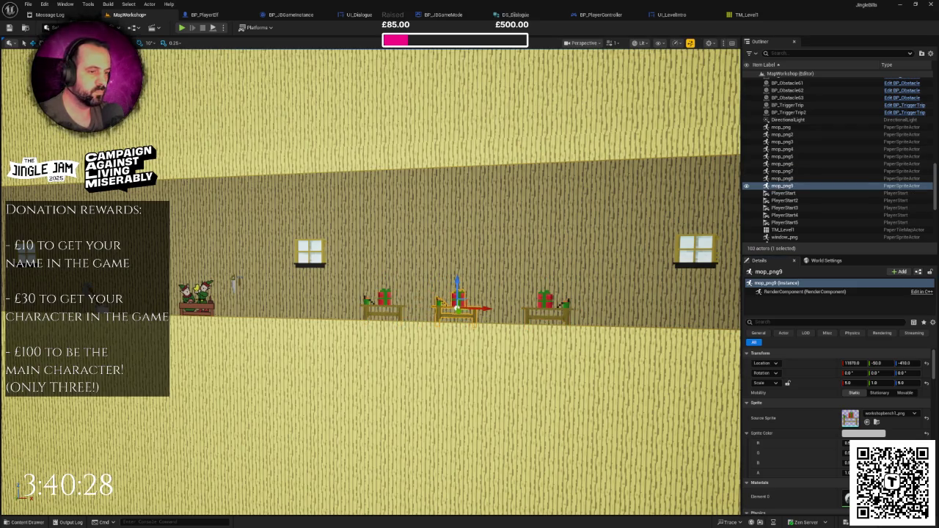
left_click(199, 301)
key("f")
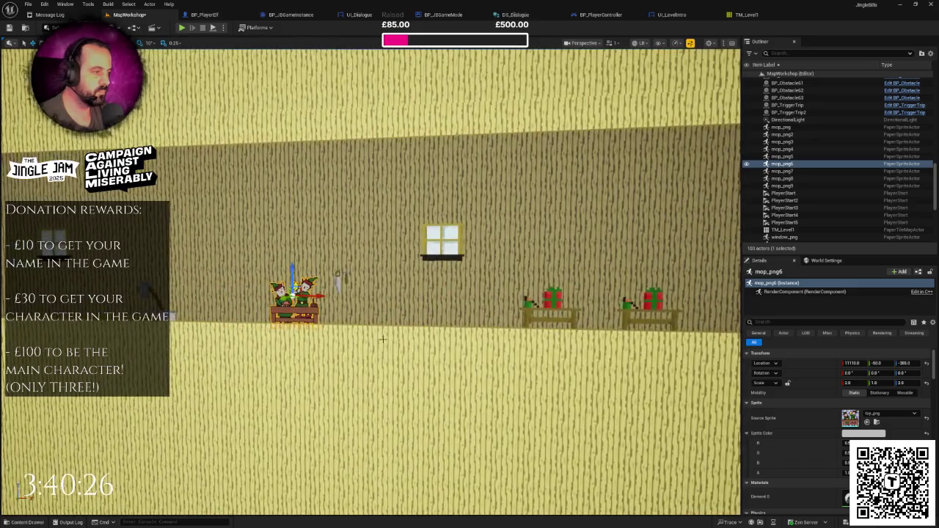
left_click_drag(381, 339, 620, 354)
- Nudge the rightmost bench right, then duplicate a bench and give it the workshopbench2 sprite
left_click(661, 315)
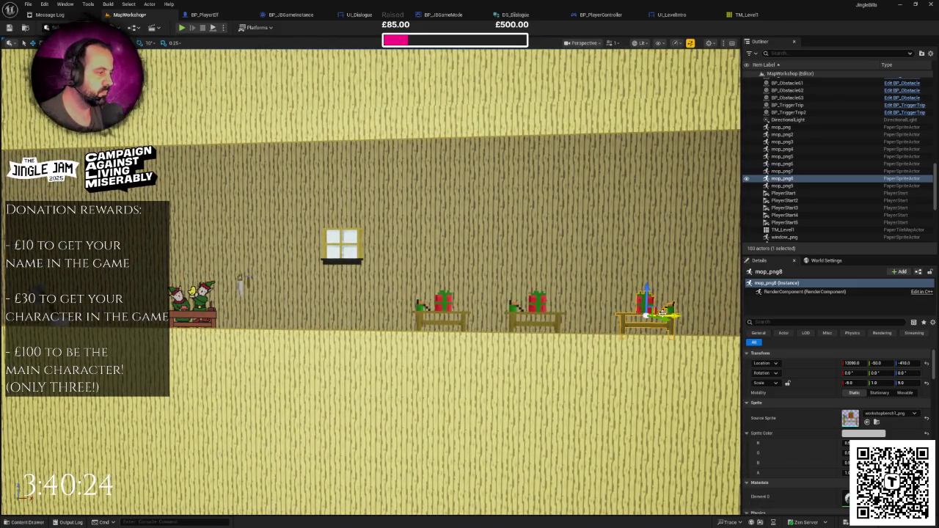
left_click_drag(669, 316, 688, 316)
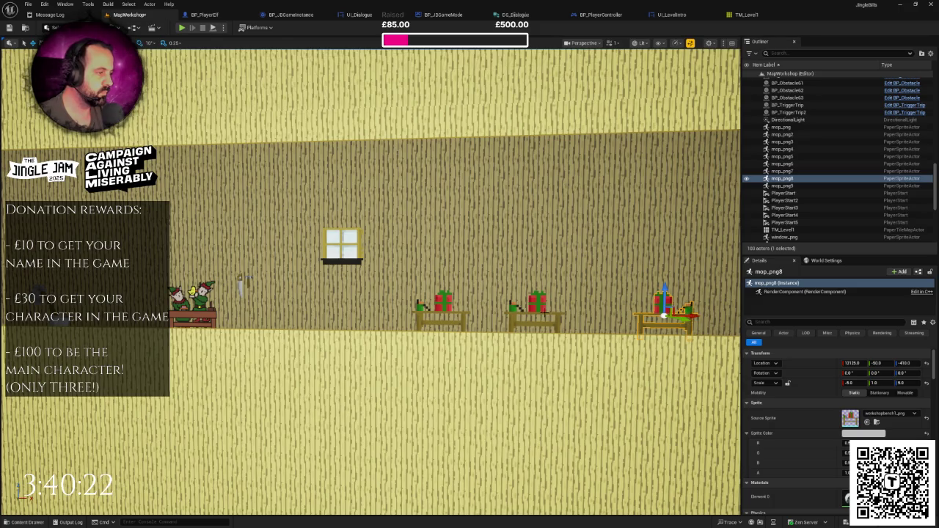
left_click(535, 314)
left_click_drag(566, 315, 636, 320, "alt")
left_click(888, 414)
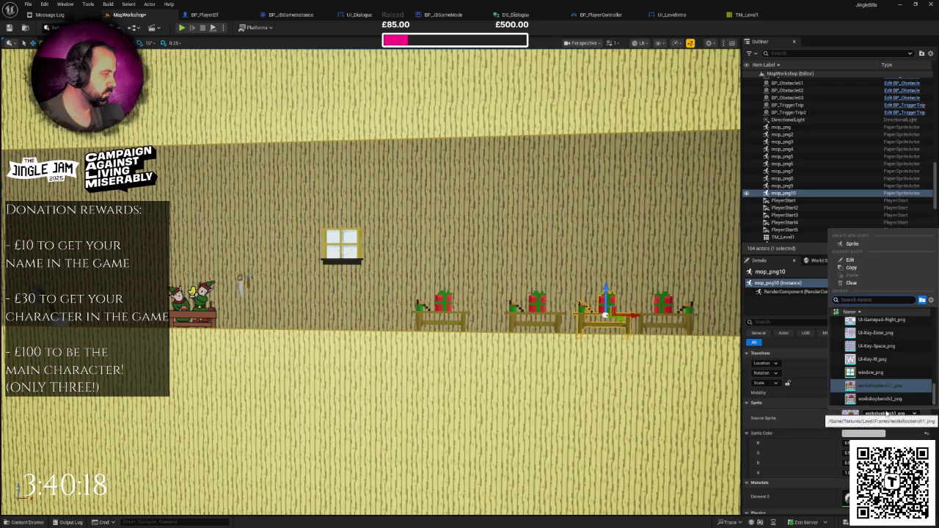
left_click(873, 397)
- Shift the middle benches slightly left and place another copy left of the row
left_click(547, 311)
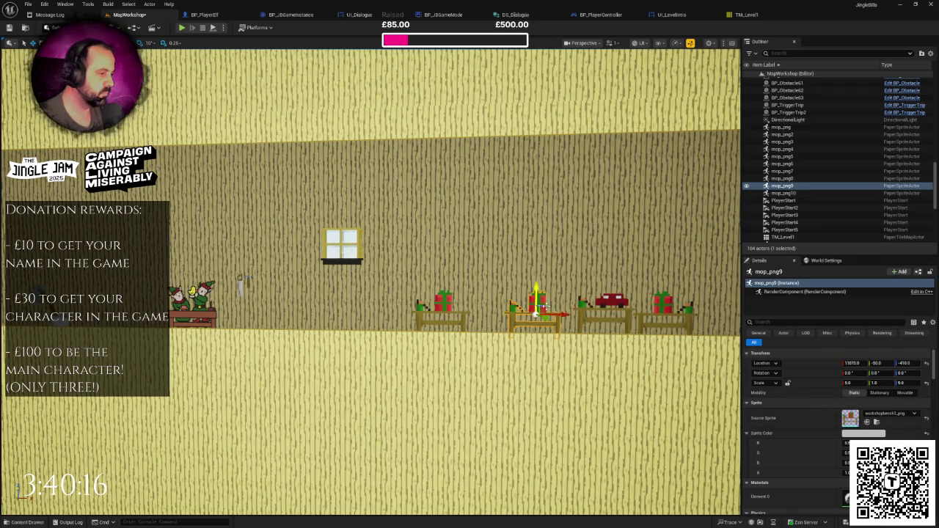
left_click_drag(562, 315, 552, 317)
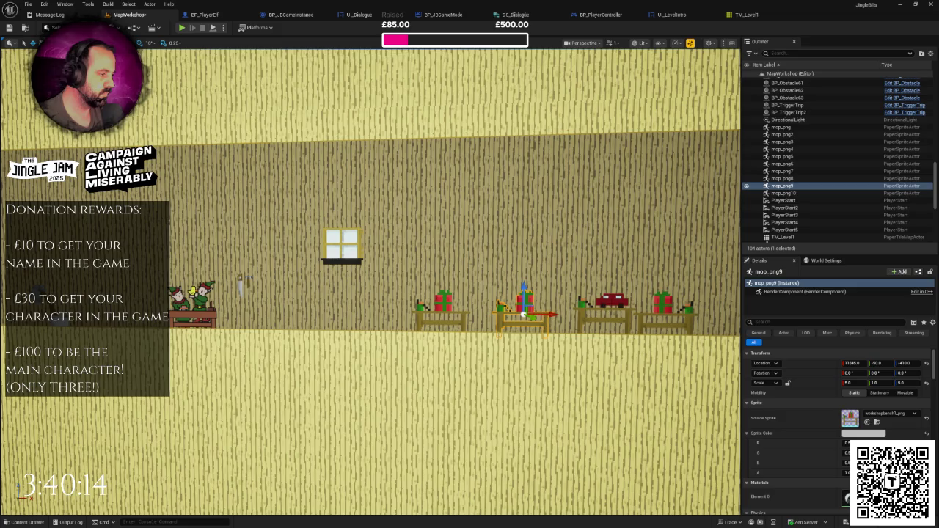
left_click(627, 314)
left_click_drag(634, 318, 598, 295)
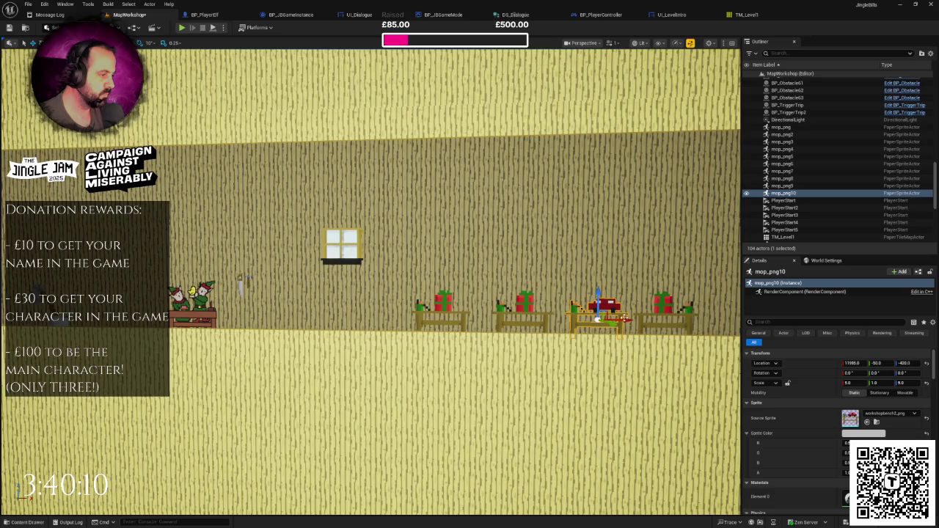
key("ctrl+d")
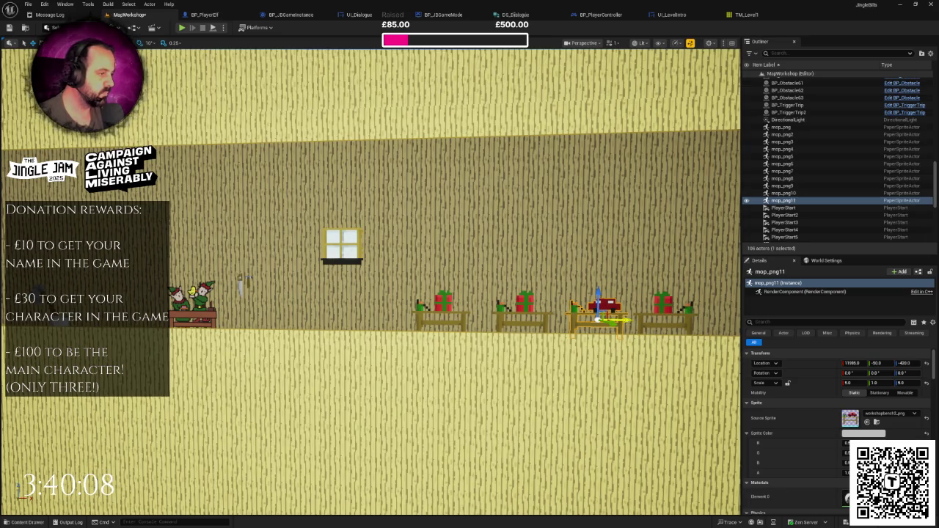
left_click_drag(626, 321, 402, 328)
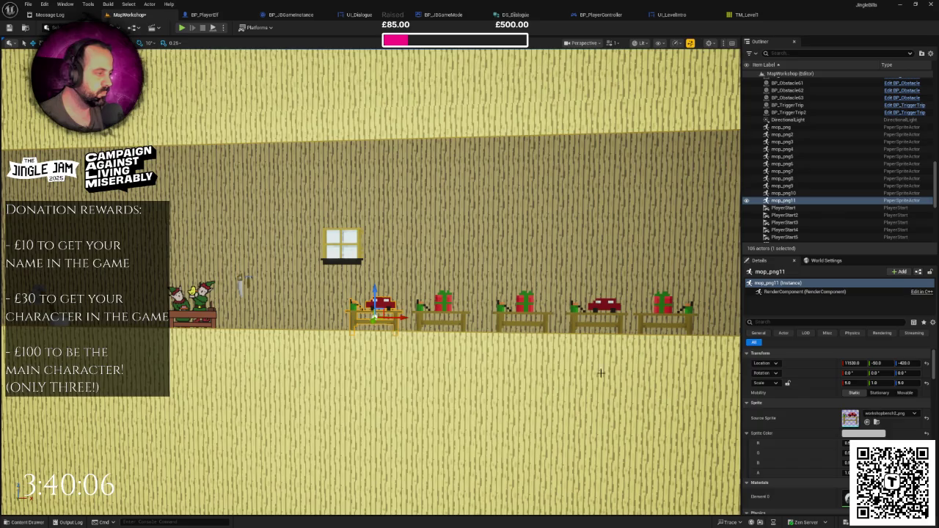
left_click(850, 383)
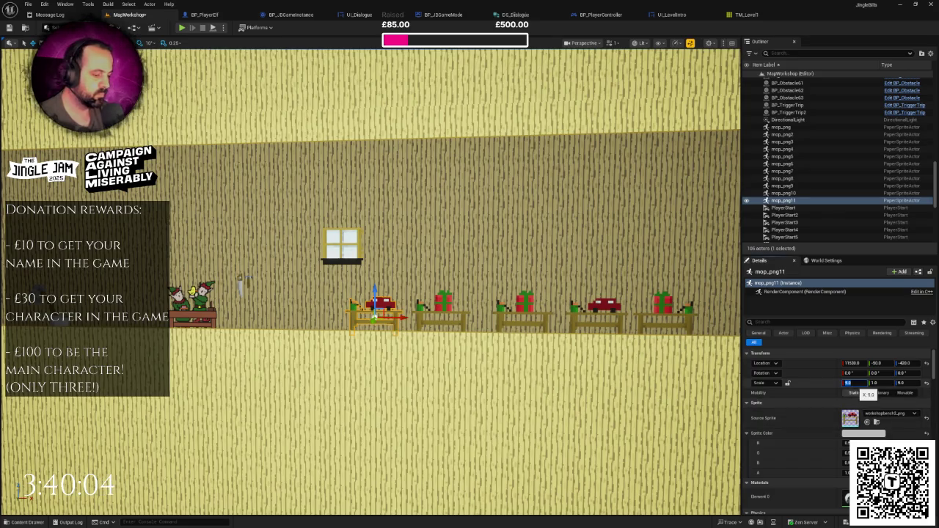
type("-5")
scroll(519, 396, "down", 3)
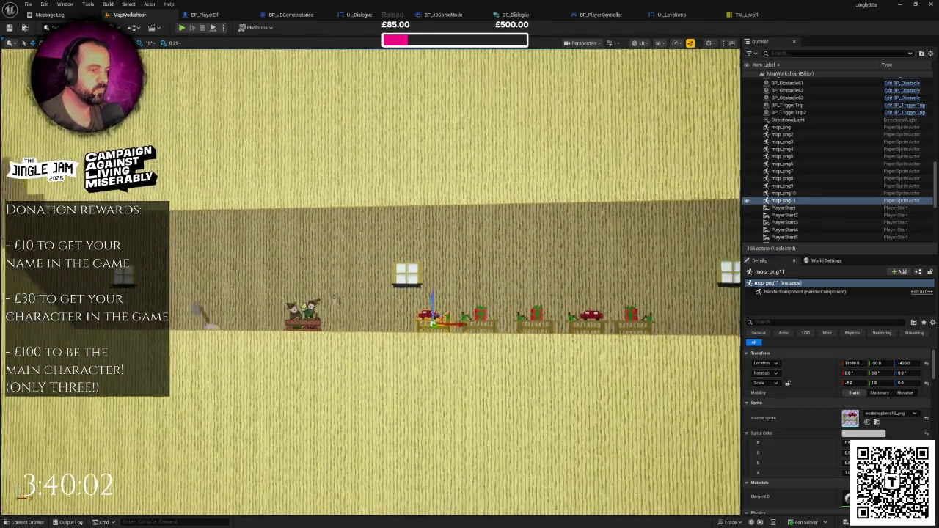
scroll(482, 380, "down", 6)
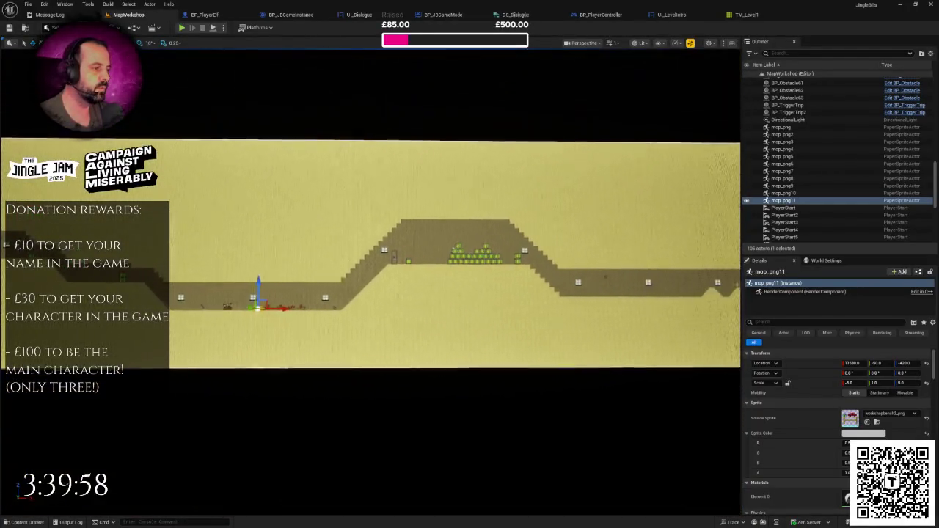
mouse_move(482, 379)
left_mouse_down()
mouse_move(414, 373)
mouse_move(441, 376)
left_mouse_up()
mouse_move(504, 377)
left_mouse_down()
mouse_move(411, 323)
mouse_move(405, 294)
left_mouse_up()
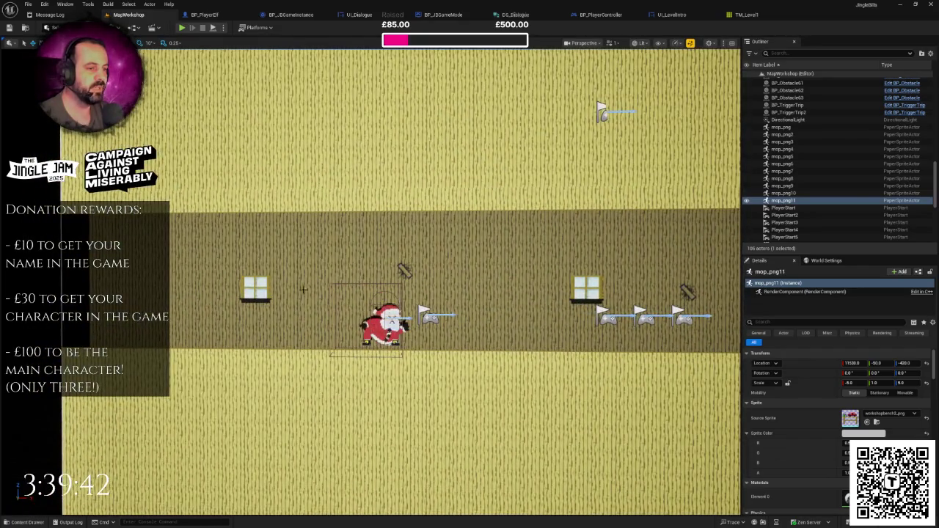
scroll(331, 343, "down", 10)
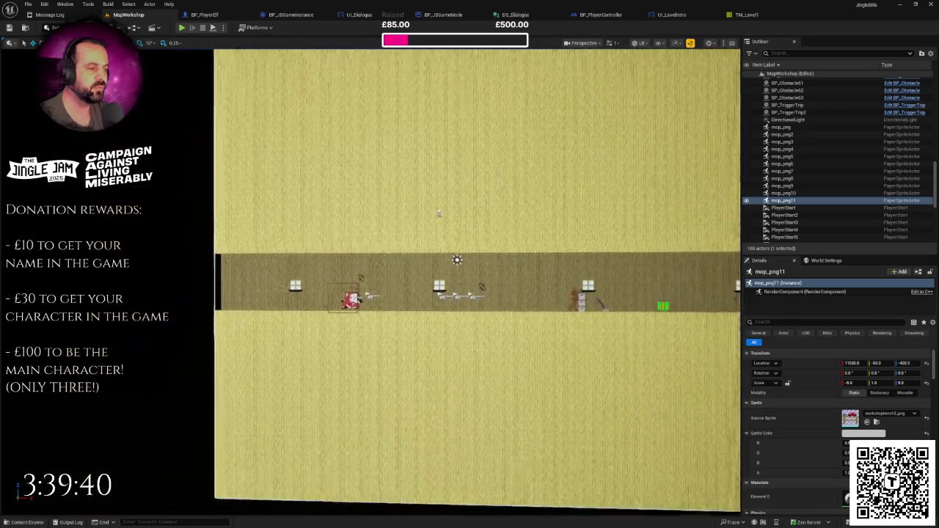
mouse_move(333, 338)
left_mouse_down()
mouse_move(274, 338)
mouse_move(312, 365)
left_mouse_up()
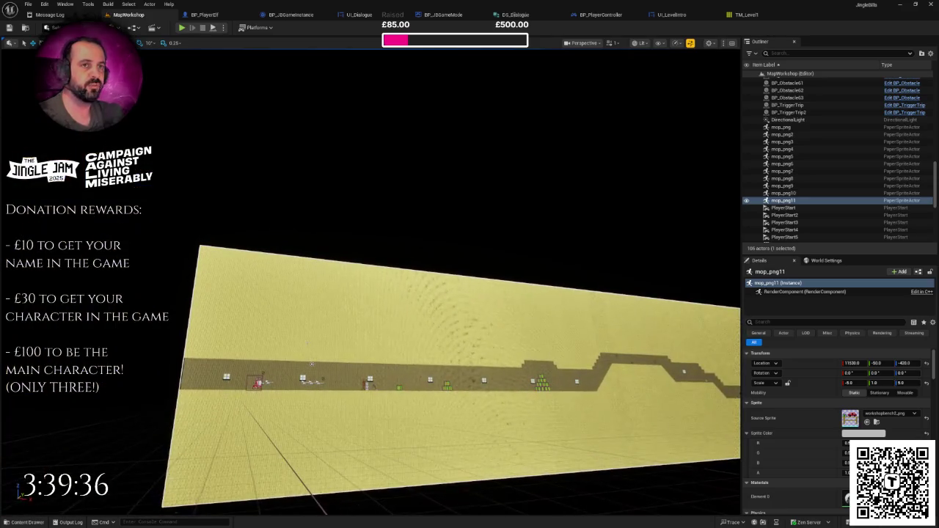
- Create a new Untitled level from the Basic template via File > New Level
left_click(28, 5)
left_click(40, 40)
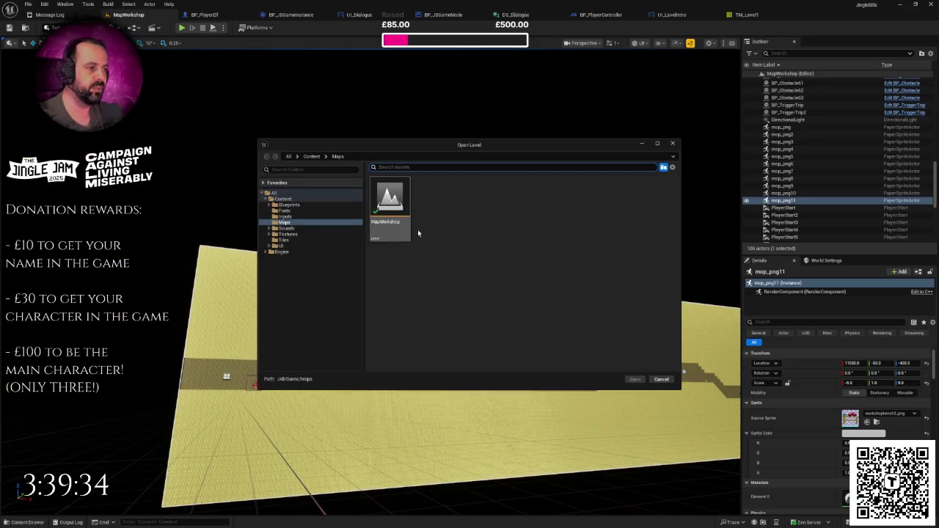
left_click(629, 379)
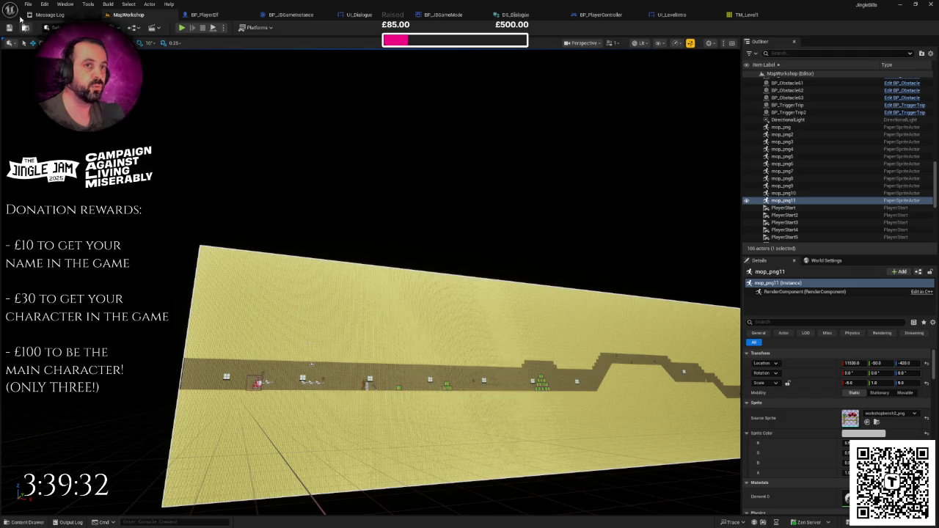
left_click(30, 5)
left_click(40, 28)
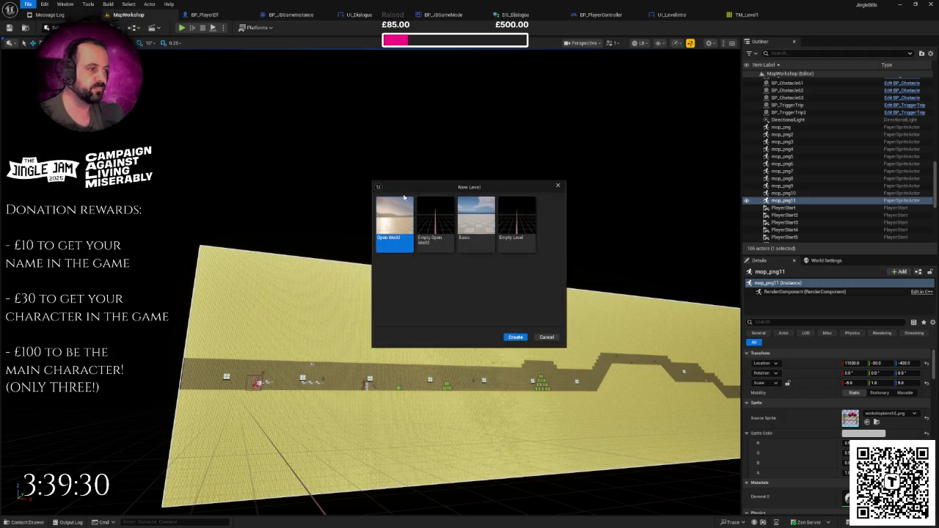
left_click(477, 232)
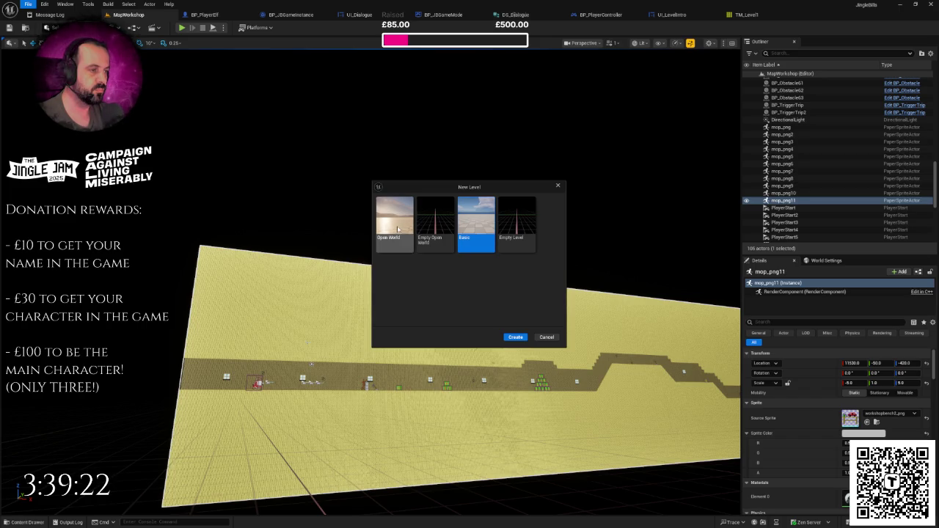
key("Escape")
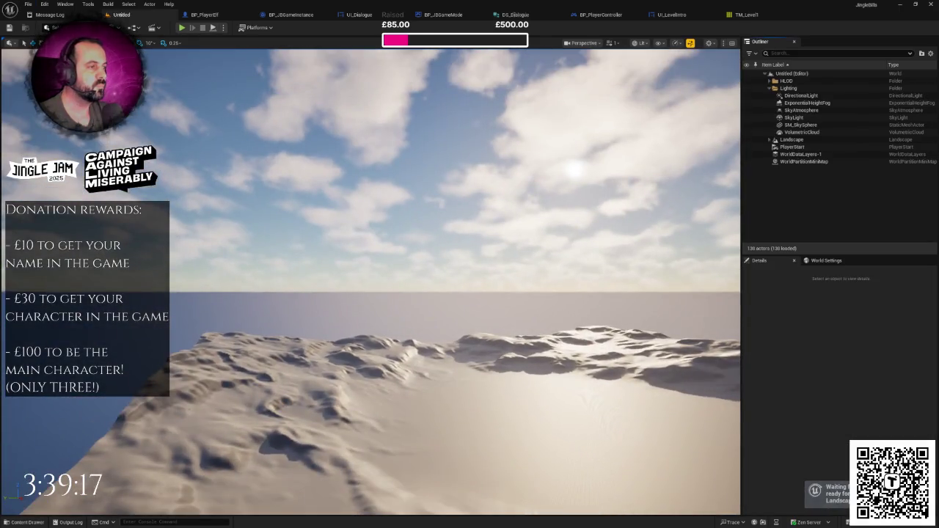
- Filter the Outliner by 'sky' and hide then re-show SkyAtmosphere, SkyLight and SM_SkySphere
left_click(565, 389)
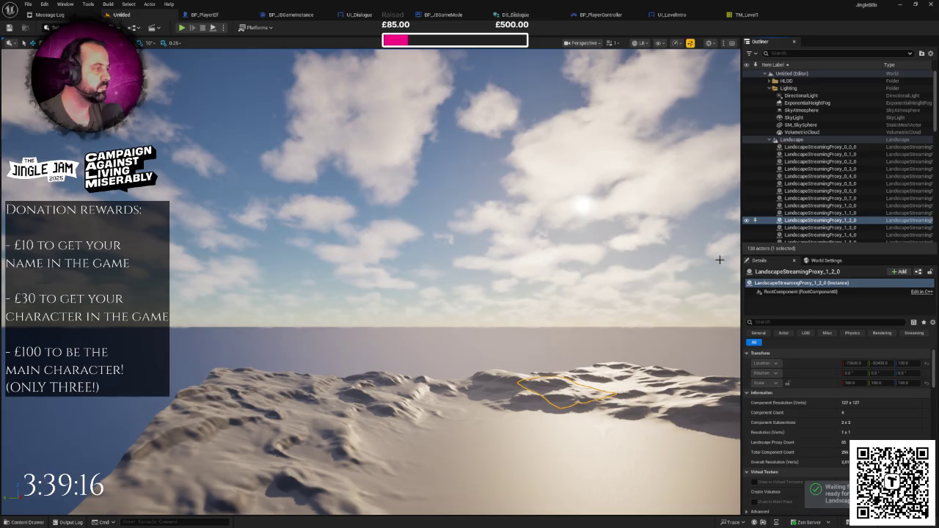
left_click(822, 52)
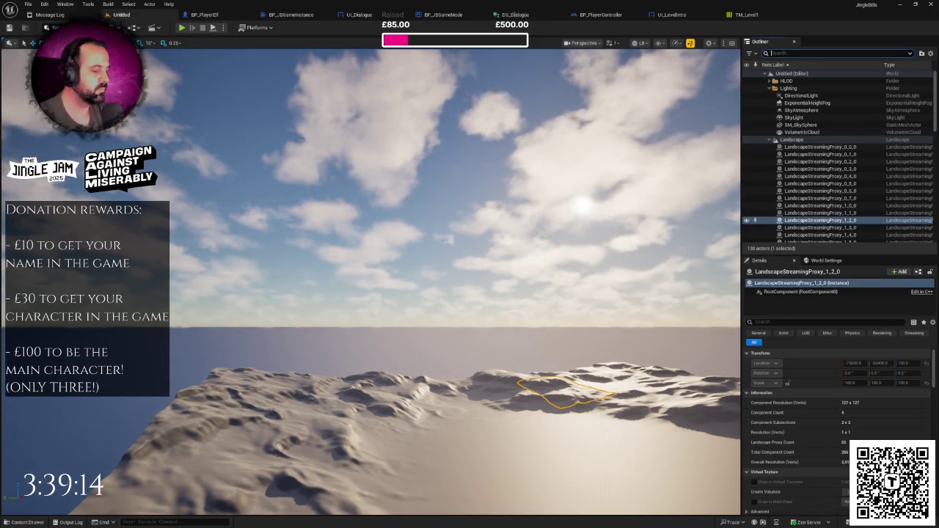
type("sky")
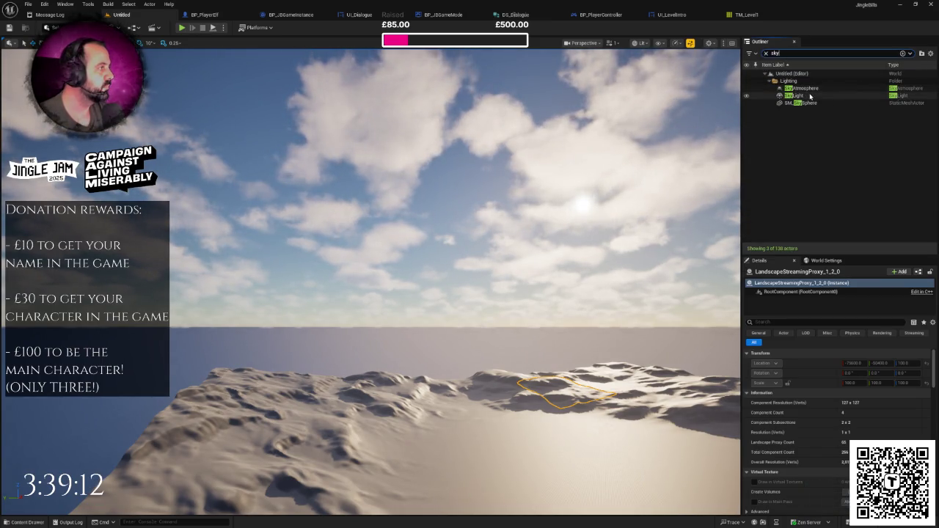
left_click(805, 89)
left_click(803, 96, "ctrl")
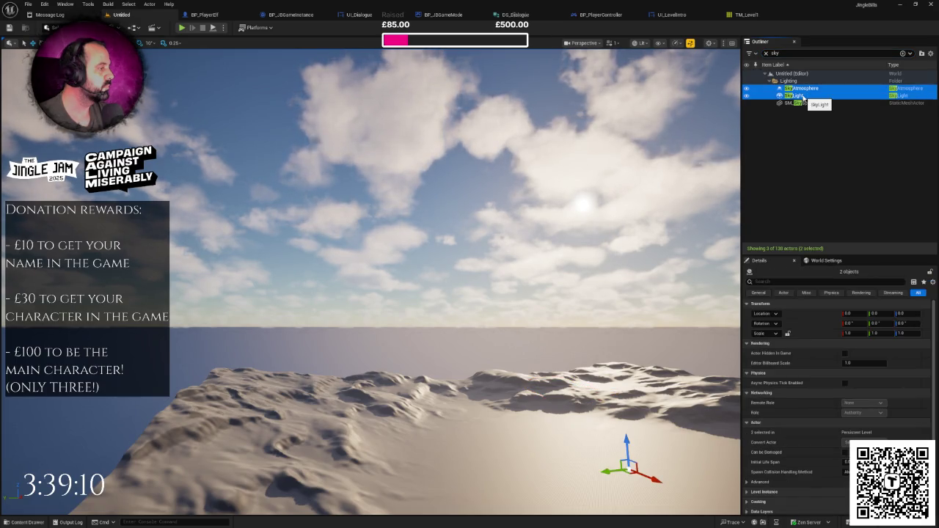
left_click(805, 103, "ctrl")
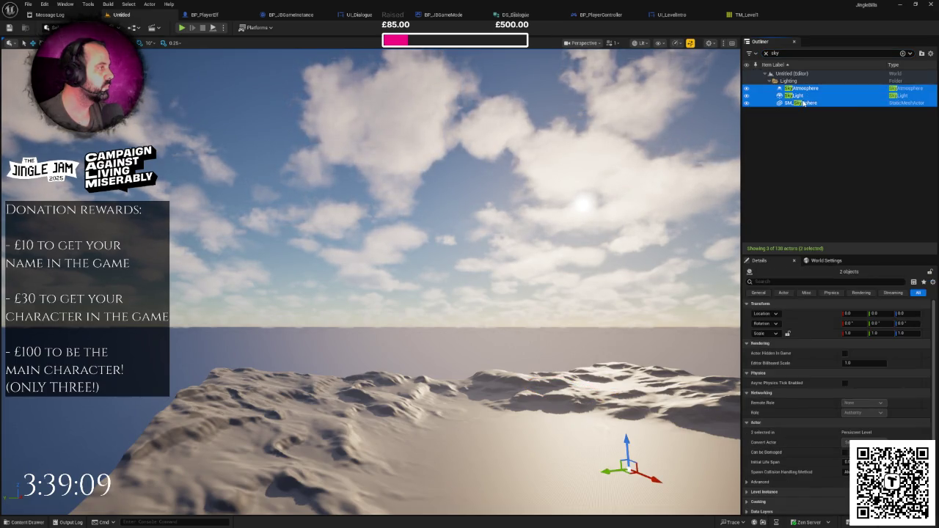
left_click(747, 96)
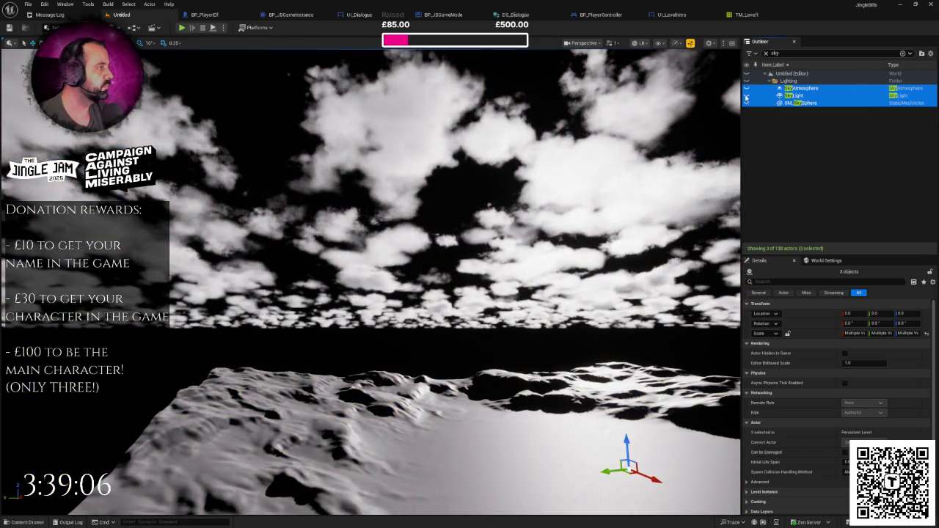
left_click(746, 98)
key("Escape")
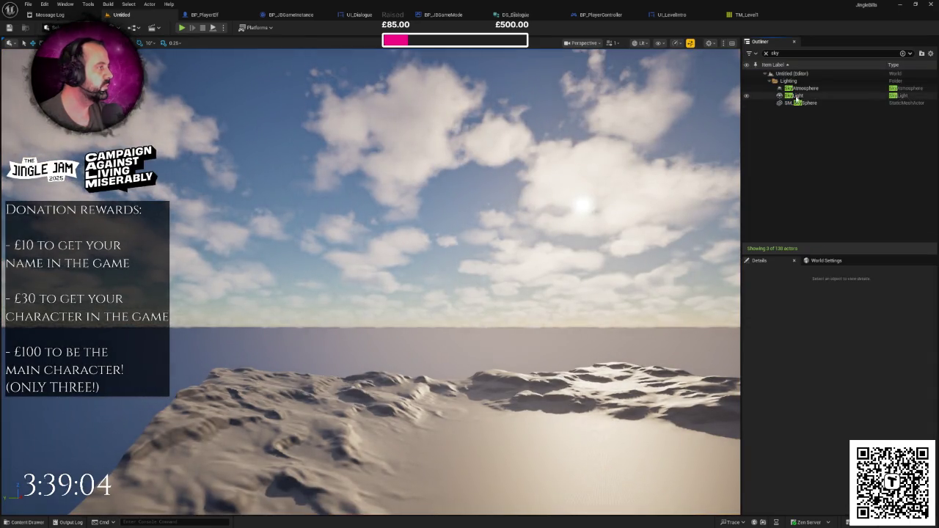
- Toggle SkyLight's and SkyAtmosphere's visibility on and off to compare the lighting
left_click(797, 97)
left_click(747, 97)
left_click(748, 96)
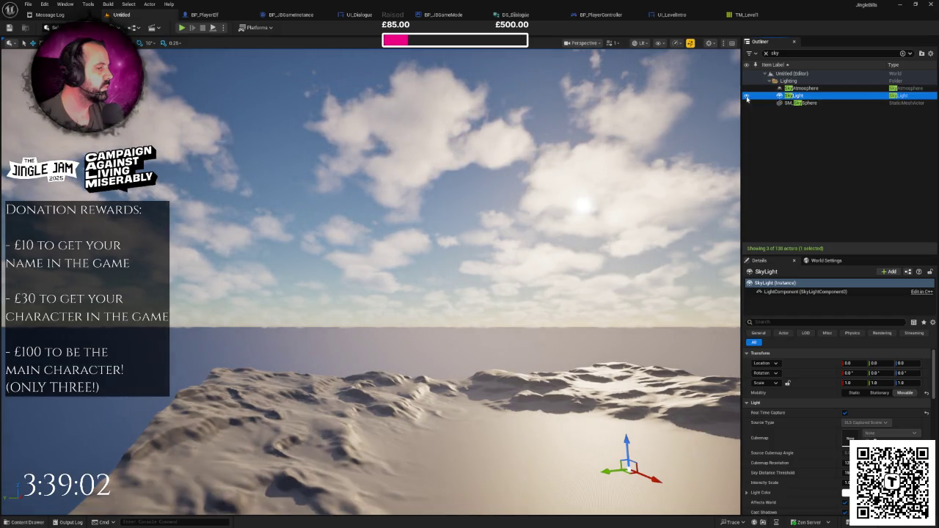
left_click(747, 96)
left_click(748, 96)
left_click(796, 88)
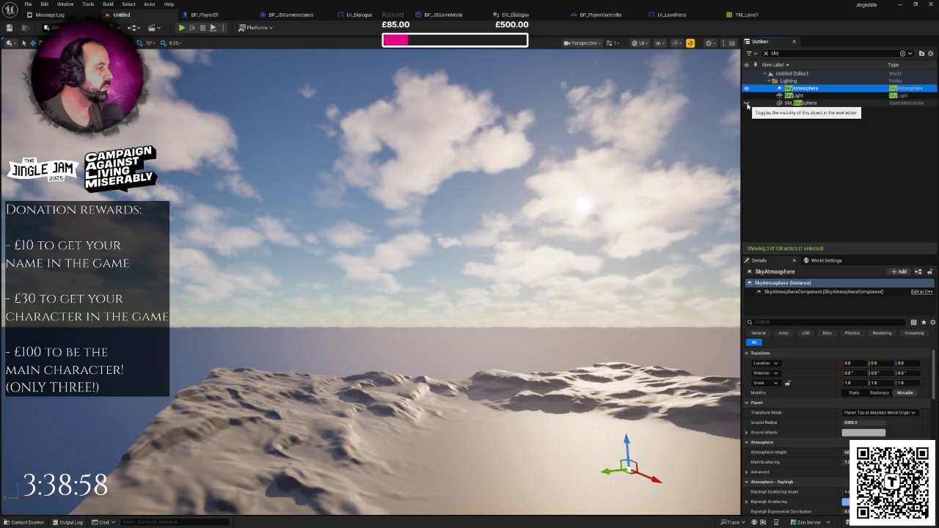
left_click_drag(371, 279, 411, 316)
left_click(747, 88)
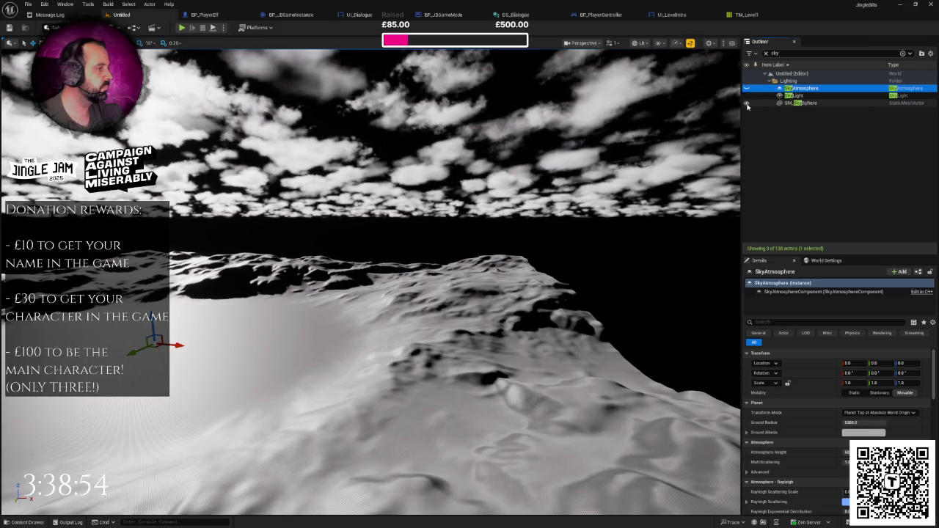
left_click(747, 88)
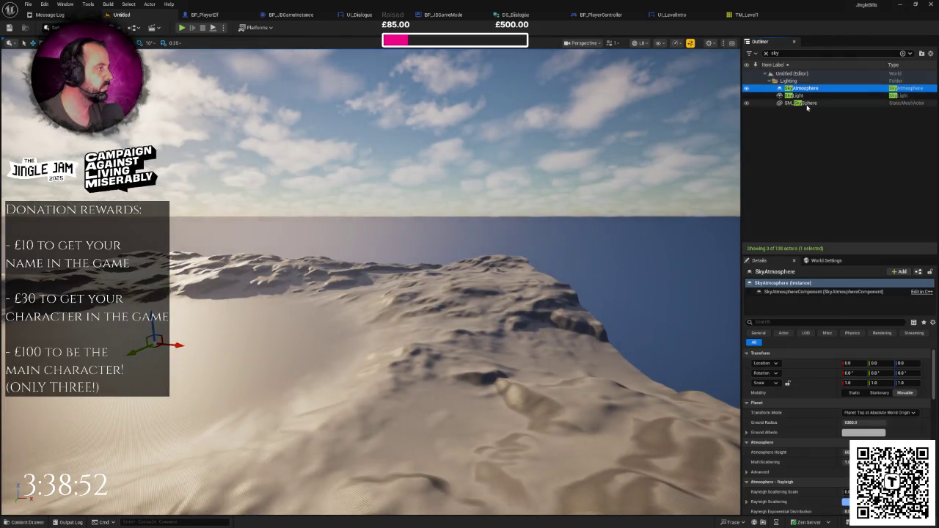
- Select SM_SkySphere together with SkyAtmosphere to copy them
double_click(806, 104)
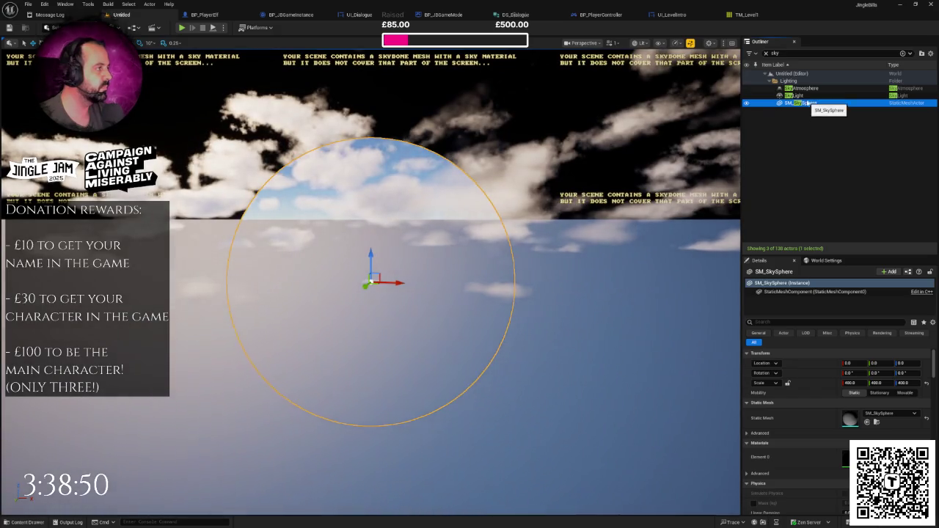
left_click(806, 89, "ctrl")
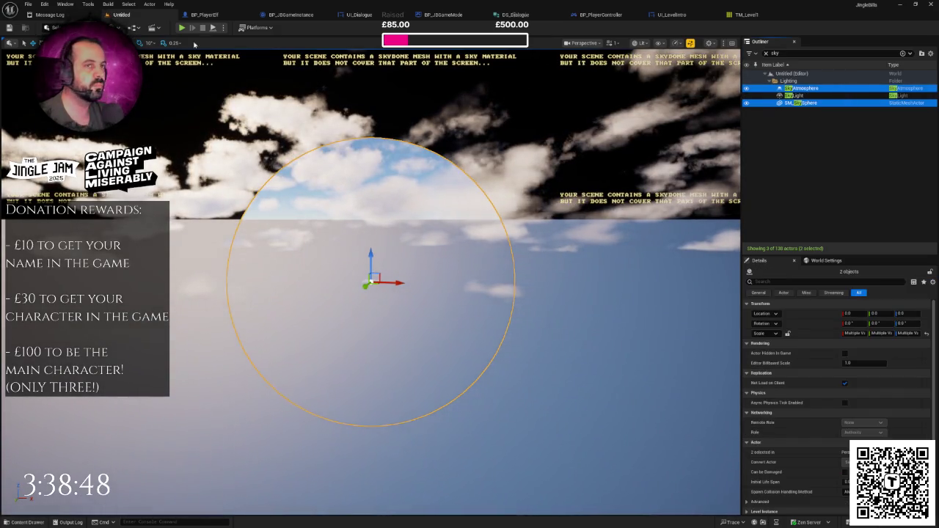
left_click(28, 4)
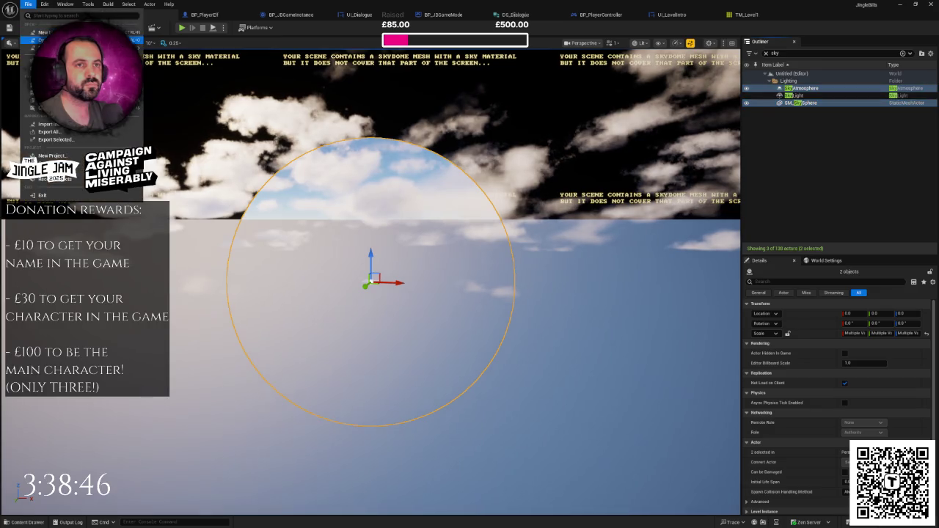
- Open MapWorkshop and orbit the view to see the wall against the sunset sky
left_click(51, 39)
double_click(402, 204)
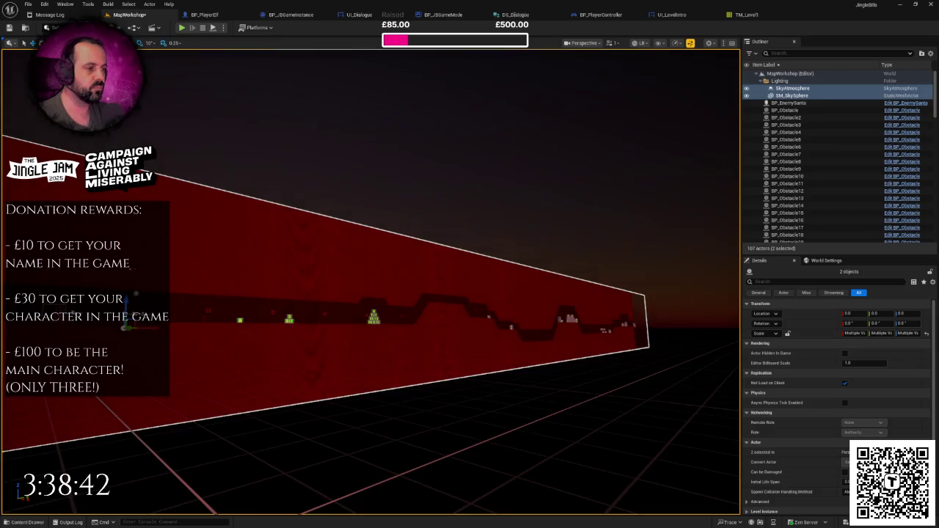
left_click_drag(367, 294, 433, 284)
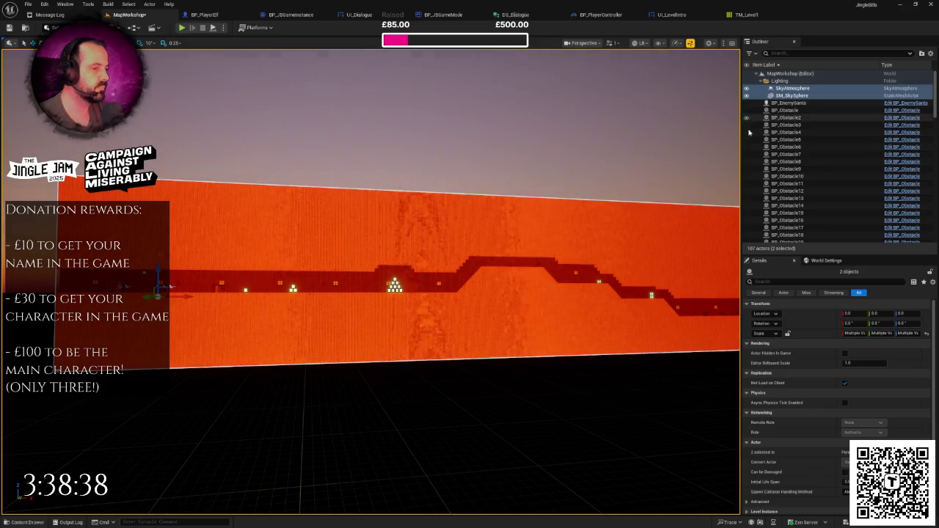
left_click(433, 285)
mouse_move(433, 285)
left_mouse_down()
mouse_move(574, 192)
mouse_move(675, 193)
mouse_move(610, 202)
mouse_move(602, 240)
left_mouse_up()
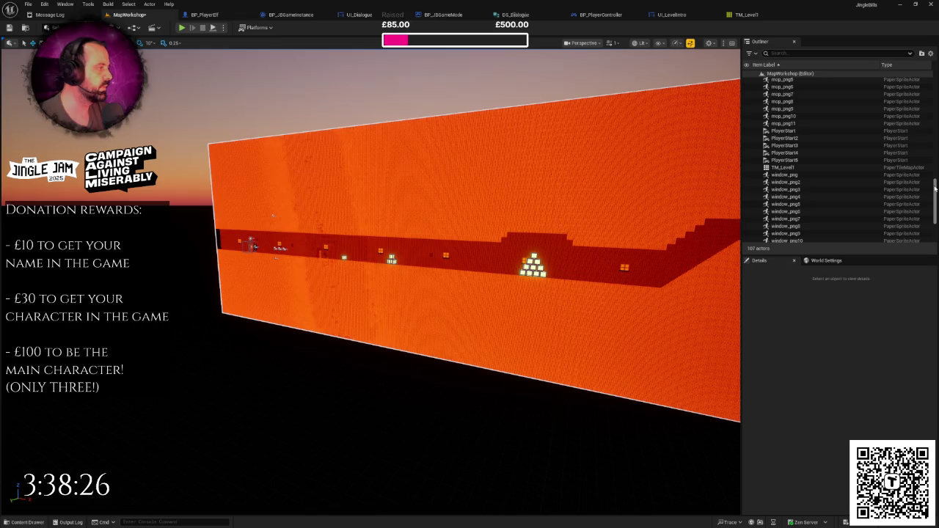
left_click_drag(935, 189, 922, 71)
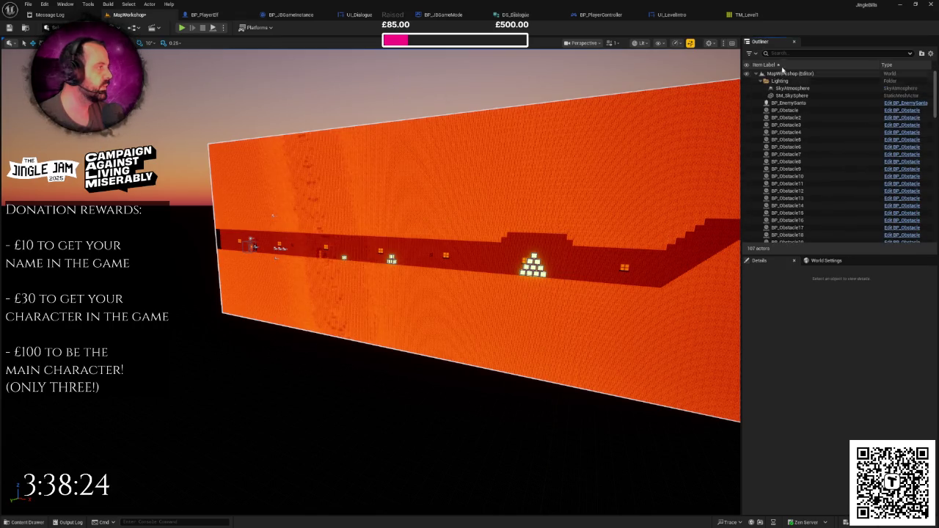
- Search the Outliner for 'light', select the DirectionalLight, then clear the search
type("light")
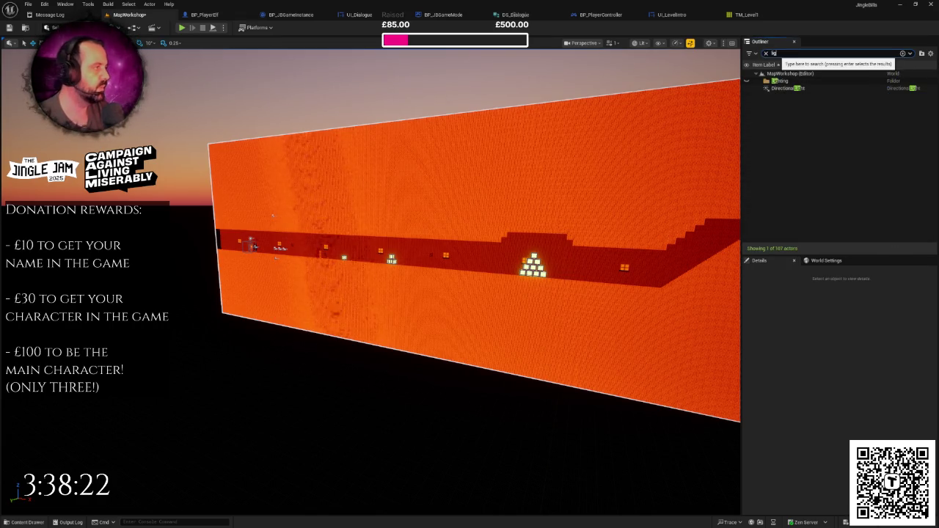
left_click(789, 88)
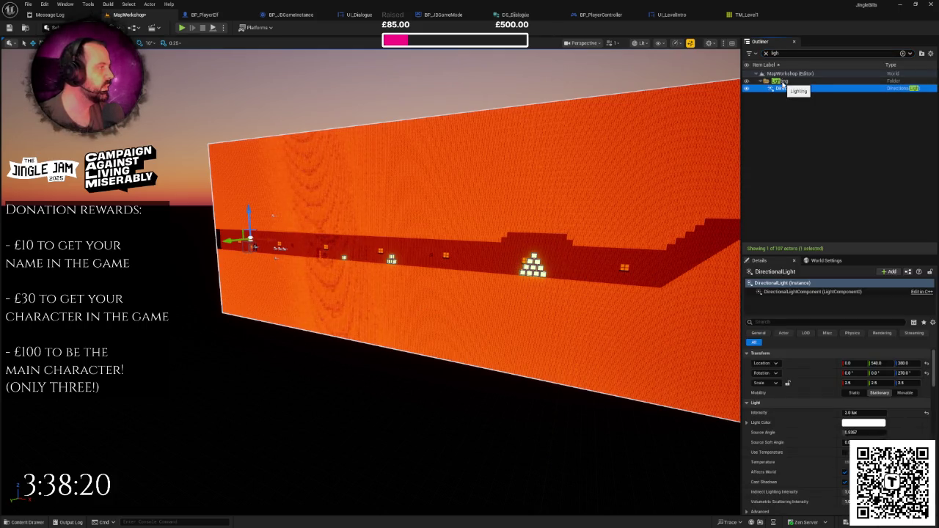
left_click(783, 82)
left_click(902, 54)
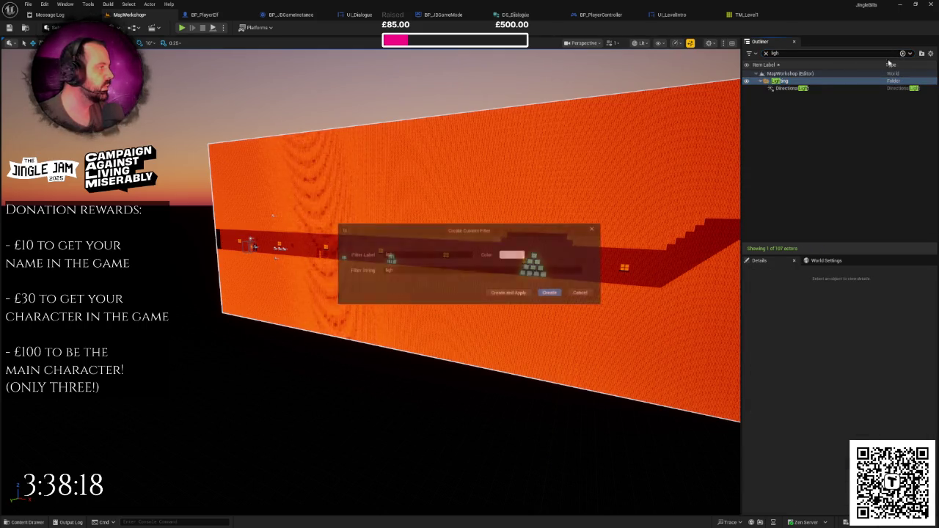
left_click(583, 294)
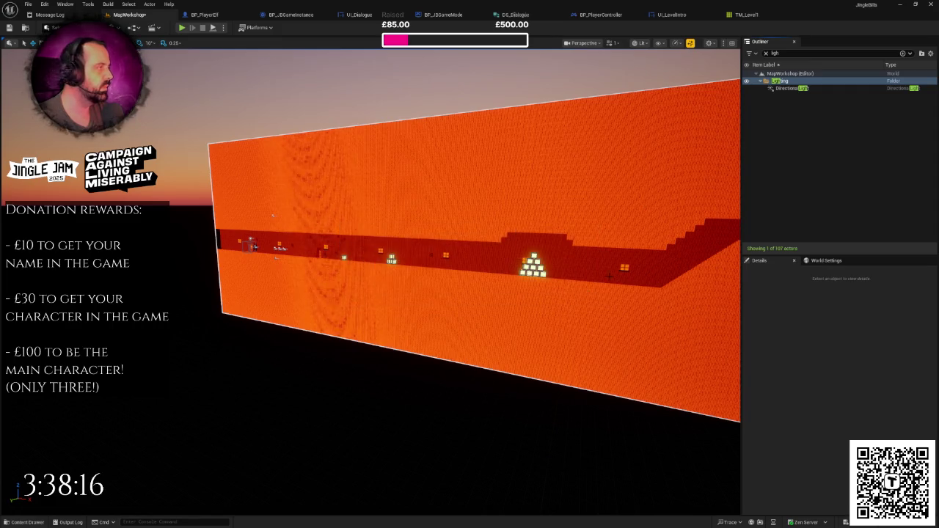
left_click(767, 55)
- Select the DirectionalLight and inspect its actor and component context menus
left_click(791, 96)
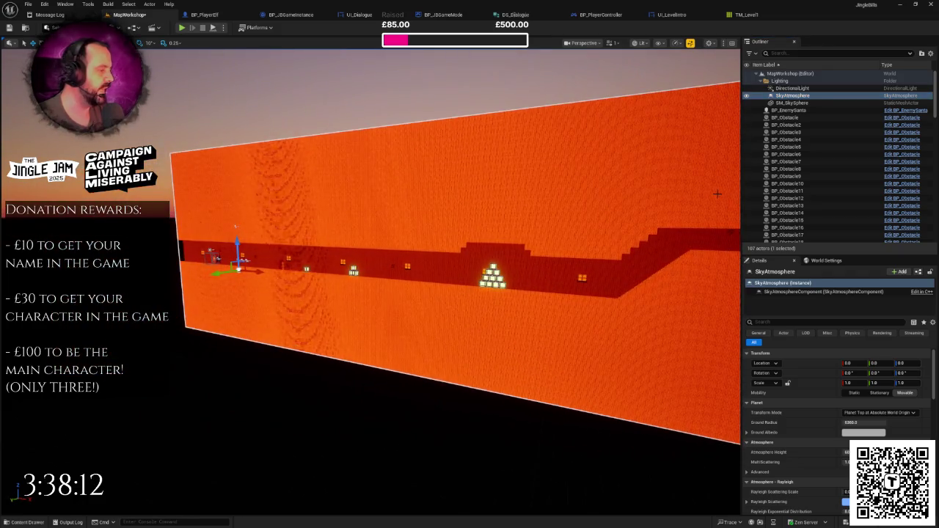
left_click(793, 89)
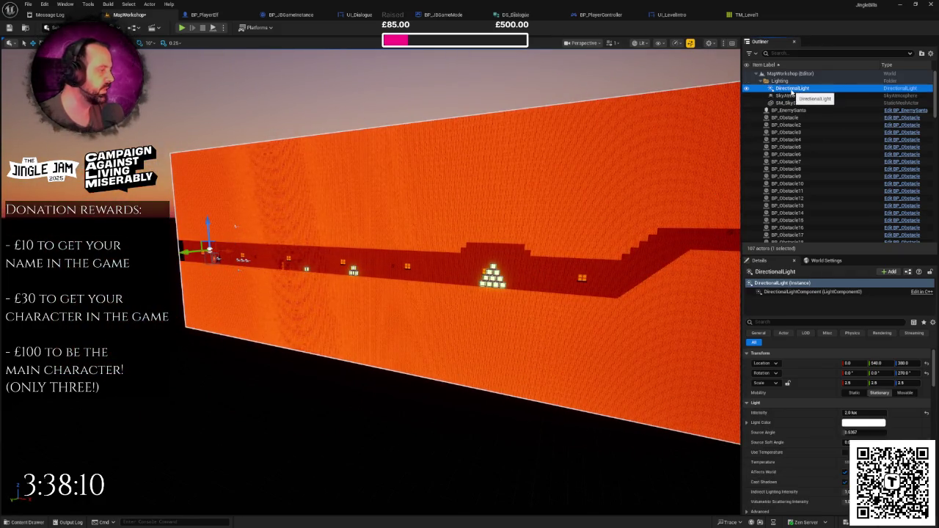
right_click(793, 89)
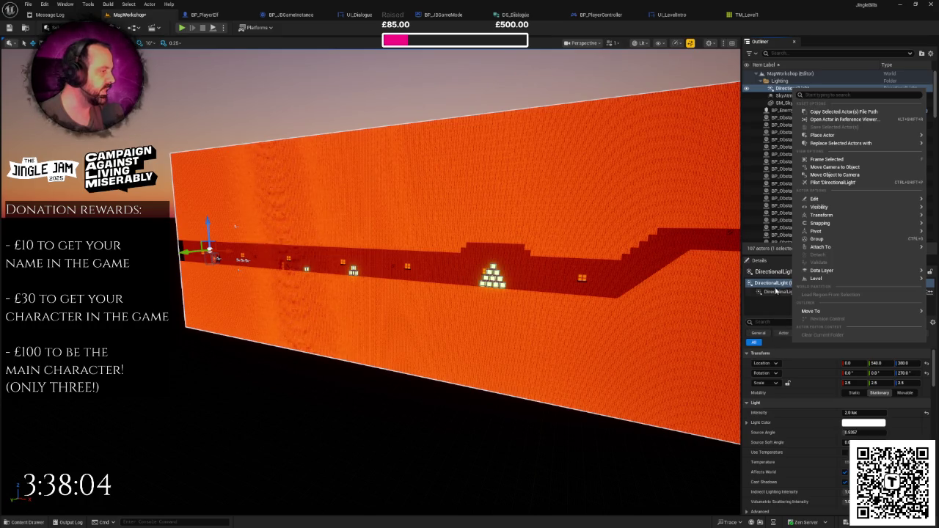
key("Escape")
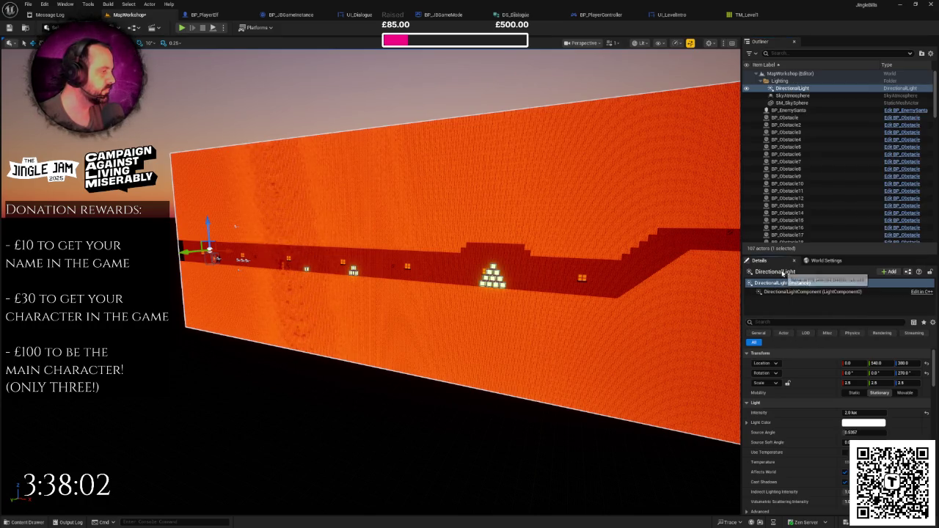
right_click(781, 285)
key("Escape")
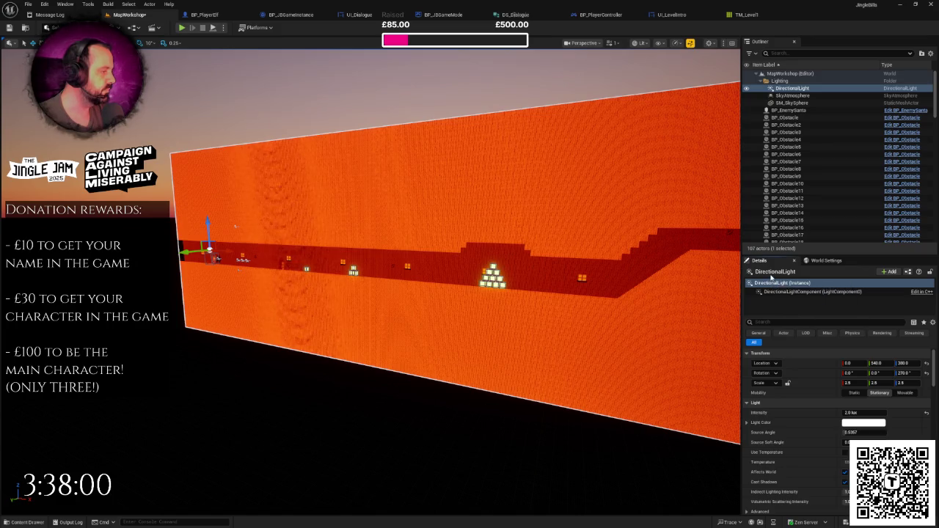
- Rename the DirectionalLight to SunLight
left_click(775, 272)
type("SunLight")
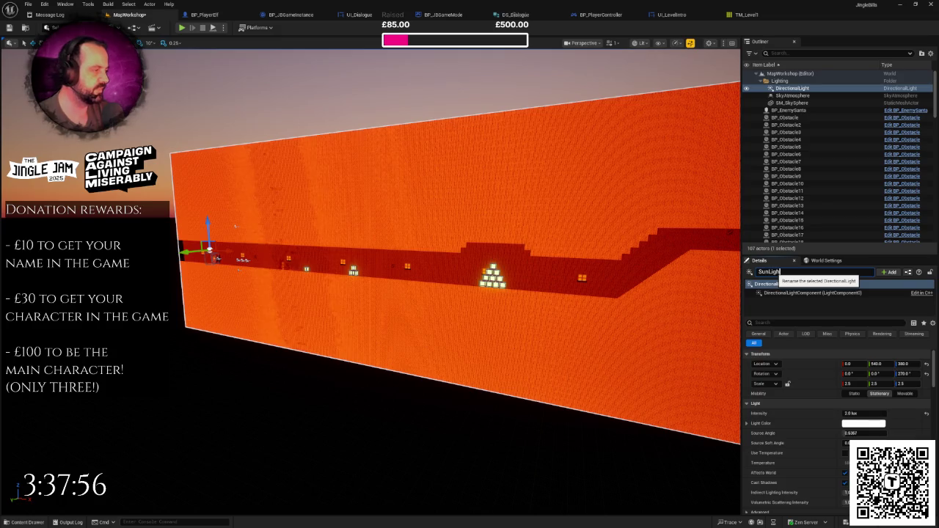
key("Return")
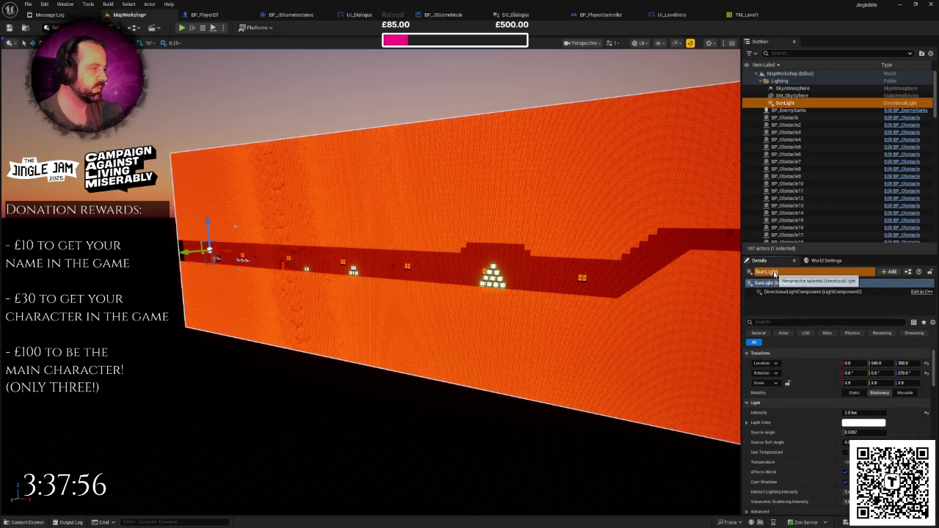
right_click(786, 106)
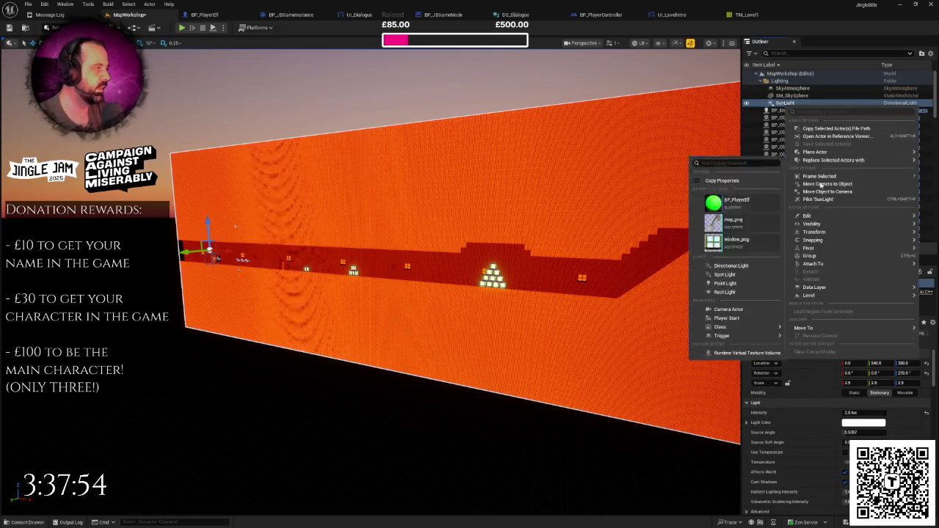
left_click(797, 101)
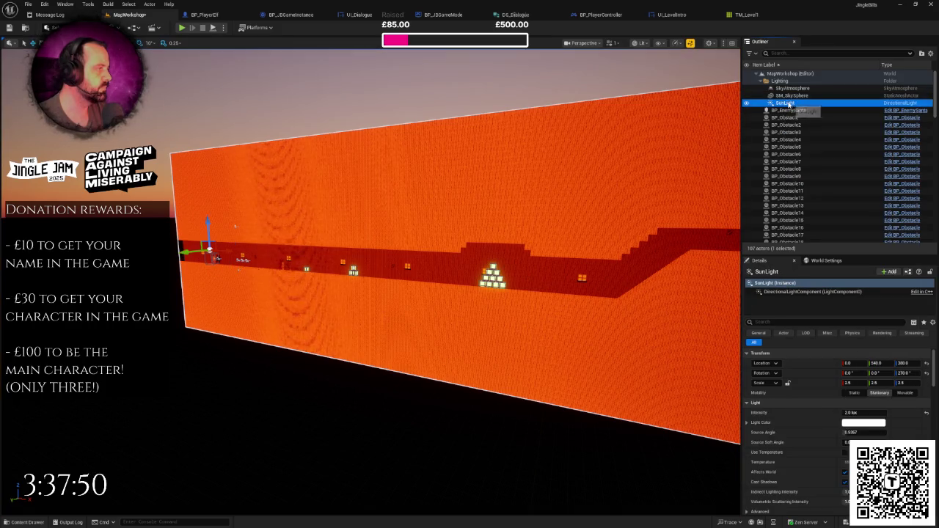
right_click(789, 105)
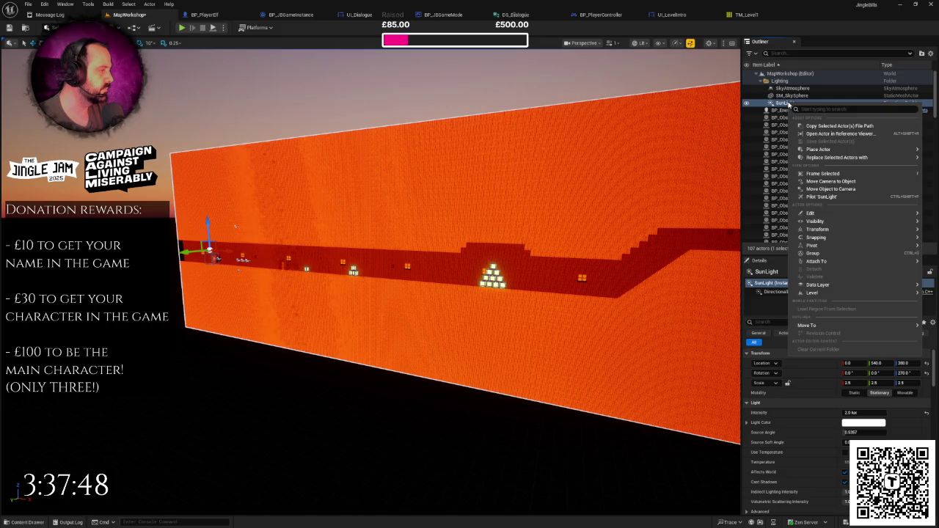
- Duplicate SunLight and rename the copy to LevelLight
key("Escape")
key("ctrl+d")
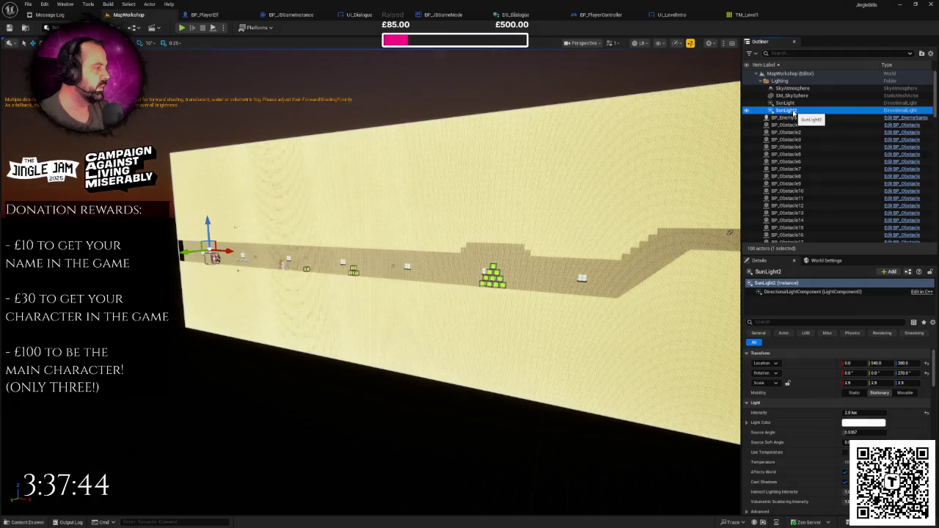
right_click(794, 113)
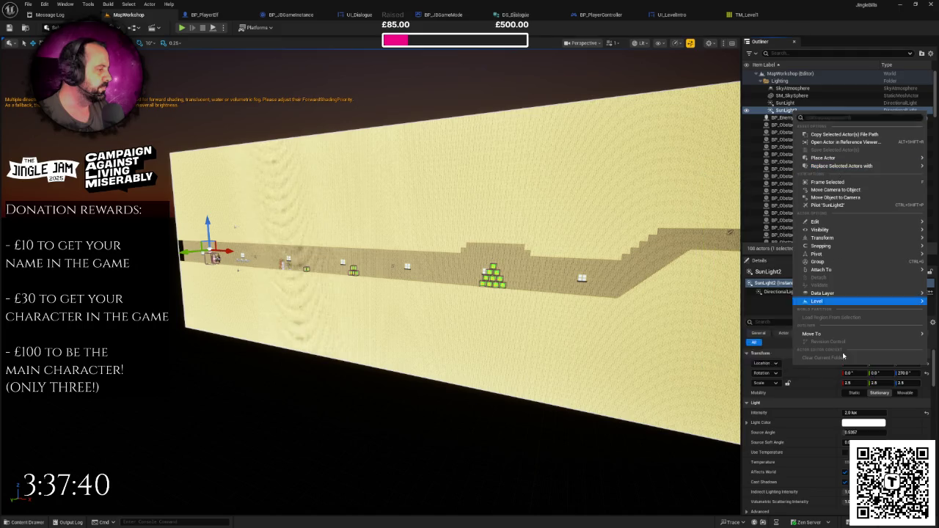
mouse_move(844, 334)
left_click(766, 311)
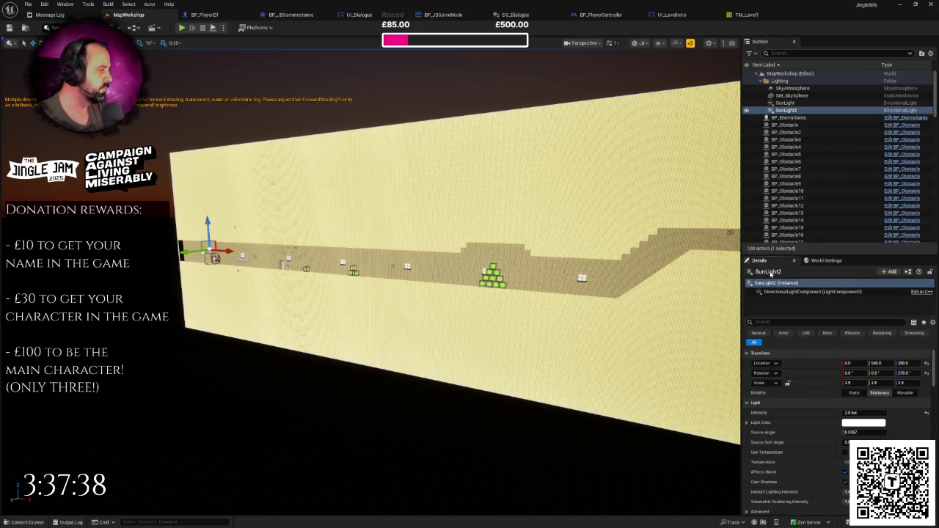
left_click(770, 272)
type("LevelLig")
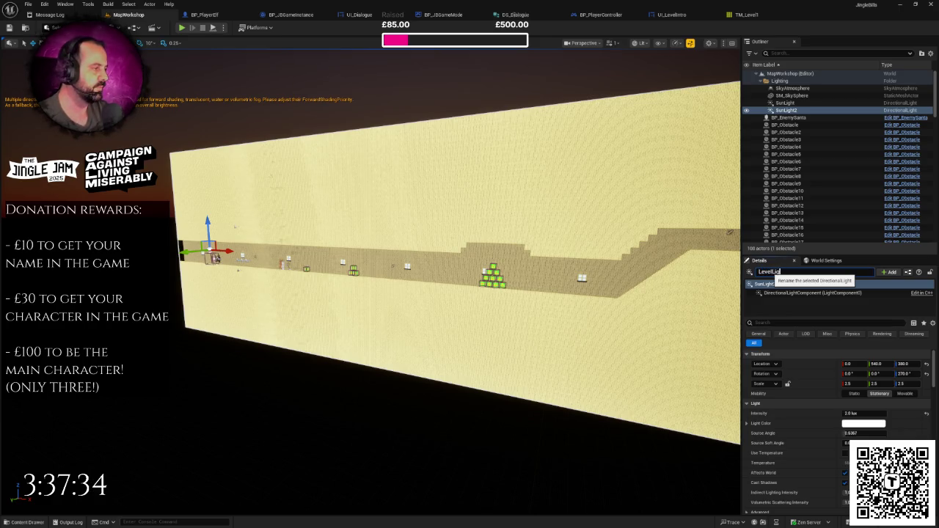
type("ht")
key("Return")
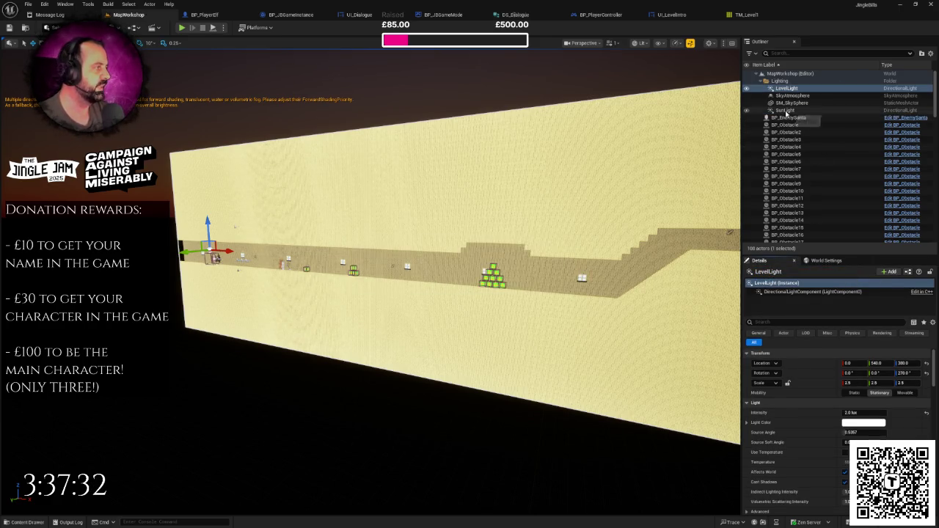
left_click(786, 111)
type("90")
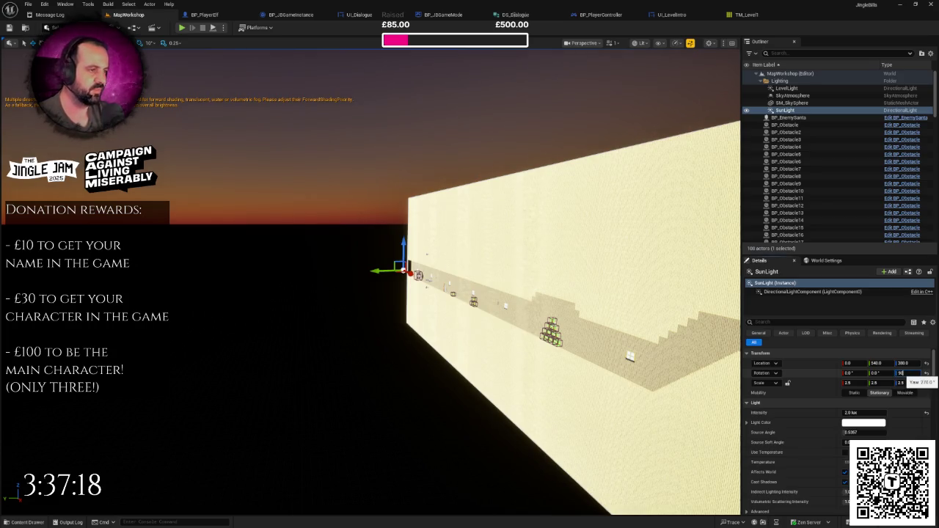
key("Return")
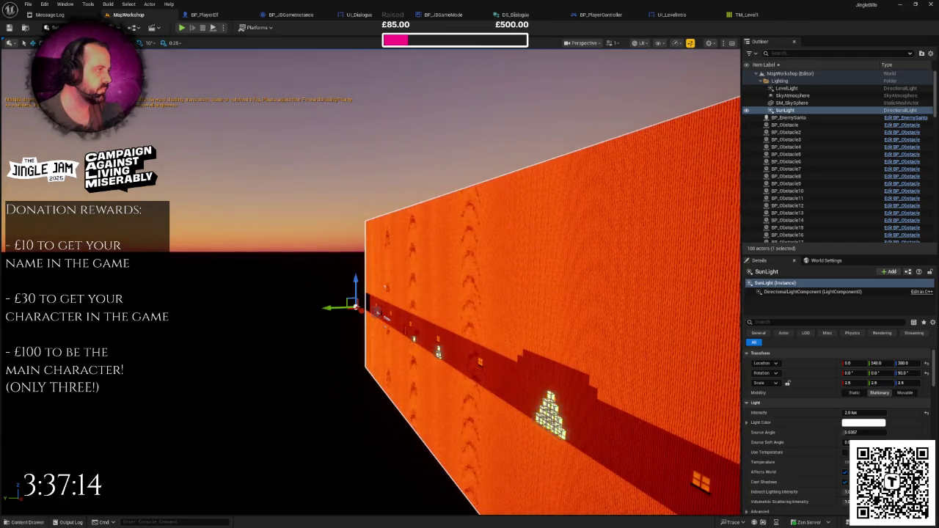
left_click(800, 111)
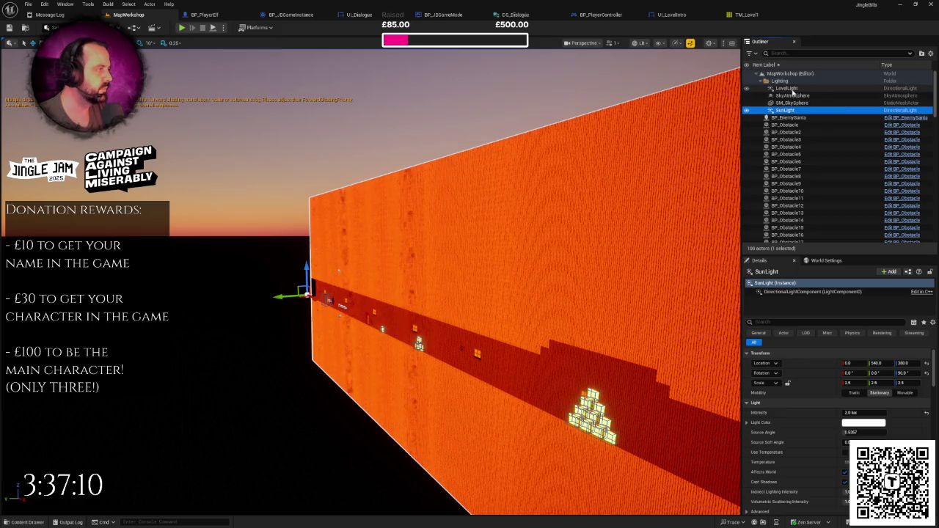
left_click(788, 88)
left_click(795, 111)
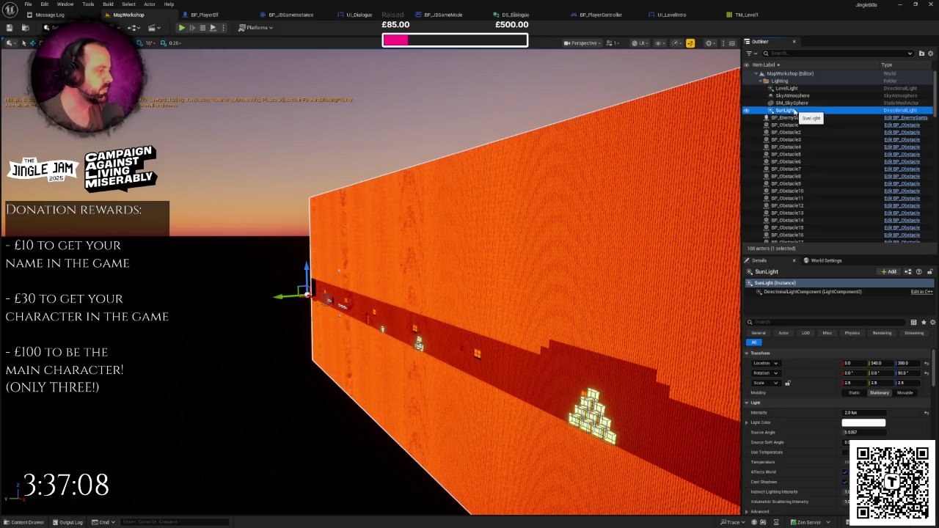
left_click_drag(705, 140, 709, 134)
left_click(791, 96)
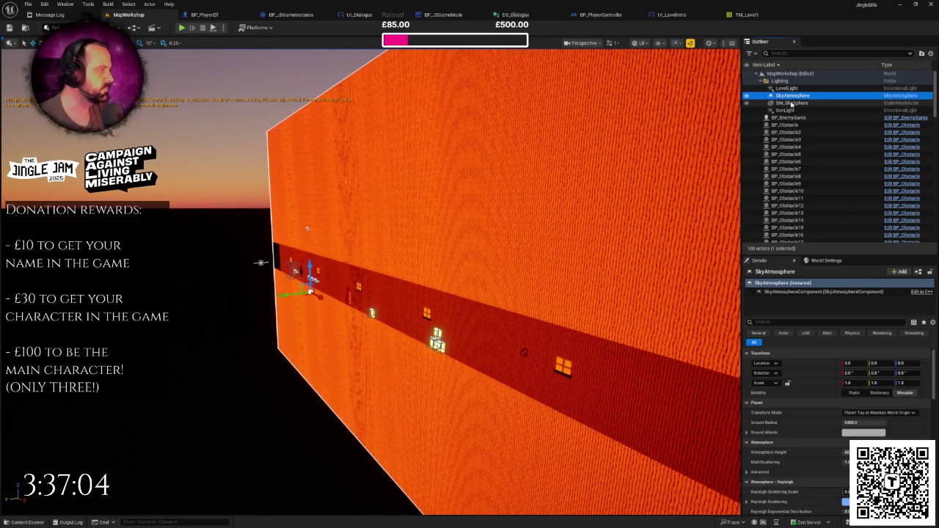
left_click(748, 97)
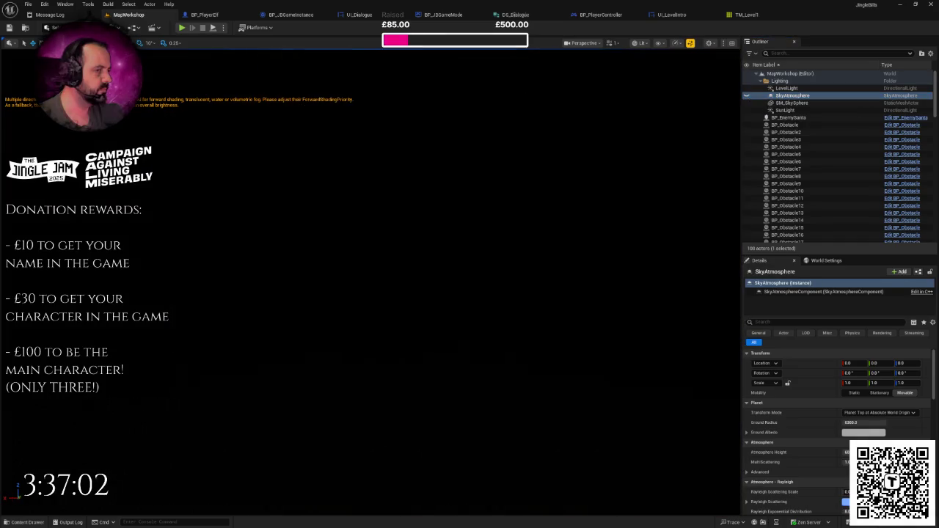
left_click(747, 97)
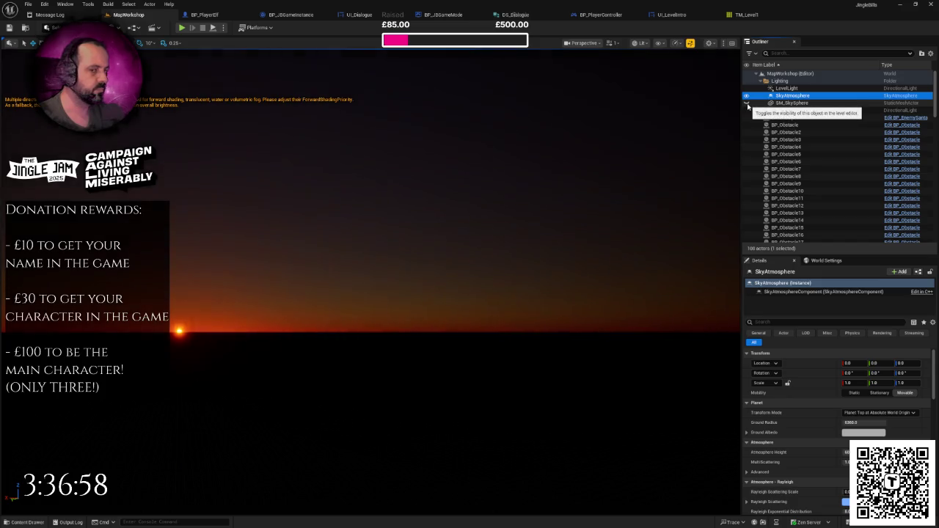
double_click(788, 88)
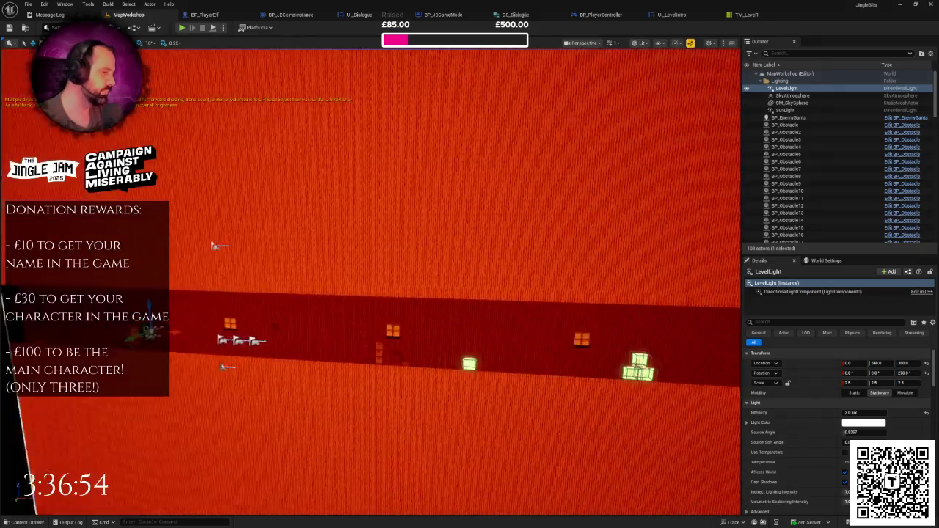
scroll(587, 212, "down", 5)
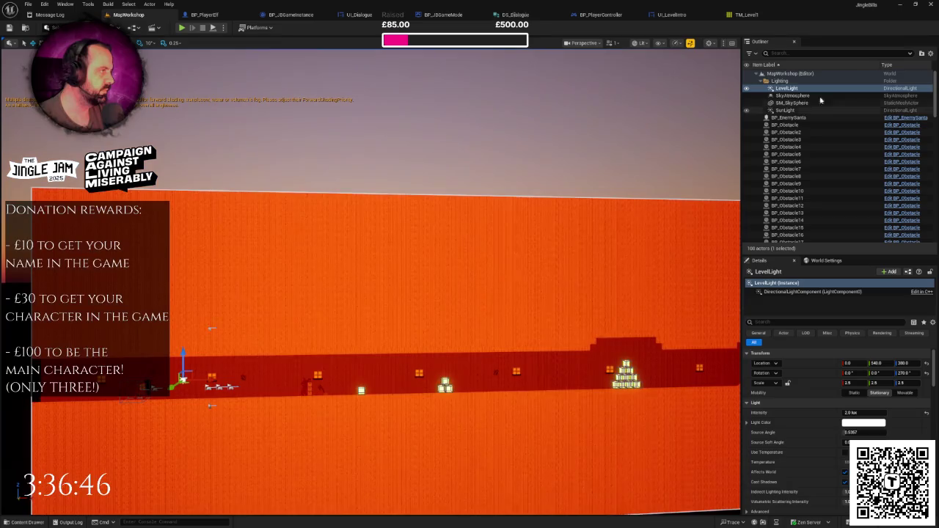
- Toggle LevelLight's visibility to compare, then frame SunLight and roll it about 46°
left_click(747, 88)
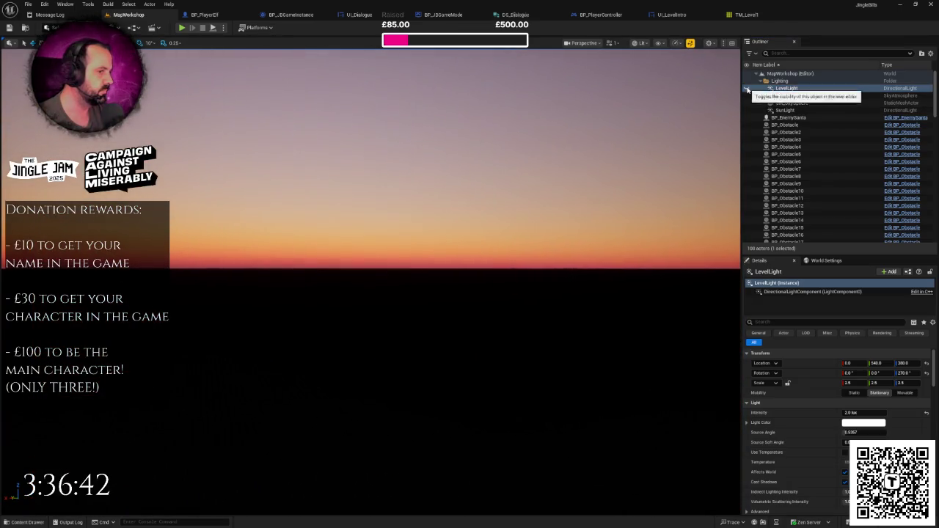
left_click(747, 88)
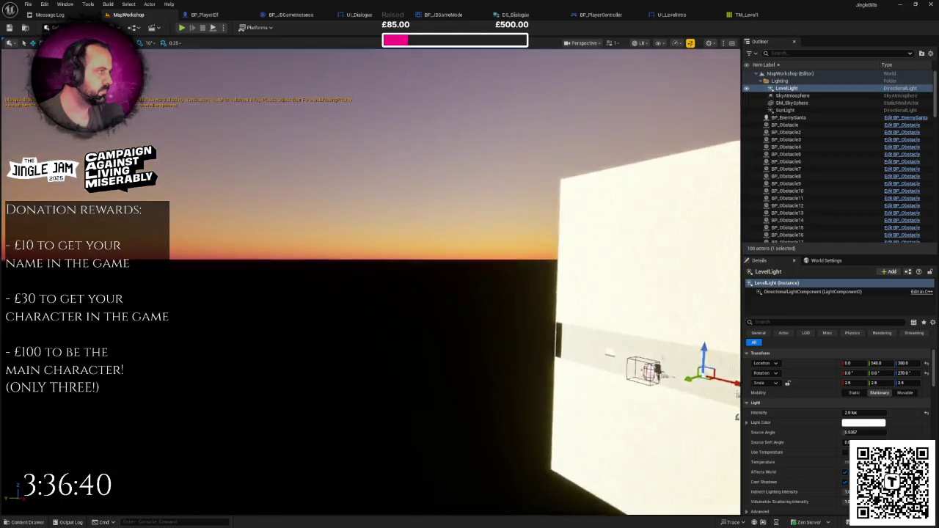
left_click(785, 111)
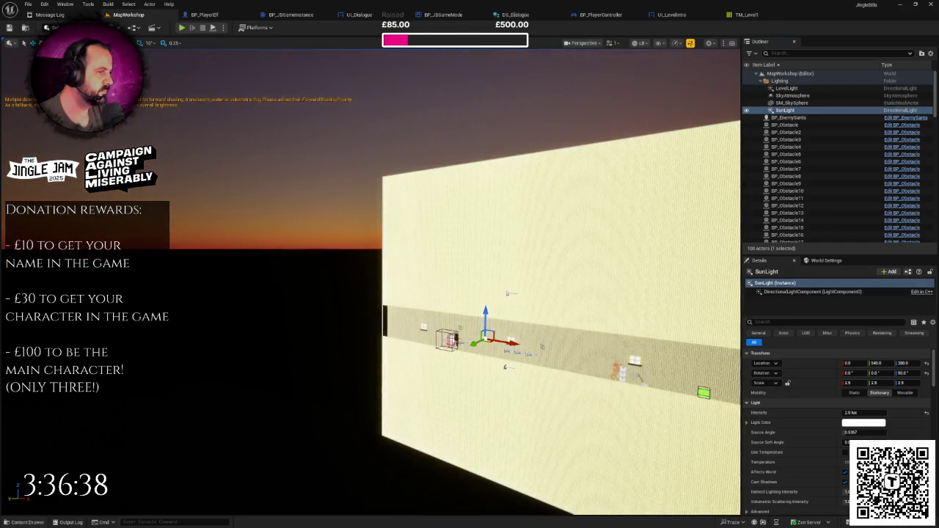
key("f")
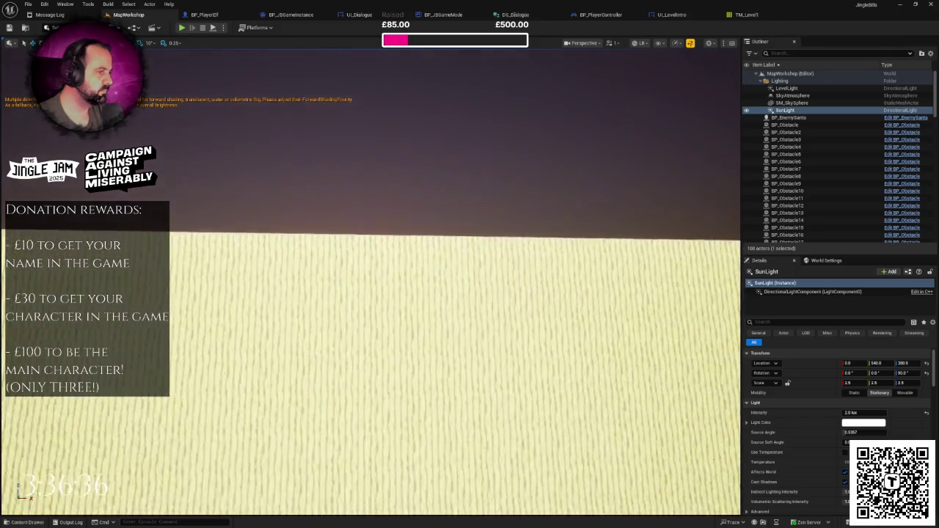
mouse_move(592, 177)
left_mouse_down()
mouse_move(591, 220)
mouse_move(573, 206)
mouse_move(591, 177)
left_mouse_up()
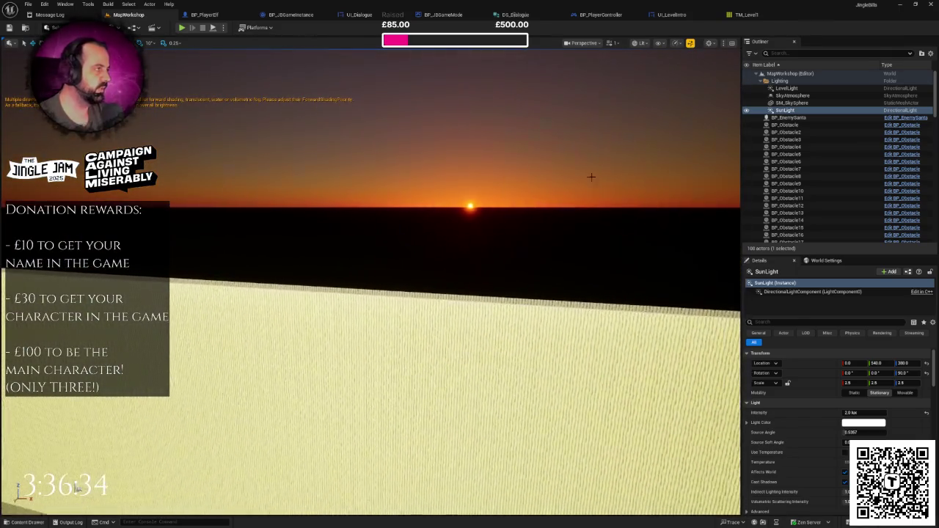
left_click(746, 111)
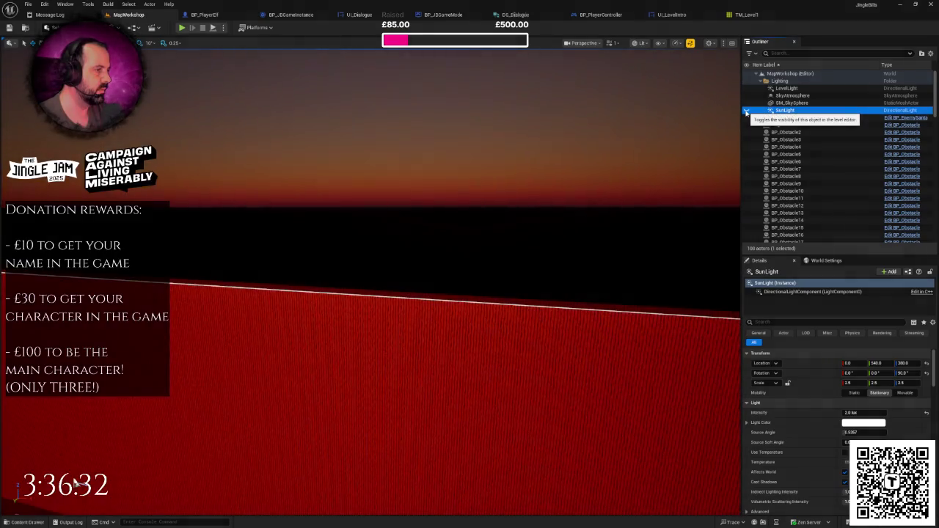
double_click(786, 110)
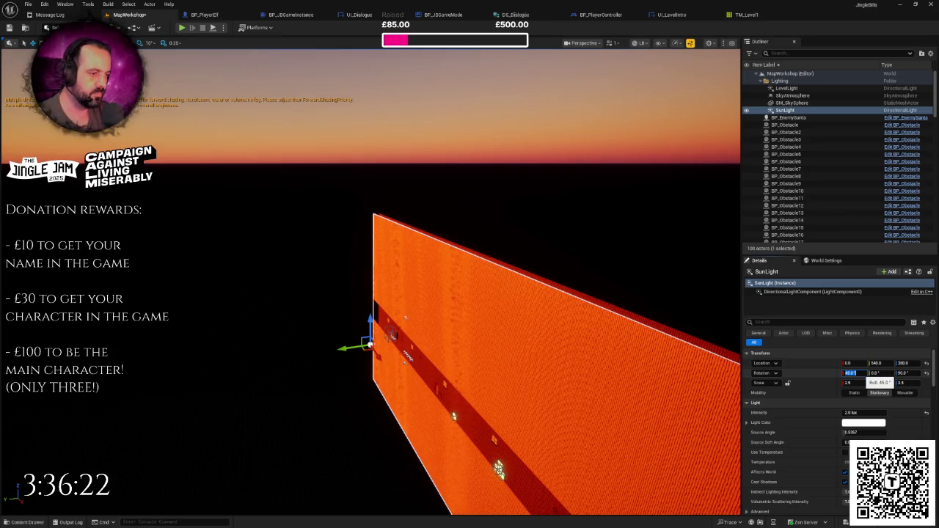
left_click_drag(493, 322, 452, 299)
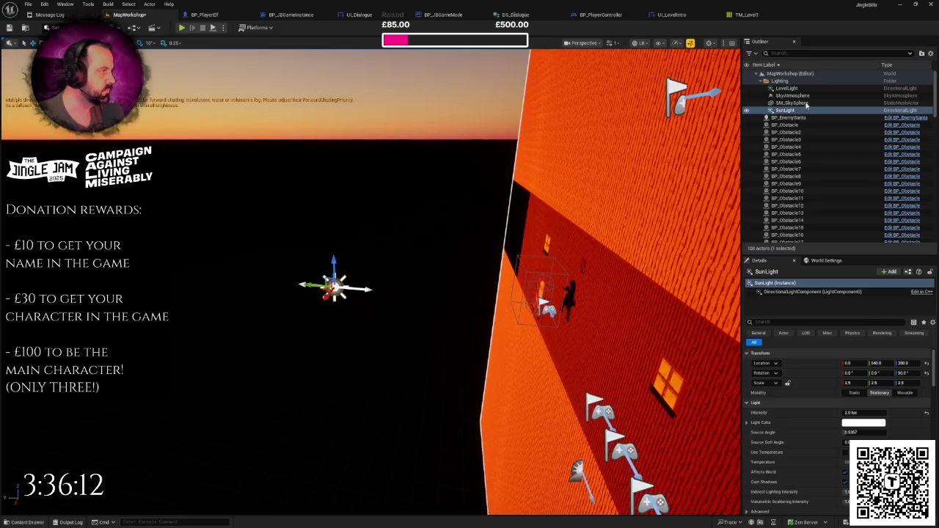
- Slide SunLight out to X 145 and reset LevelLight's pitch to 0°
double_click(786, 88)
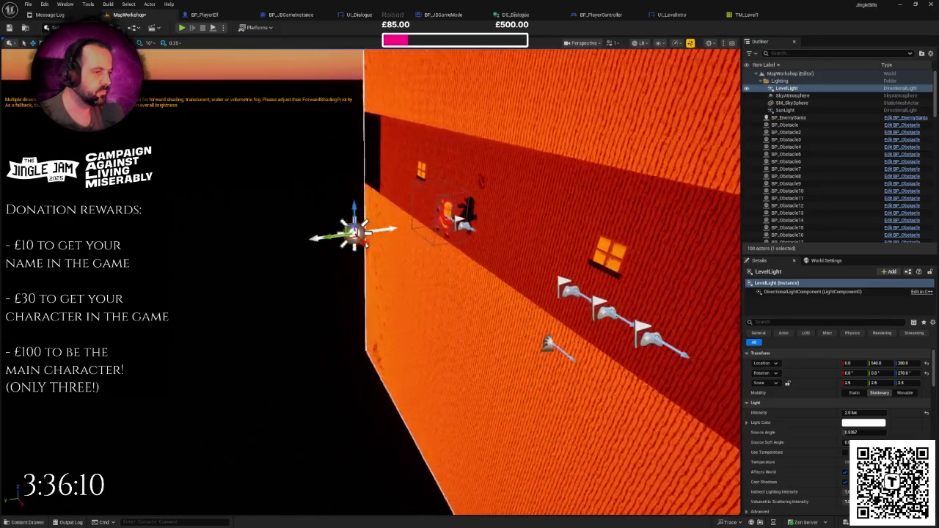
left_click(785, 110)
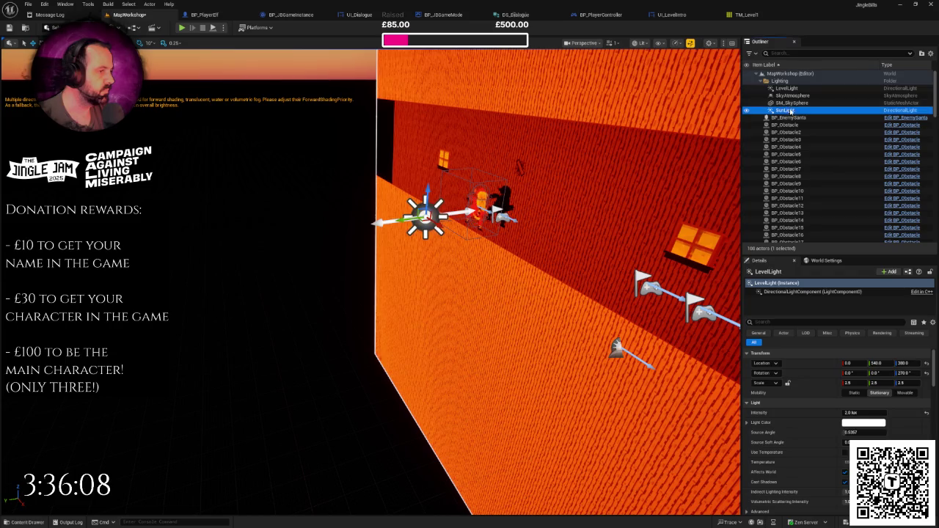
left_click_drag(436, 224, 505, 270)
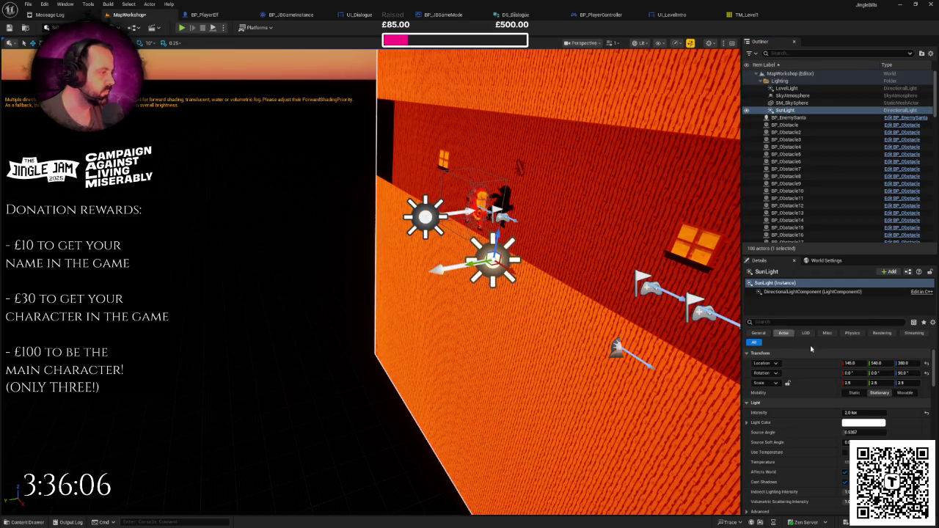
left_click(874, 373)
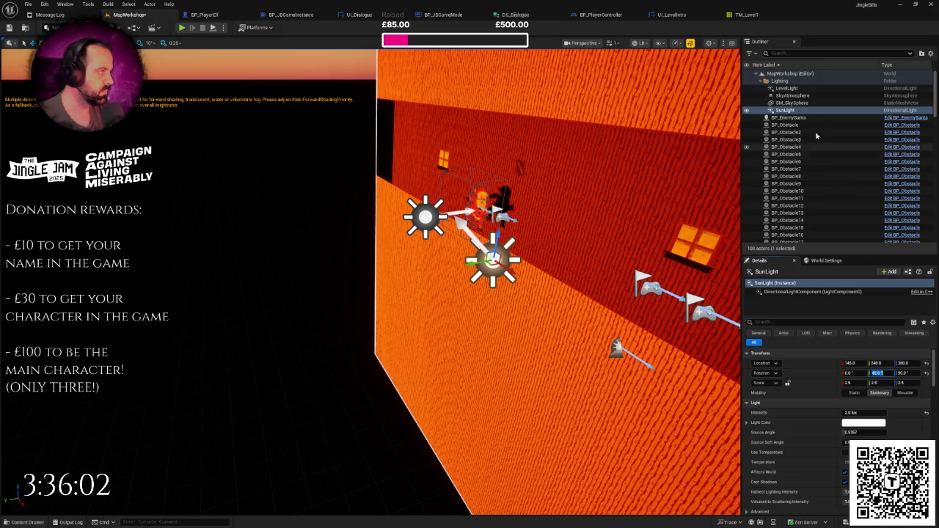
left_click(800, 95)
left_click(796, 88)
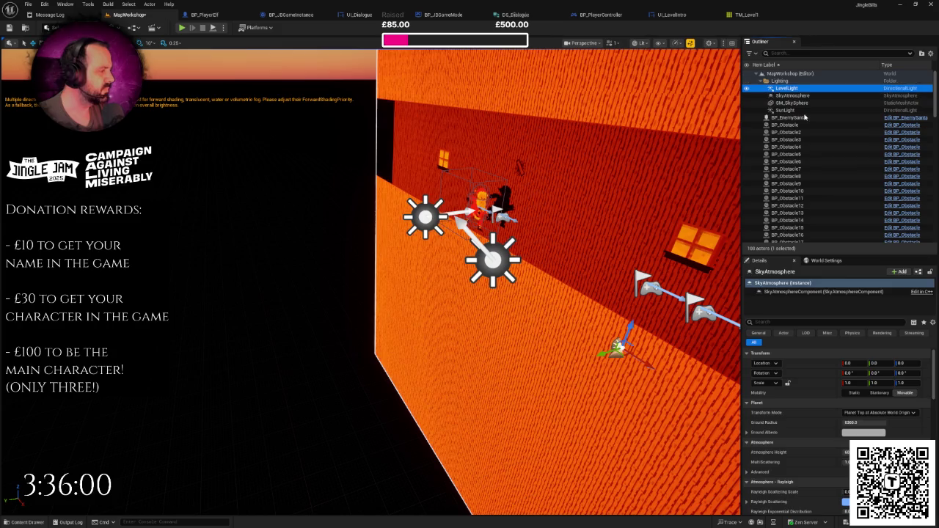
type("45")
key("Return")
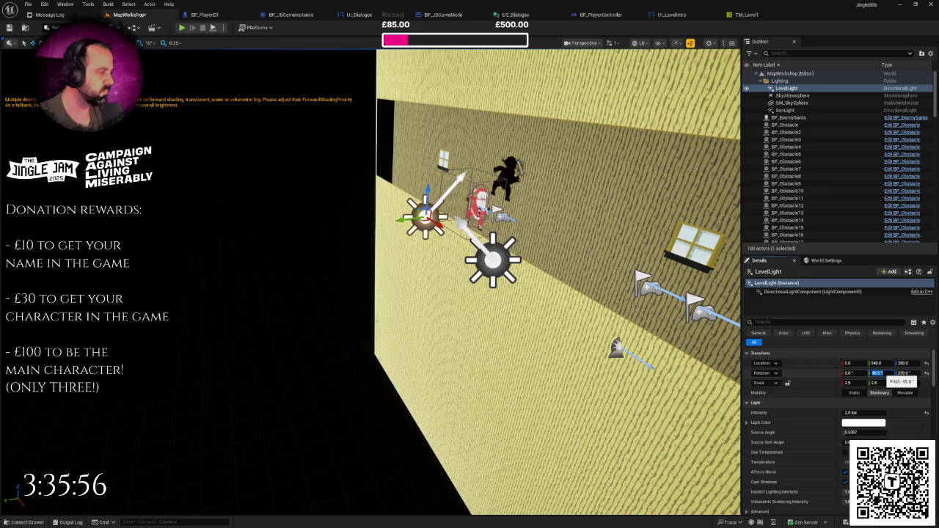
type("0")
key("Return")
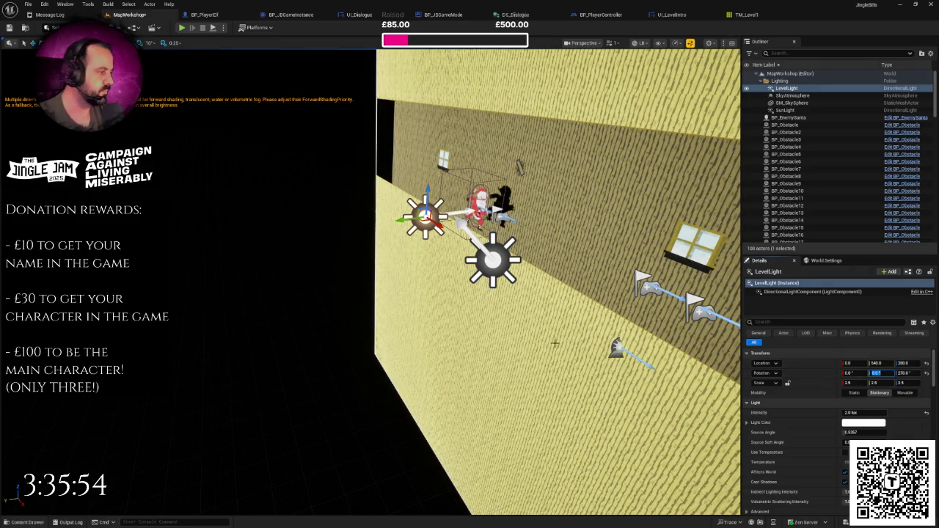
- Give SunLight a -15° pitch so the wall glows orange
mouse_move(555, 343)
left_mouse_down()
mouse_move(513, 322)
mouse_move(573, 345)
mouse_move(543, 345)
left_mouse_up()
left_click(298, 362)
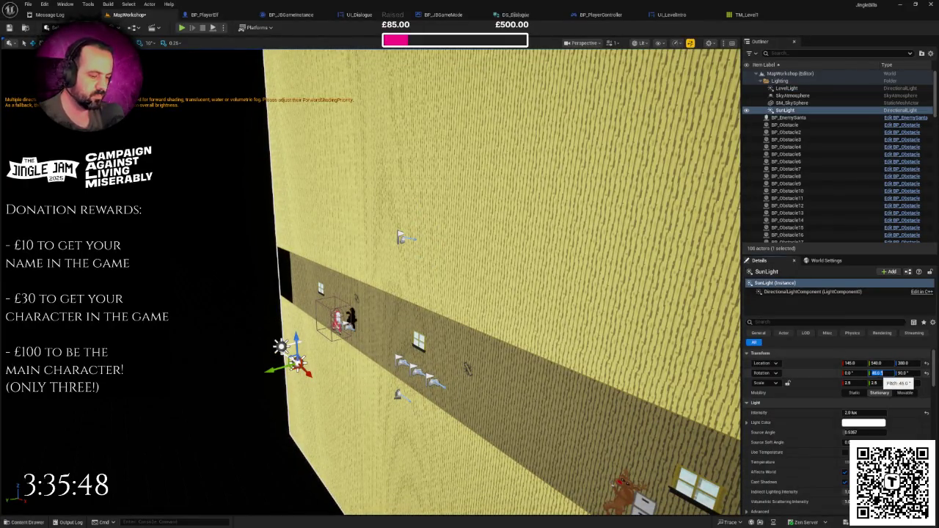
type("-15")
key("Return")
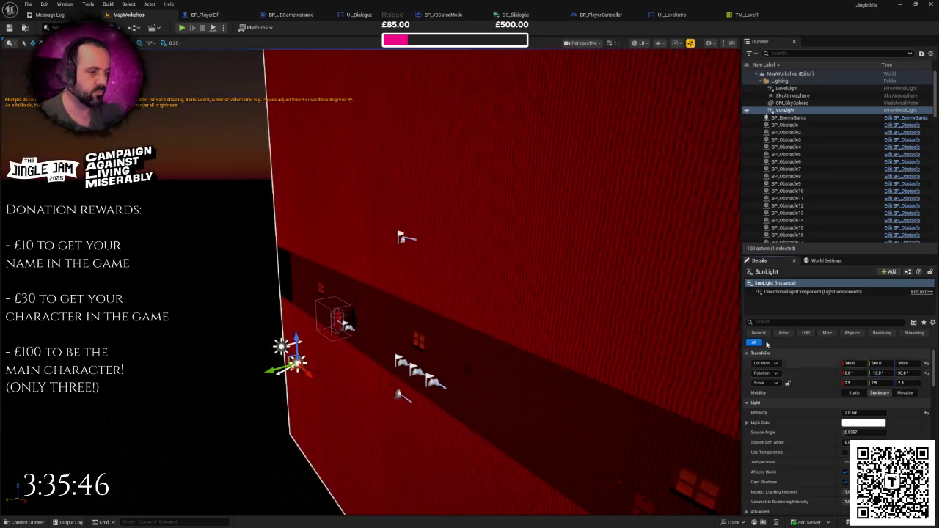
mouse_move(514, 293)
left_mouse_down()
mouse_move(514, 338)
mouse_move(514, 286)
mouse_move(470, 309)
mouse_move(433, 312)
mouse_move(445, 297)
left_mouse_up()
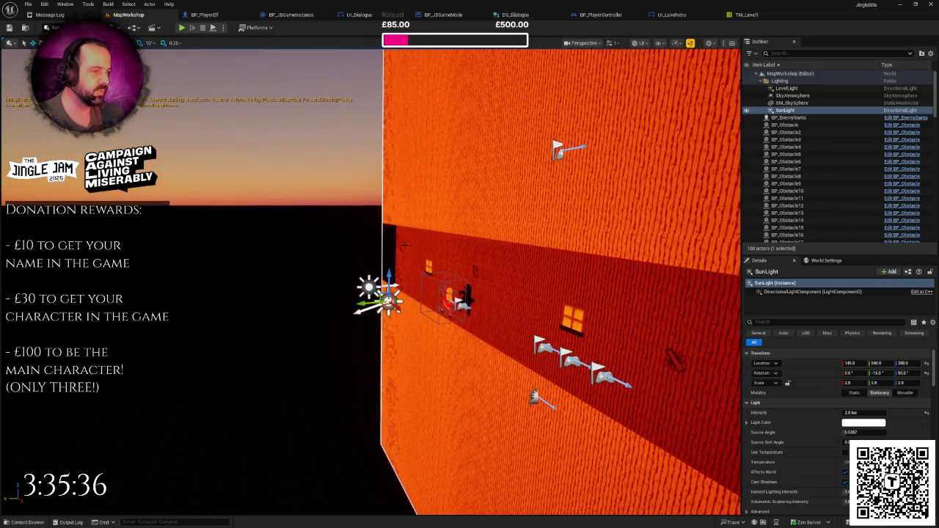
- Select SunLight in MapWorkshop and frame it against the sunset sky
left_click(269, 157)
left_click(796, 112)
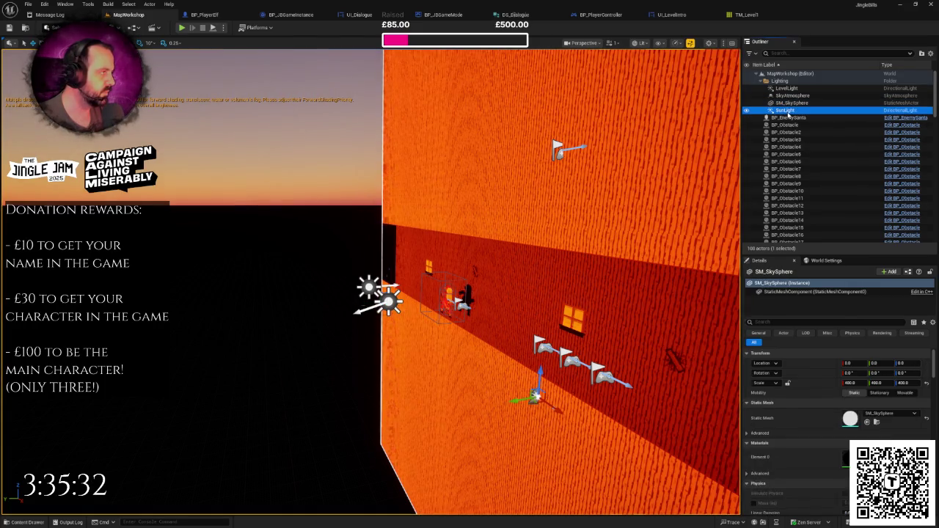
left_click_drag(513, 294, 441, 279)
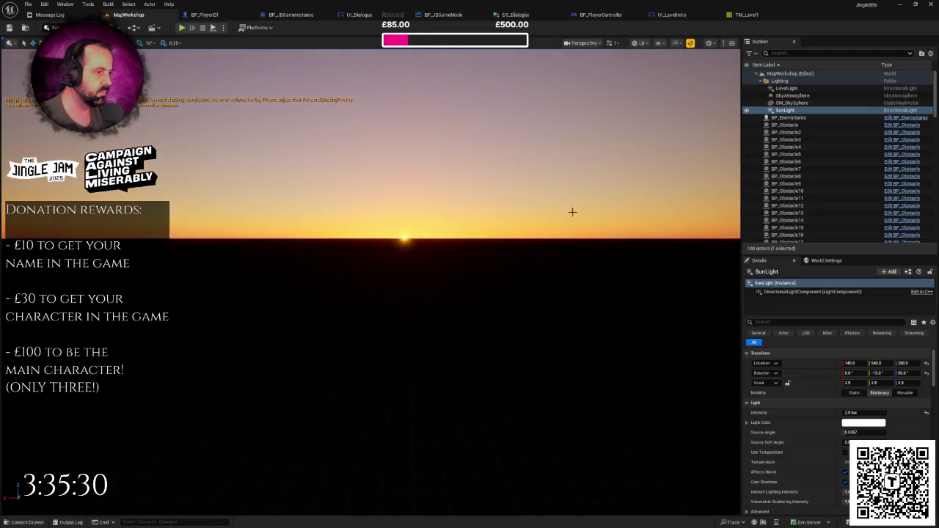
key("f")
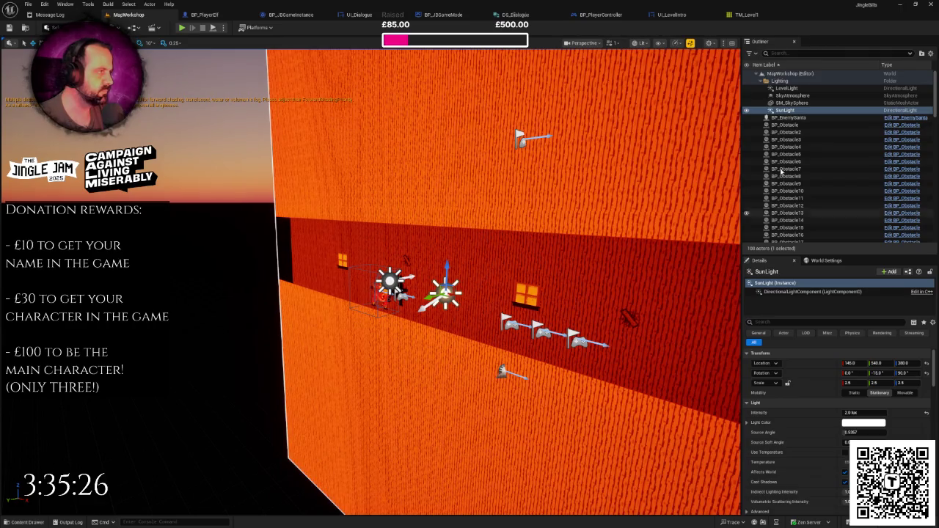
key("f")
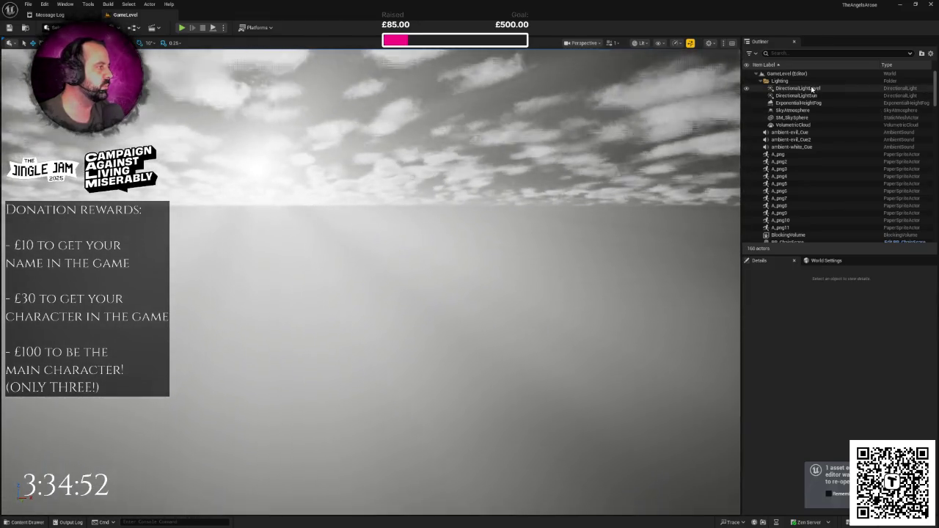
- Copy DirectionalLightLevel through VolumetricCloud from GameLevel, delete LevelLight through SunLight, and paste them in
left_click(800, 88)
left_click(807, 125, "shift")
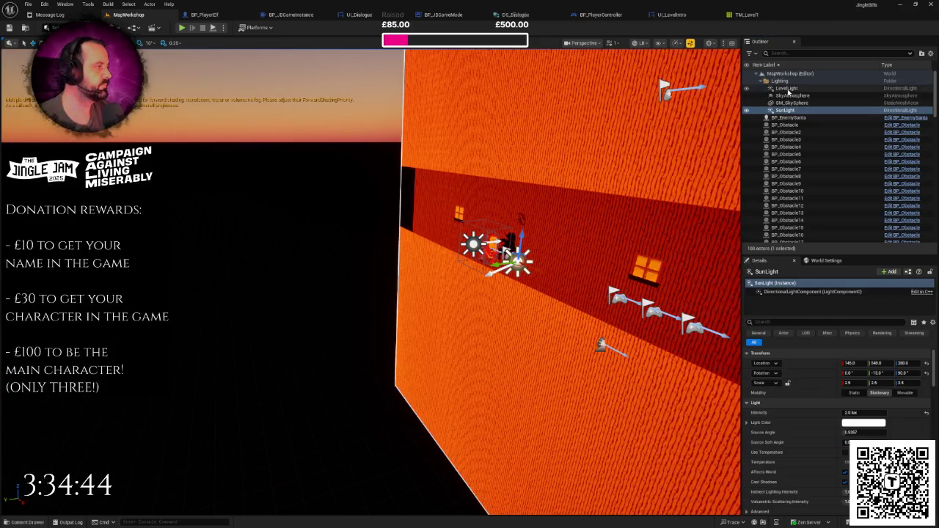
left_click(786, 88)
left_click(785, 110, "shift")
key("Delete")
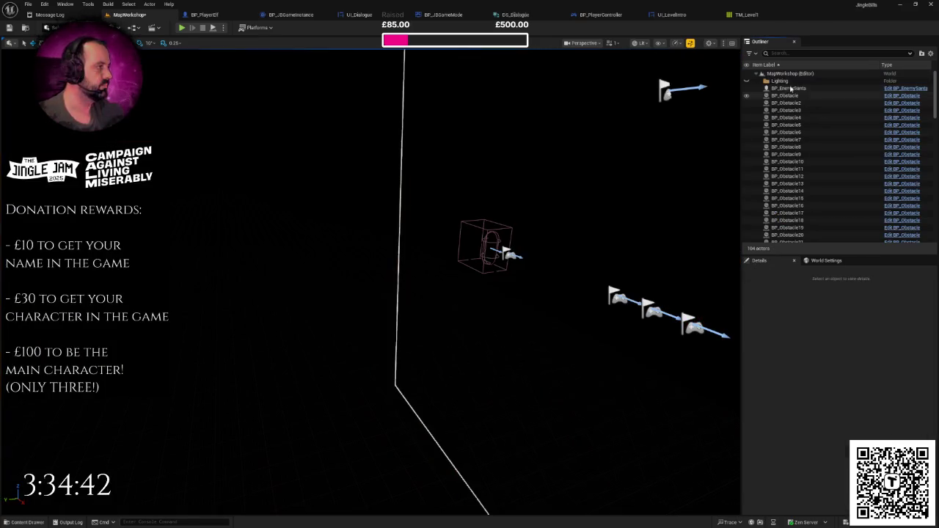
key("ctrl+v")
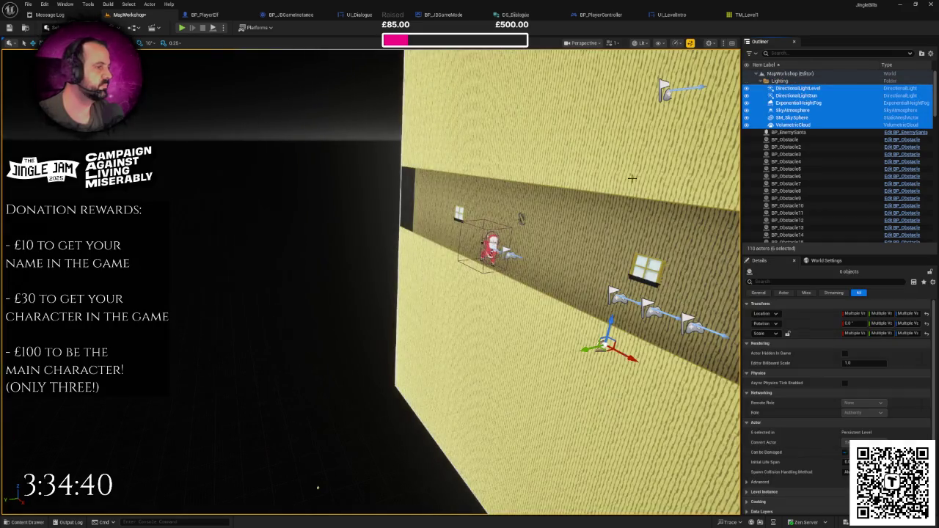
left_click_drag(514, 294, 353, 294)
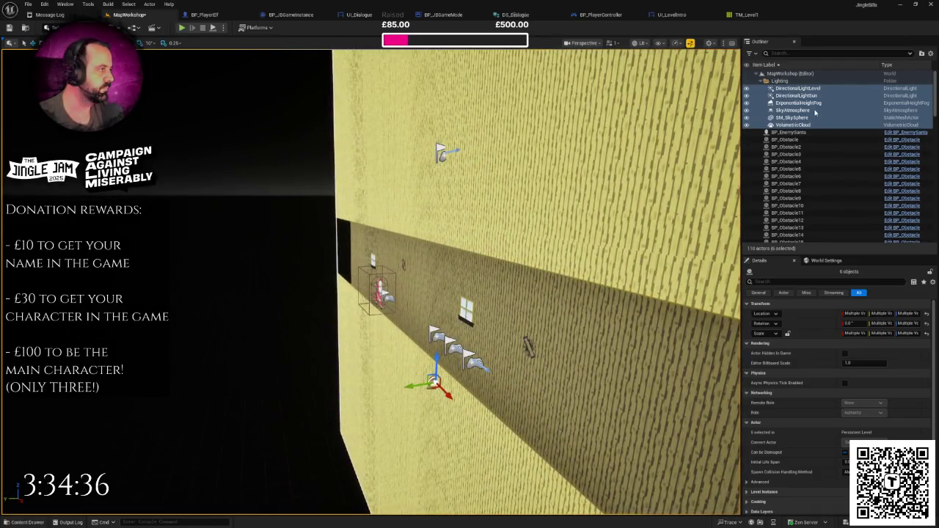
key("f")
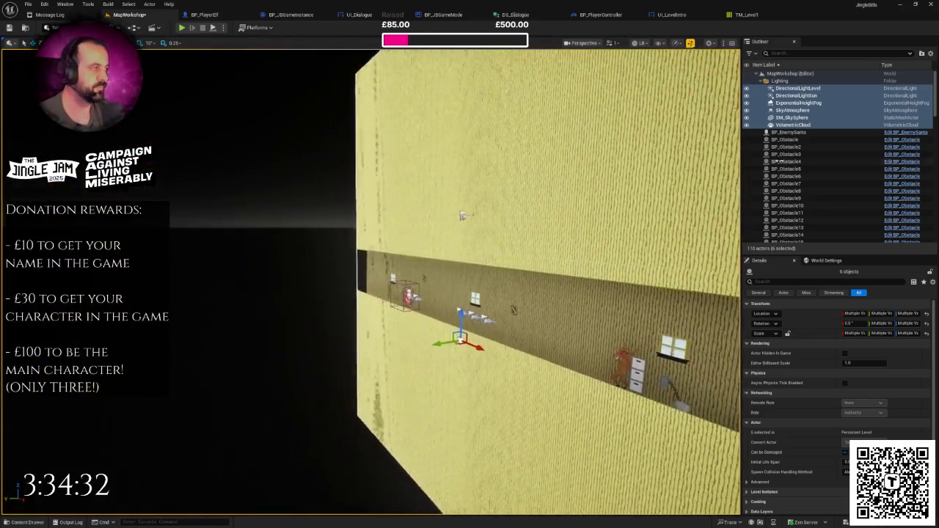
left_click(799, 89)
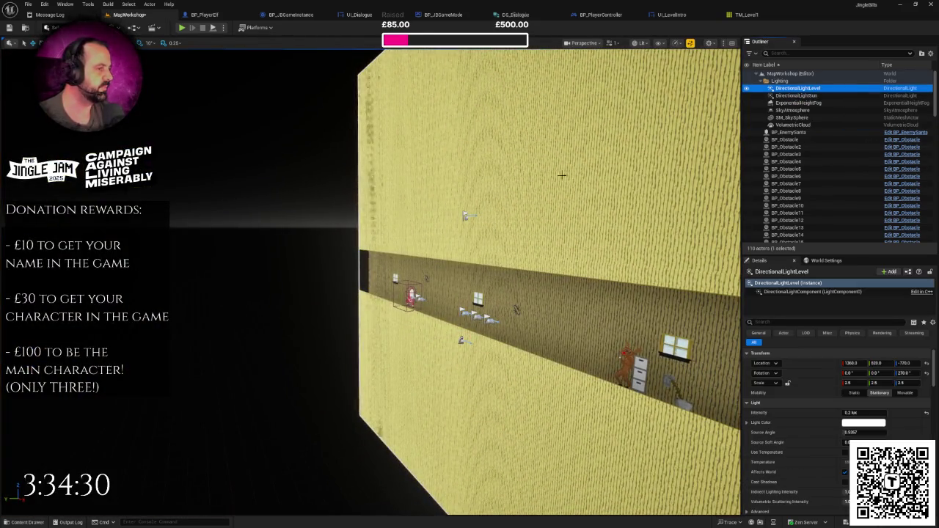
- Select DirectionalLightLevel and DirectionalLightSun together and raise both to height 100
key("f")
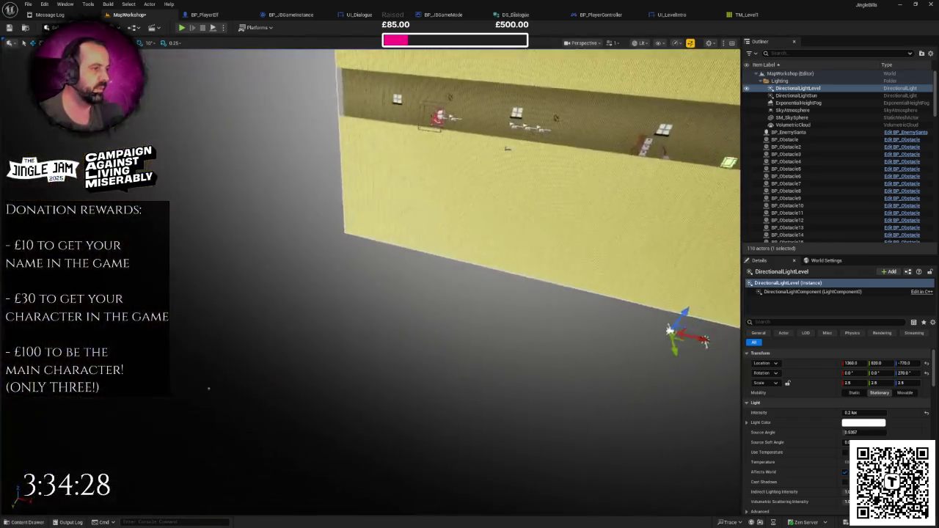
left_click_drag(722, 105, 723, 105)
left_click(797, 96, "ctrl")
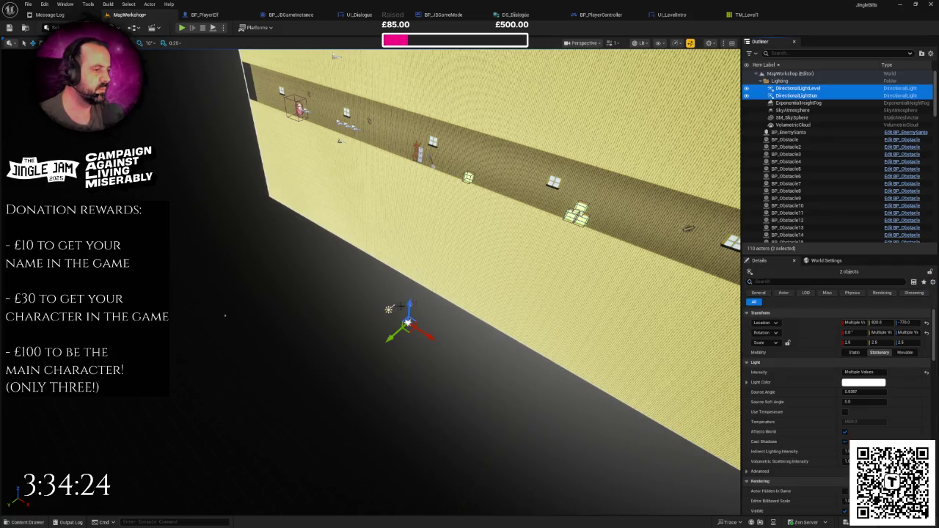
left_click_drag(411, 304, 415, 278)
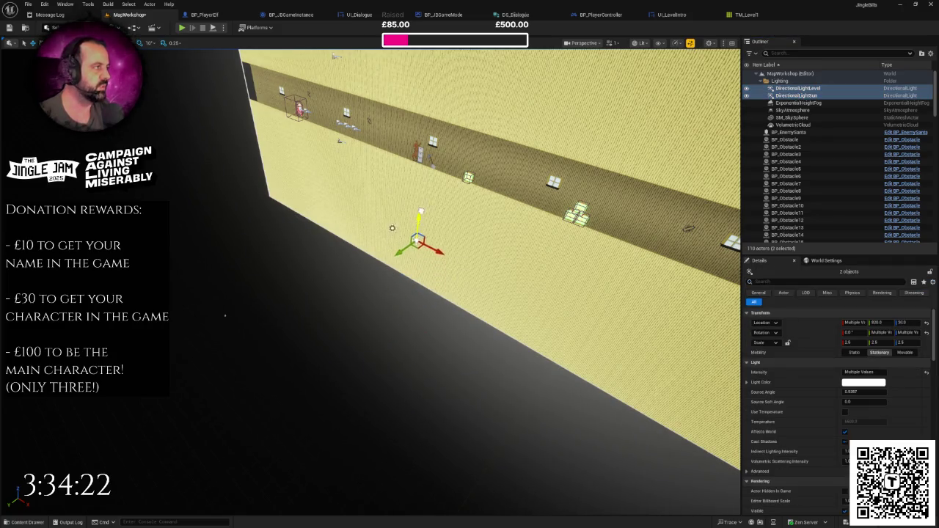
left_click_drag(421, 213, 420, 199)
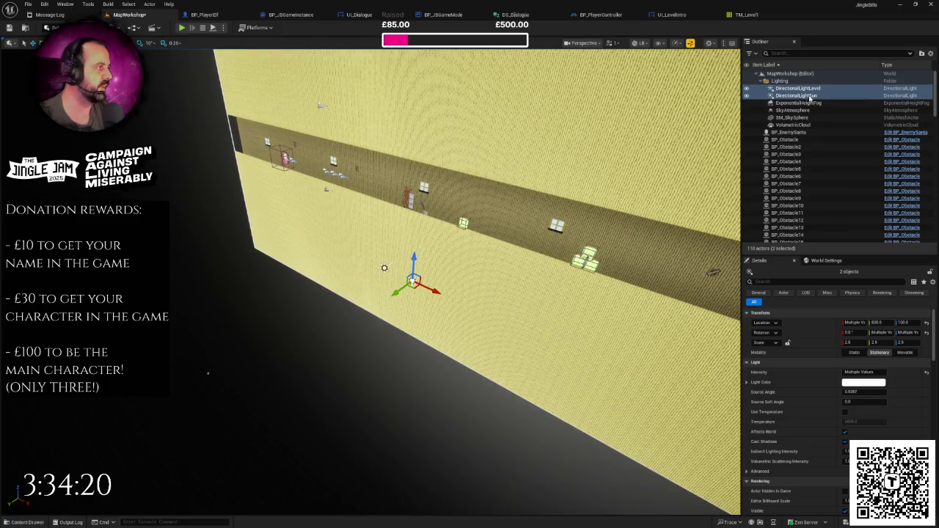
- Test the raised lights in a Play session, then reselect DirectionalLightSun for editing
double_click(810, 96)
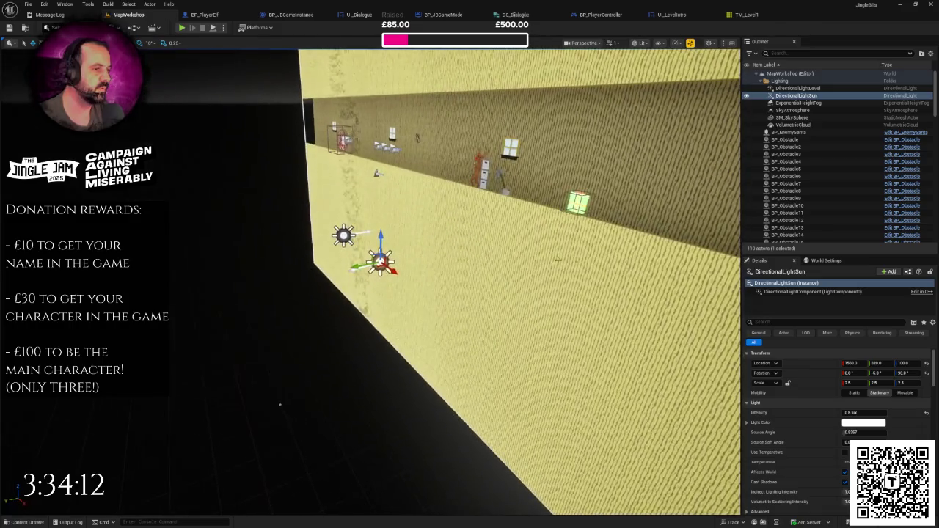
left_click(342, 234)
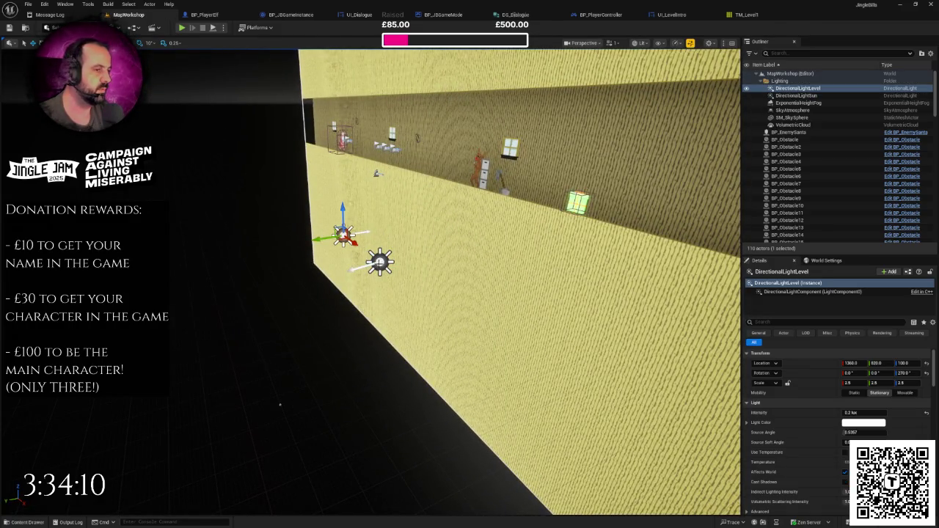
left_click(181, 27)
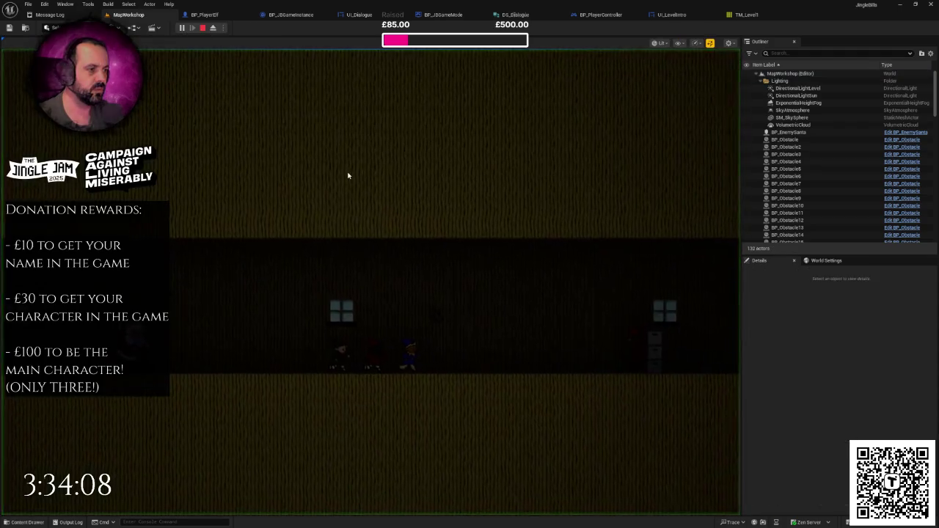
key("Escape")
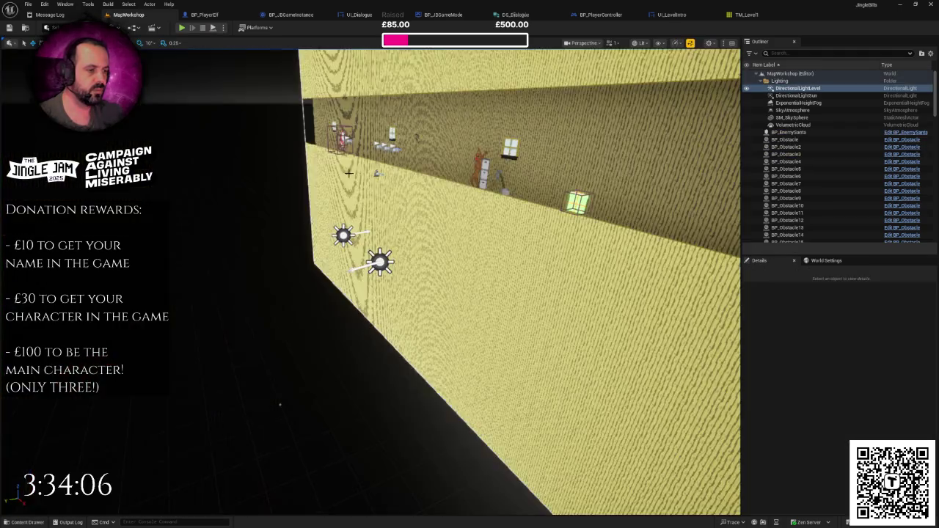
scroll(285, 359, "down", 3)
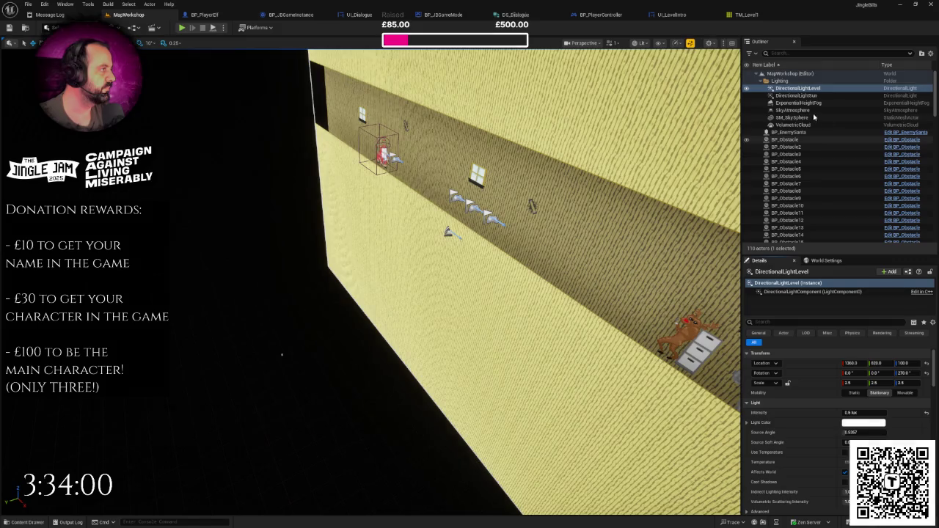
left_click(805, 96)
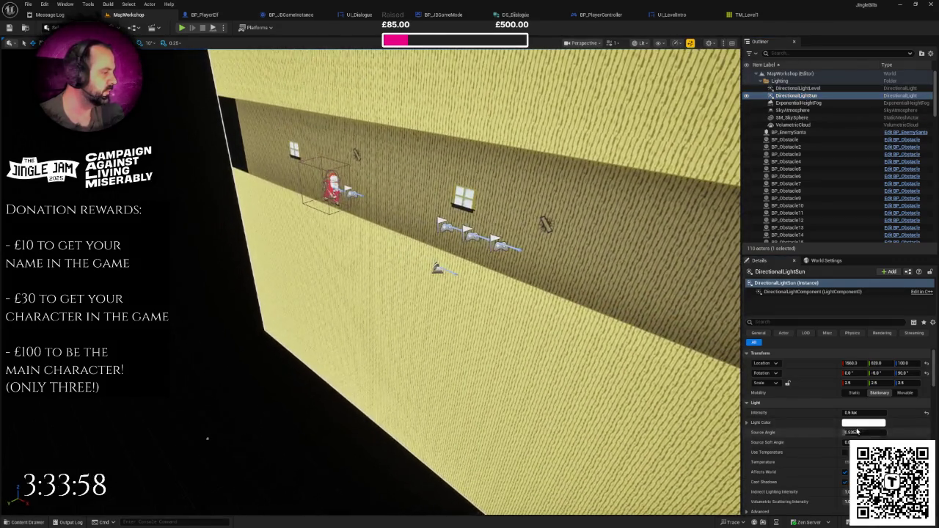
- Set DirectionalLightSun's Light Color to pink, turning the sky magenta
left_click(860, 423)
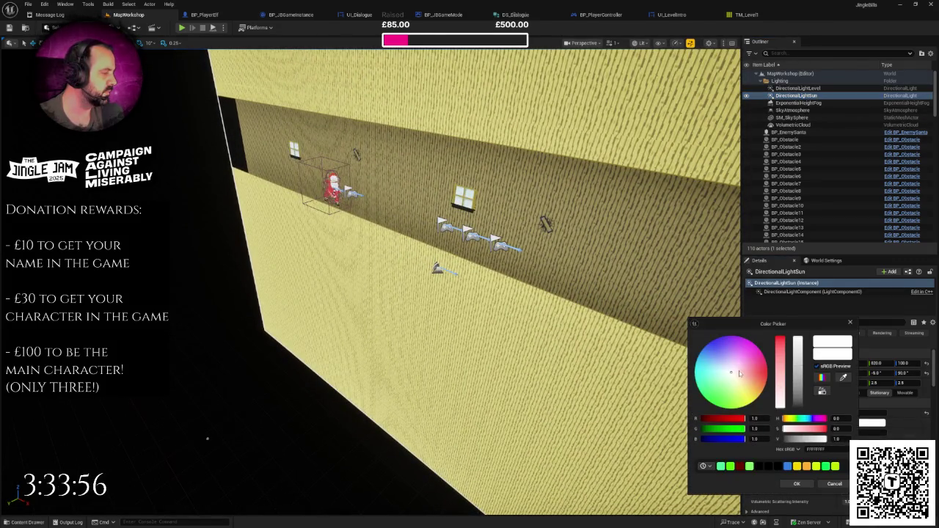
mouse_move(738, 376)
left_mouse_down()
mouse_move(759, 379)
mouse_move(759, 359)
left_mouse_up()
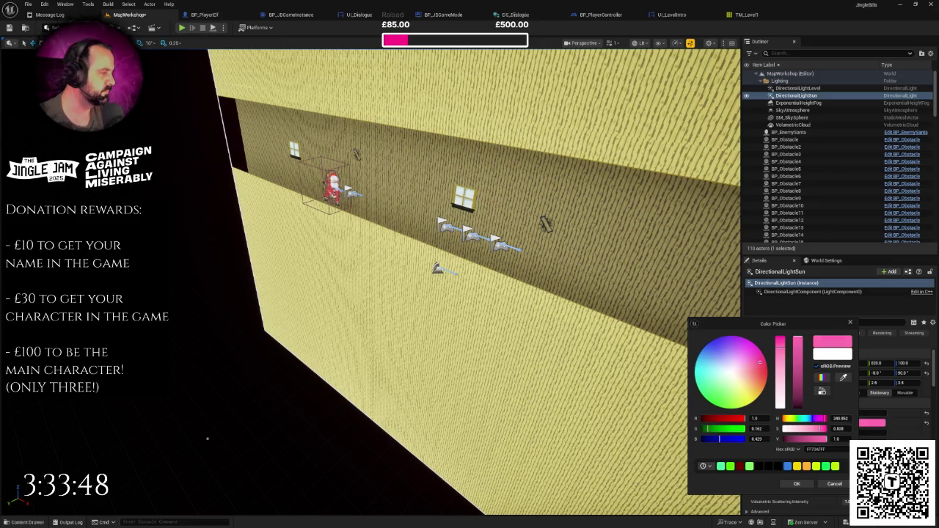
left_click(799, 486)
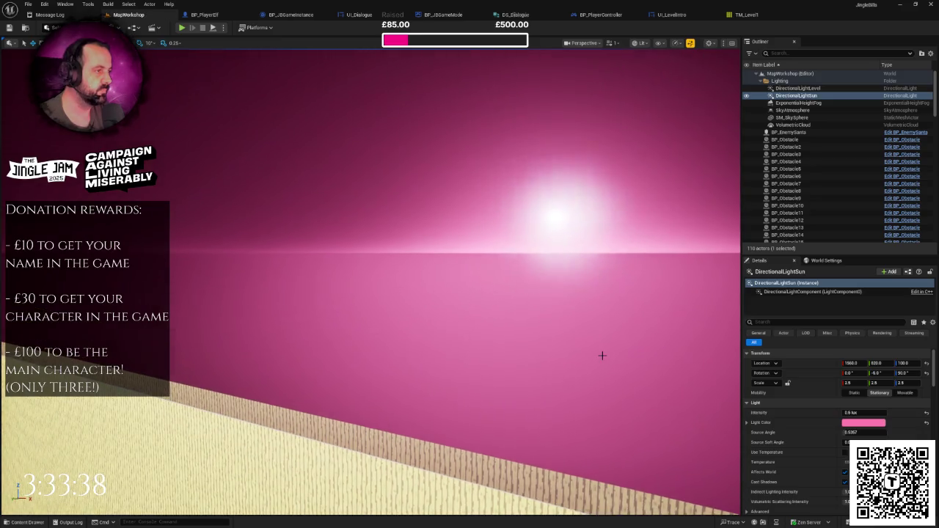
- Inspect the SM_SkySphere, SkyAtmosphere and VolumetricCloud actors in turn
left_click(602, 356)
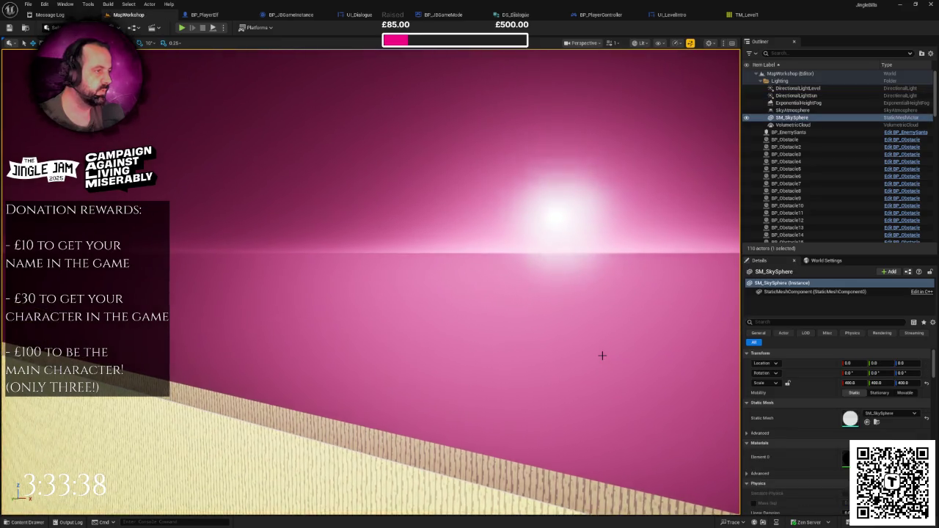
left_click(793, 110)
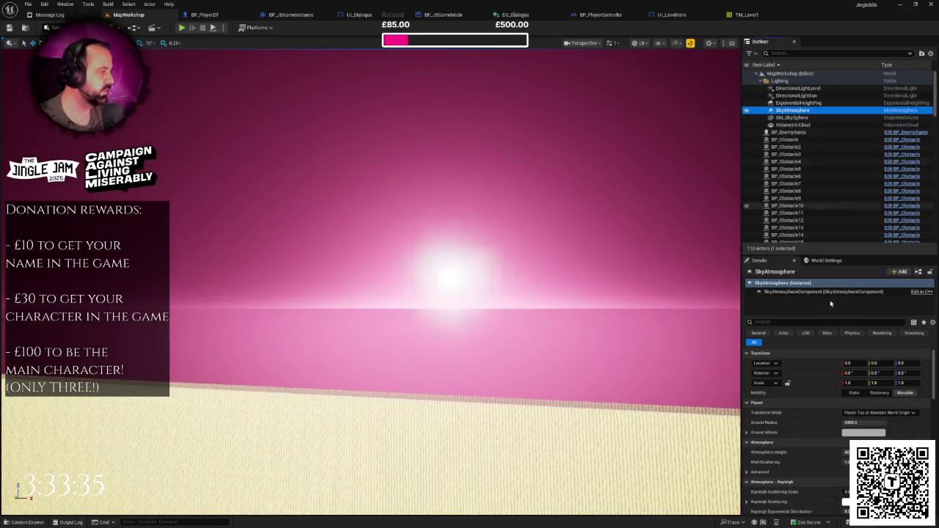
left_click(803, 126)
- Hide the VolumetricCloud and filter its Details properties with the search 'spe'
left_click_drag(665, 206, 665, 213)
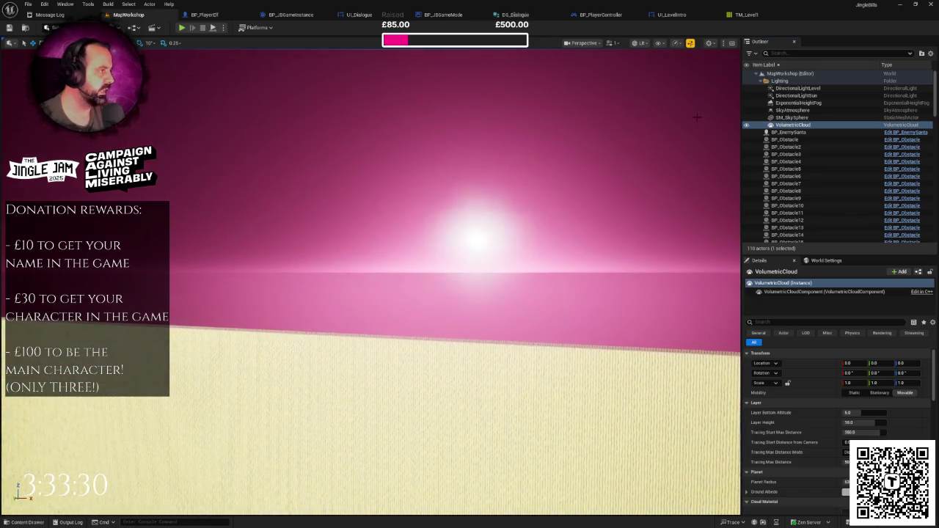
left_click(748, 126)
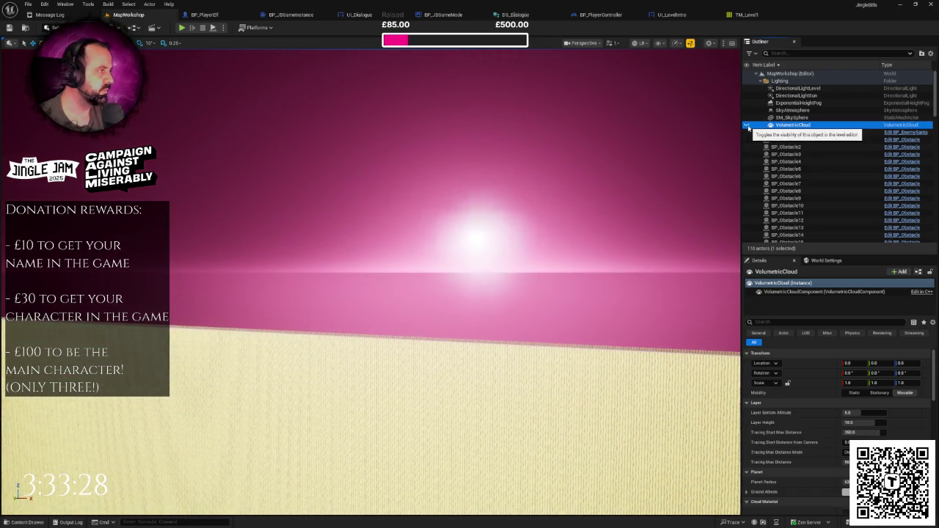
left_click(790, 322)
type("spe")
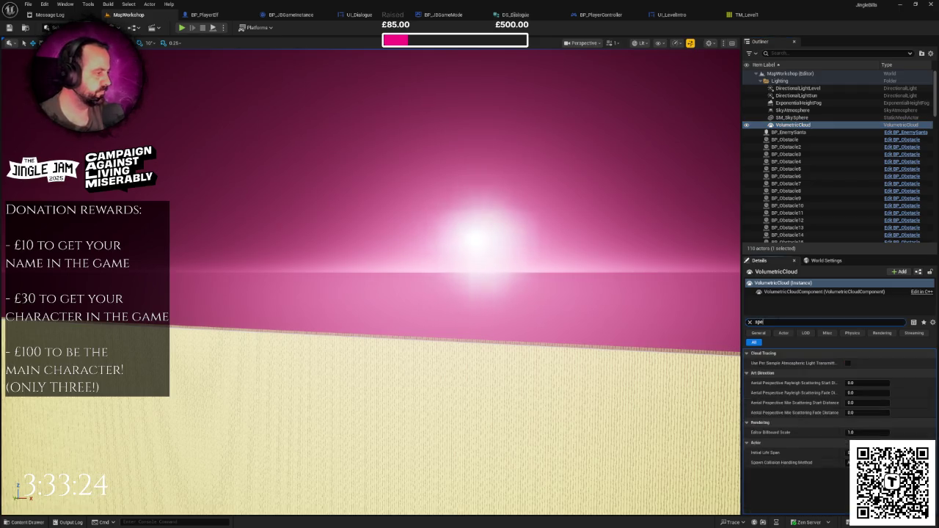